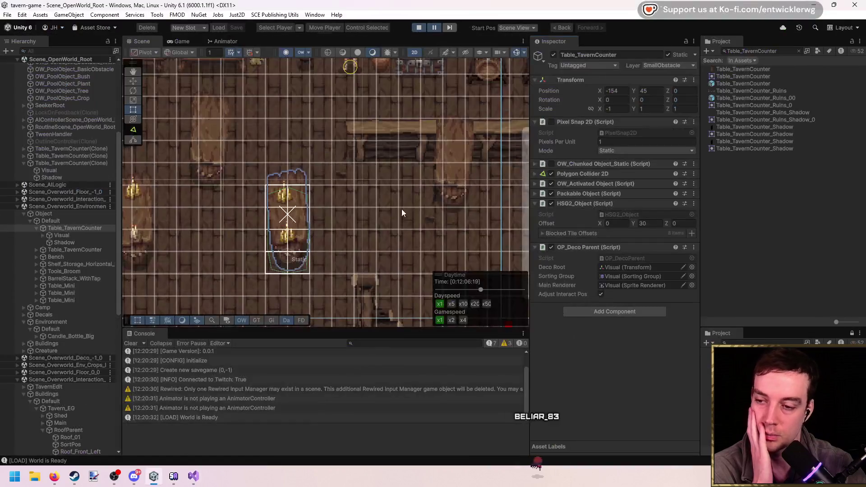
Place six Stool_02 stools on the tavern grid by the counter, then stop the game
click(361, 209)
click(366, 207)
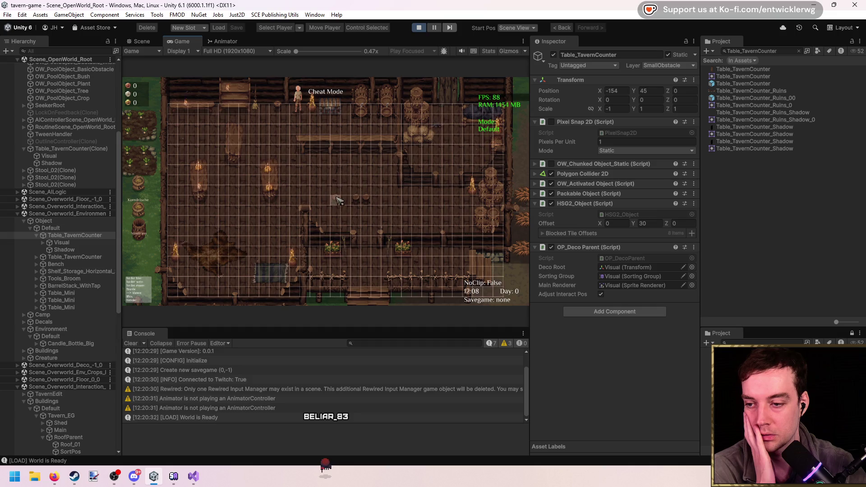
click(350, 204)
click(336, 204)
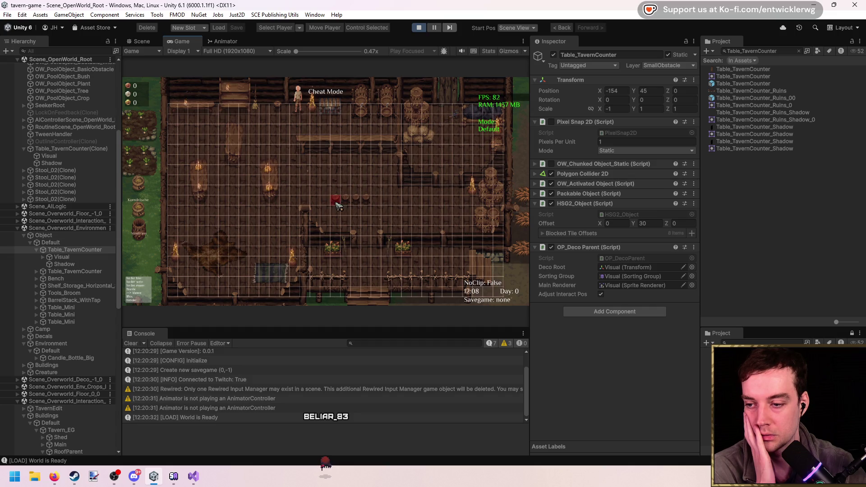
click(329, 200)
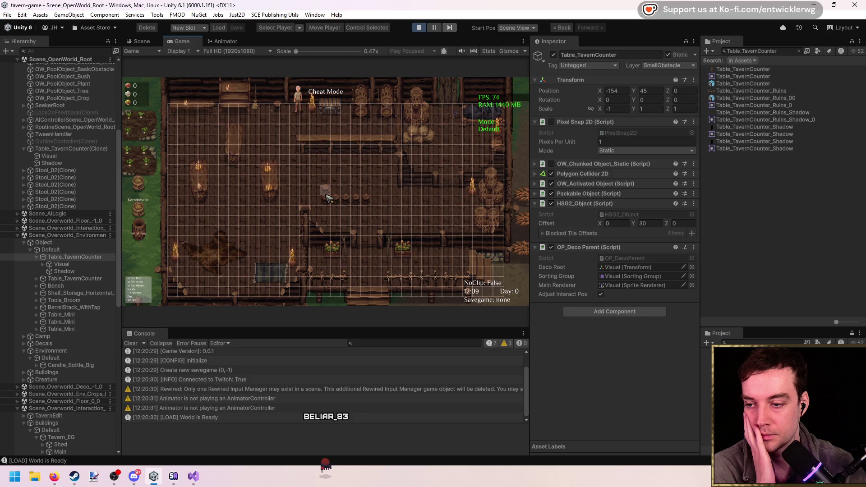
click(328, 196)
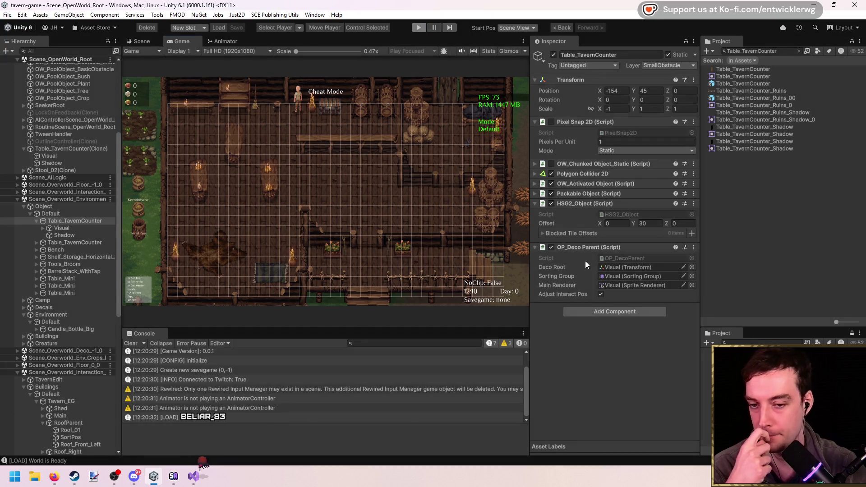
key(ctrl+p)
Open the HSG2_Object script in the code editor from the Project window
click(640, 237)
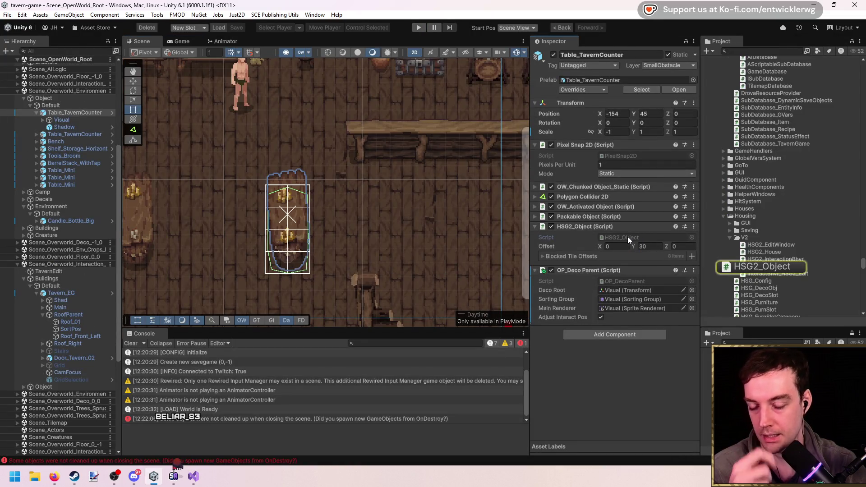
double_click(615, 234)
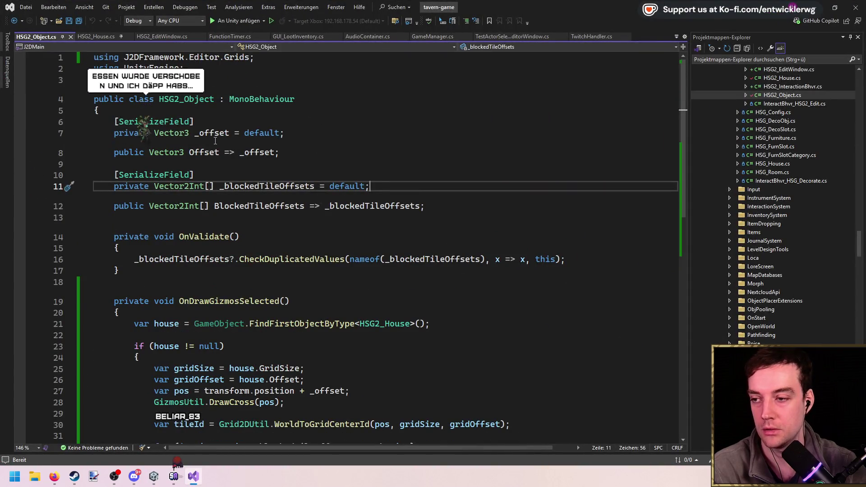
scroll(286, 151, down, 3)
key(alt+Tab)
Set the counter's HSG2_Object offset Y to -30 and apply it to the Table_TavernCounter prefab
click(649, 246)
text(-30)
key(Return)
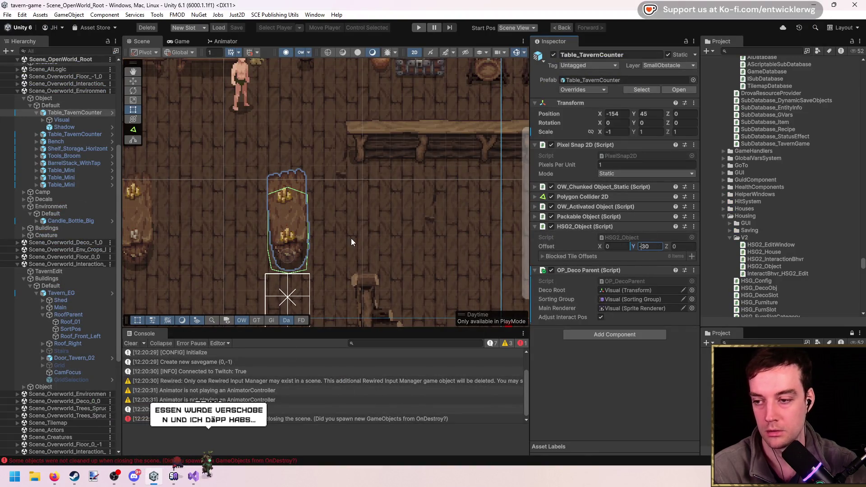
scroll(314, 251, down, 2)
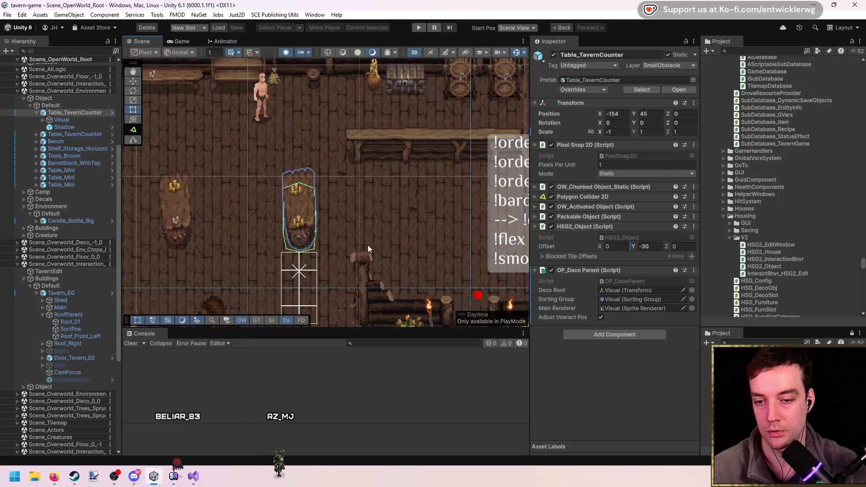
right_click(637, 244)
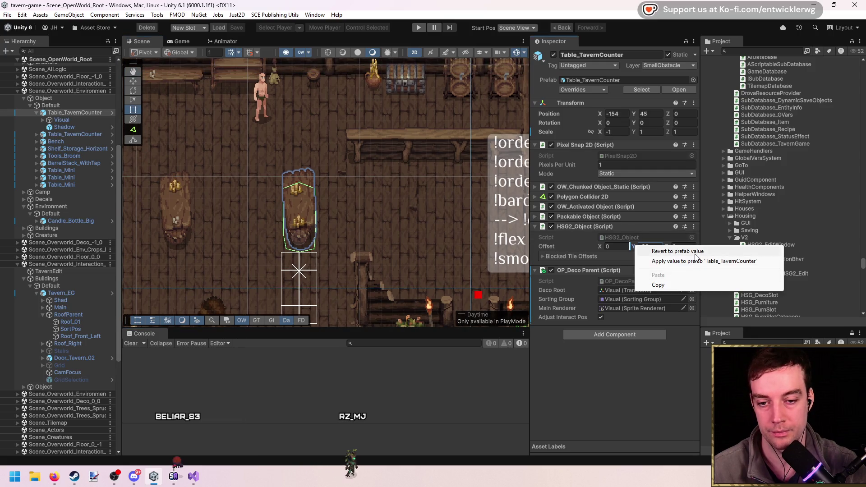
click(695, 262)
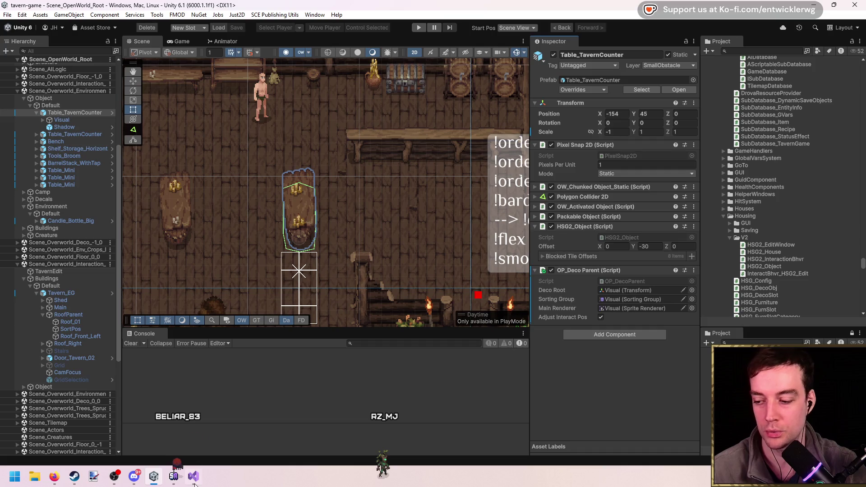
click(193, 477)
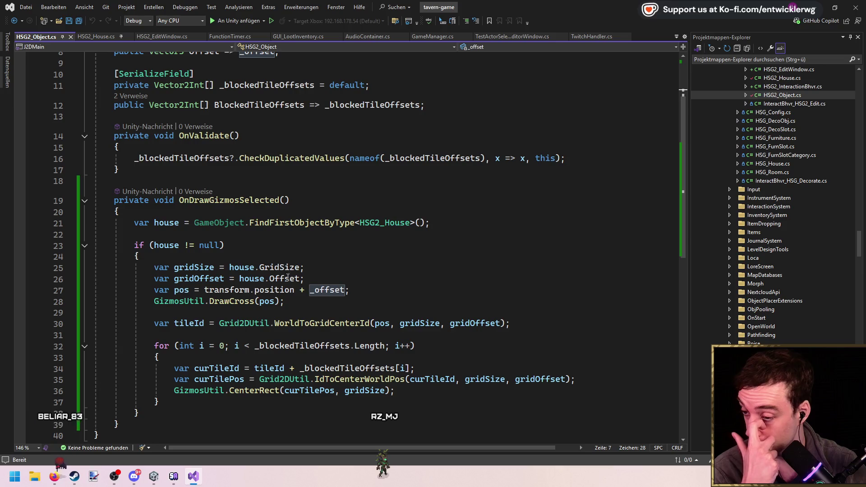
Change '+ _offset' to '- _offset' in the gizmo position on line 27 and save
click(304, 290)
key(BackSpace)
text(-)
key(ctrl+s)
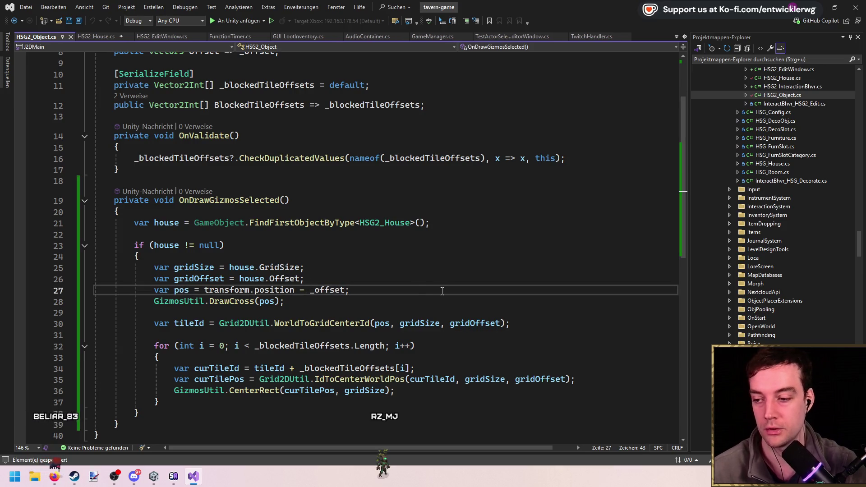
click(600, 170)
click(817, 7)
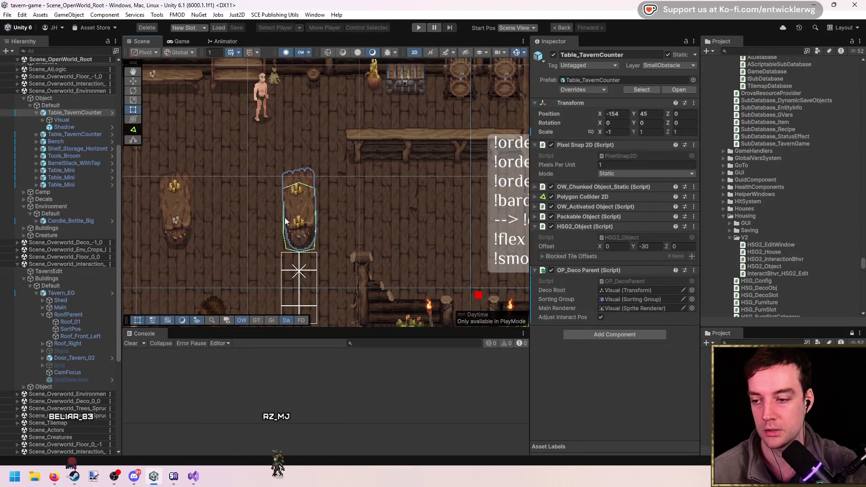
drag(295, 214, 316, 181)
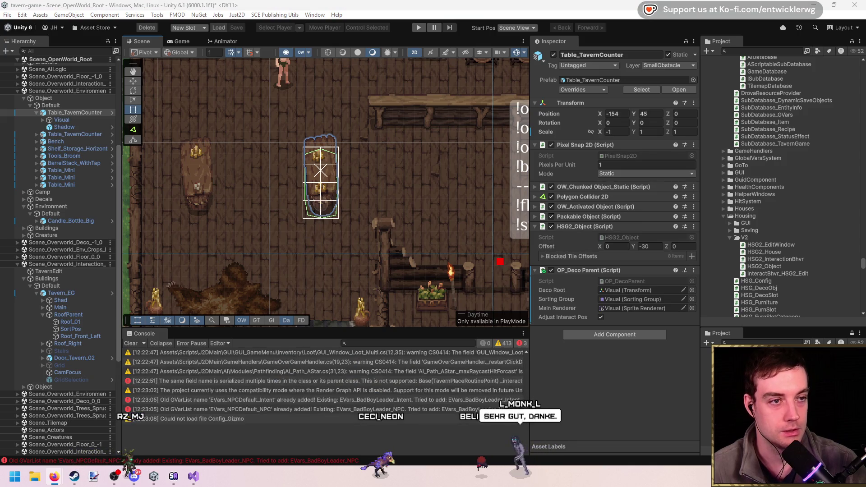
Clear the Console and start the game maximized
click(131, 344)
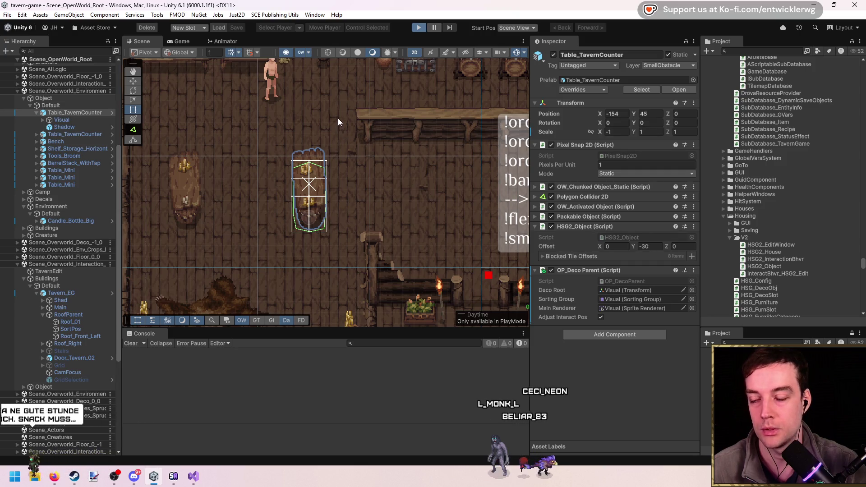
key(shift+space)
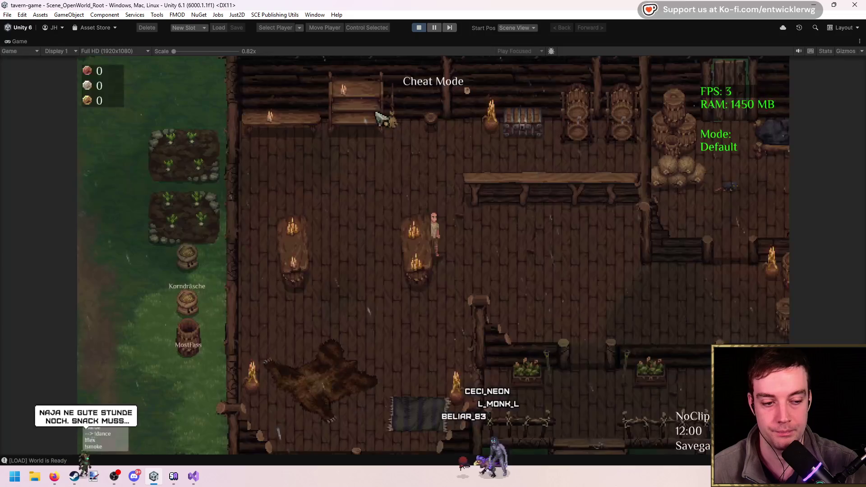
Walk into the tavern and test placing and removing plain and candle-lit tables on the grid
key(w)
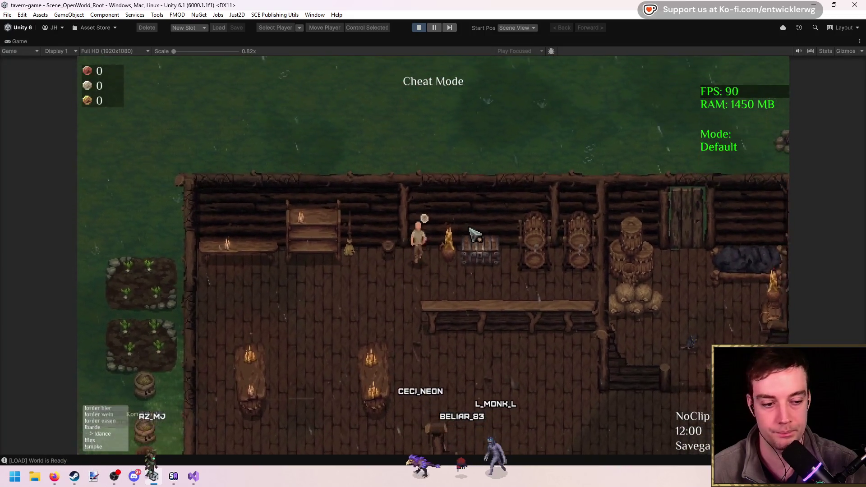
key(s)
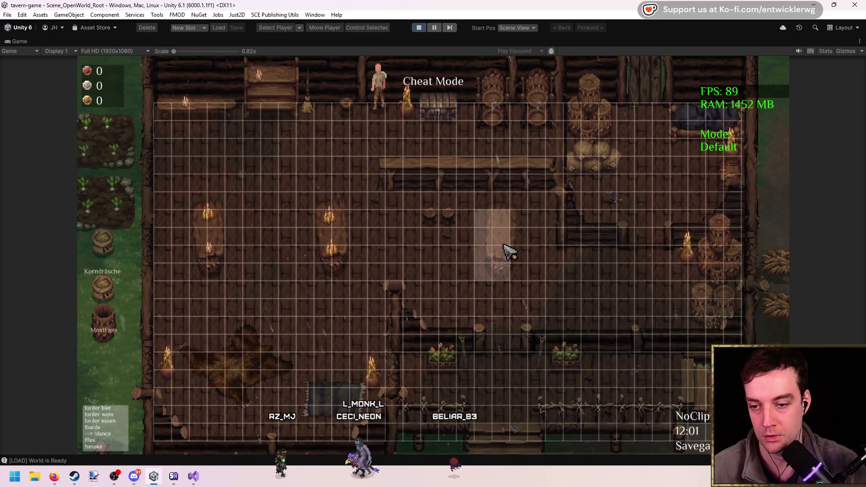
click(507, 248)
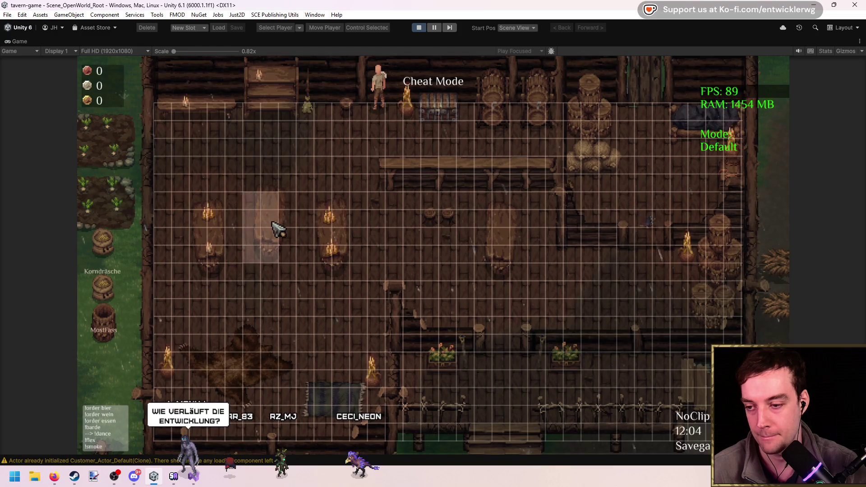
click(300, 230)
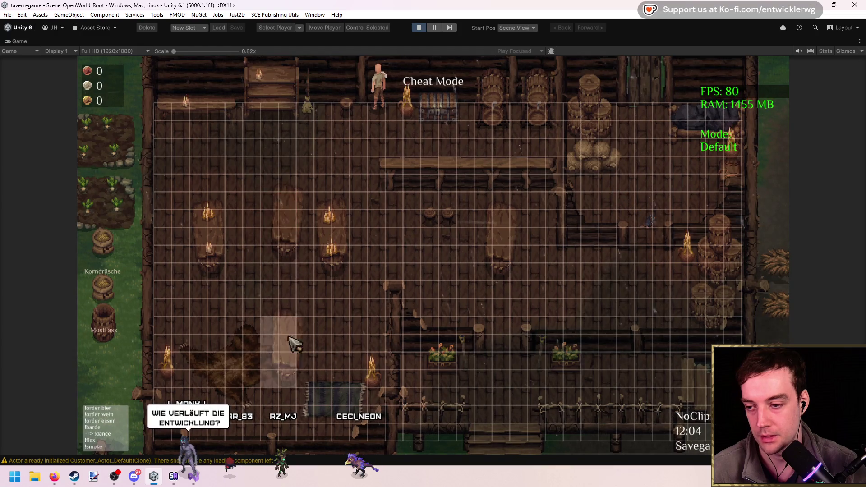
click(296, 236)
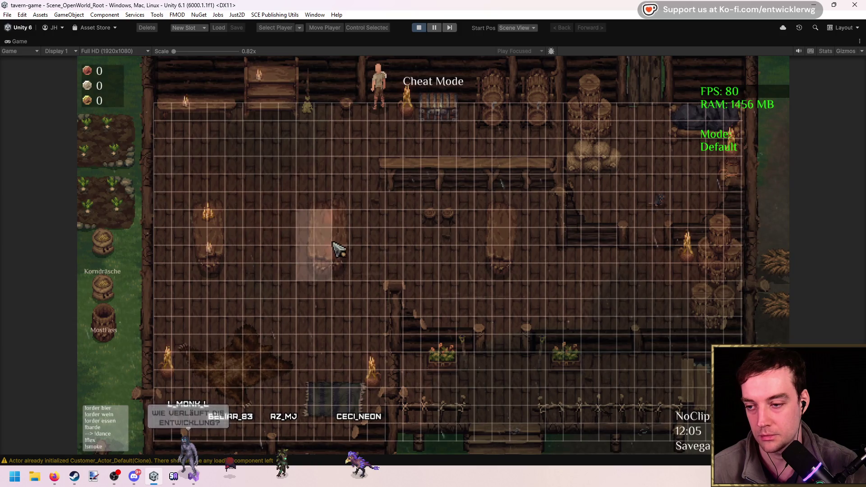
click(222, 240)
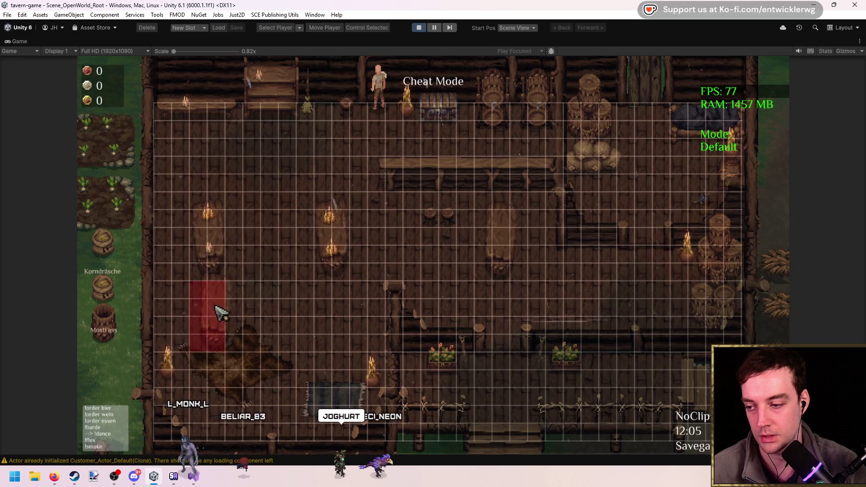
click(218, 239)
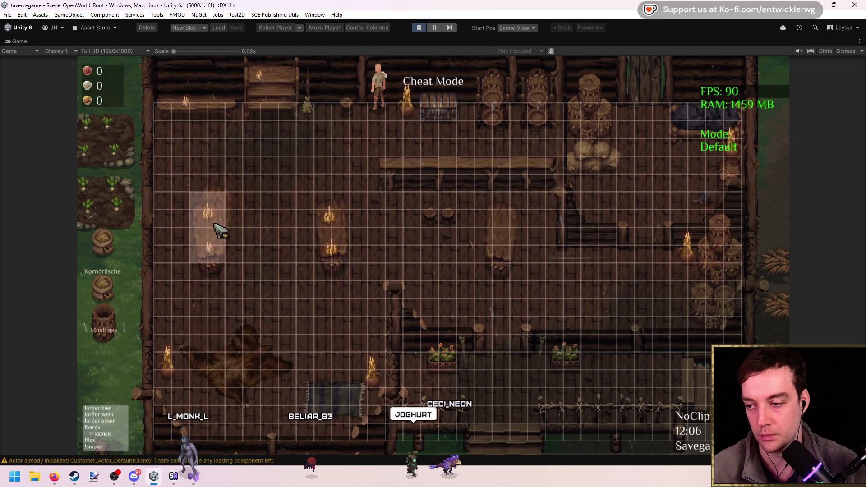
click(221, 246)
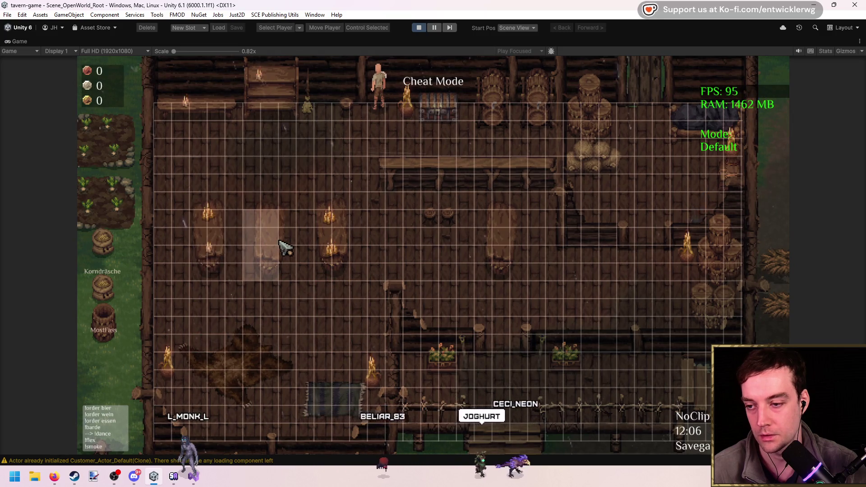
click(340, 252)
click(341, 253)
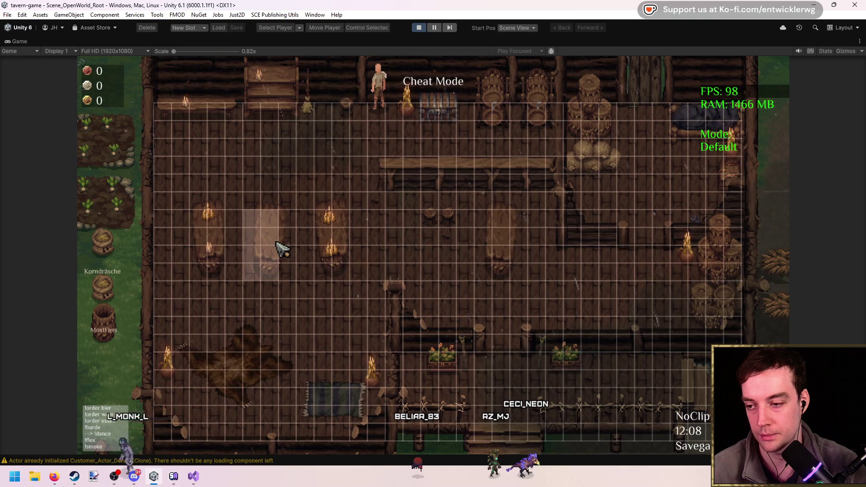
click(279, 247)
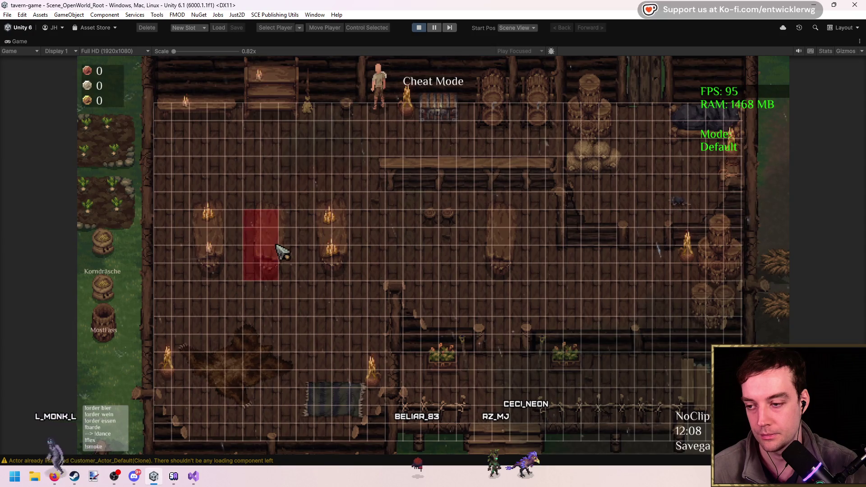
right_click(288, 245)
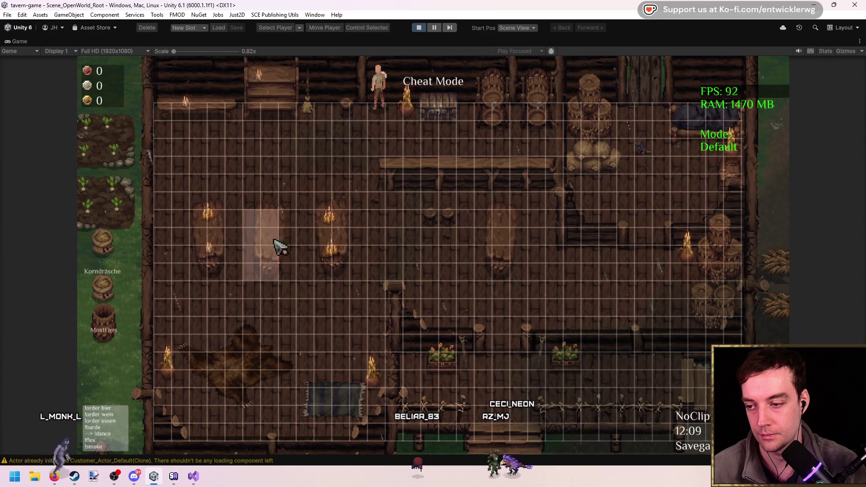
Stop the game, clear the Console, review the 8 blocked tile offsets and open HSG2_Object
click(419, 28)
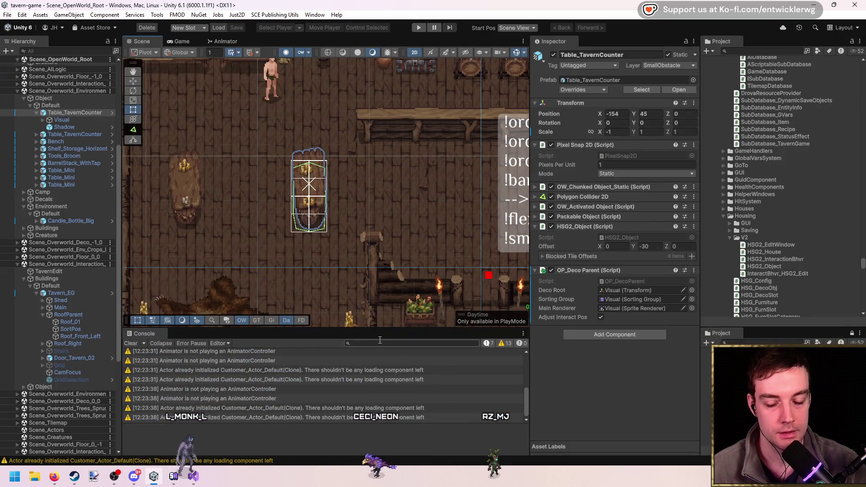
click(131, 343)
scroll(323, 243, up, 3)
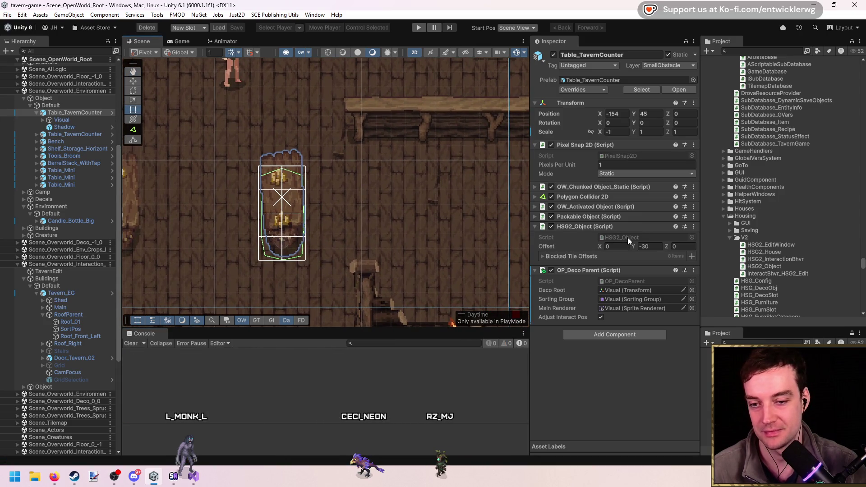
click(571, 257)
click(572, 258)
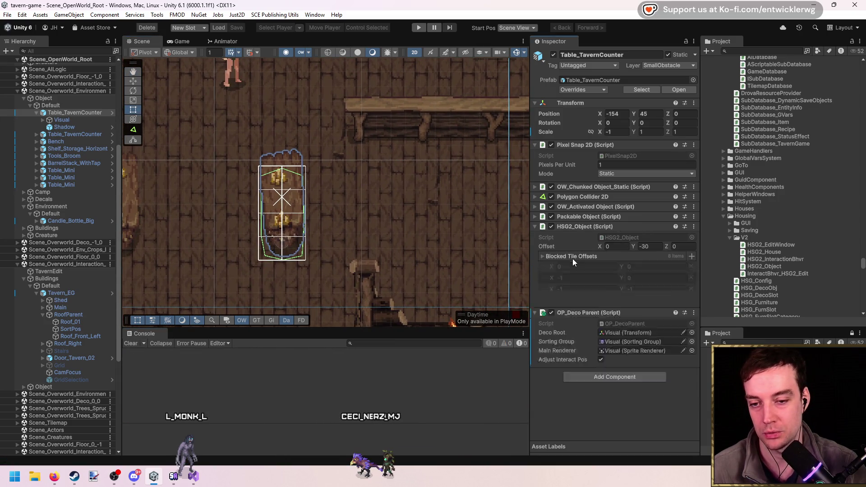
click(631, 236)
double_click(626, 236)
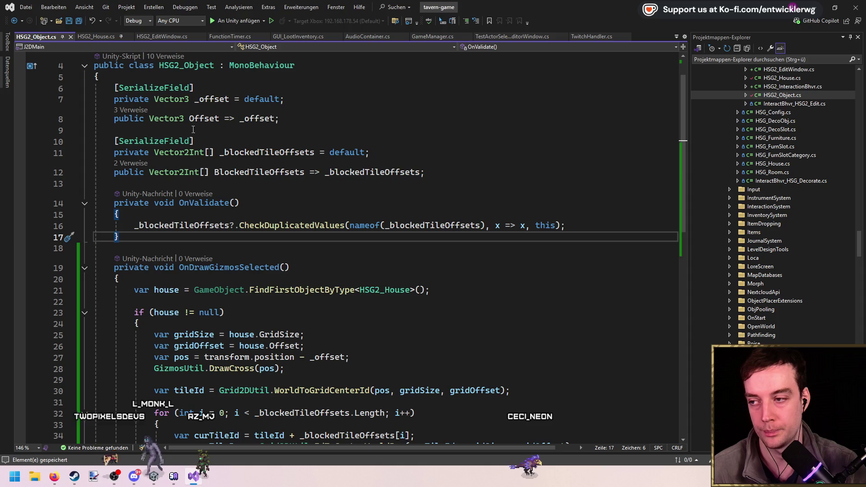
Follow the BlockedTileOffsets reference to its usage in HSG2_House.cs
click(132, 163)
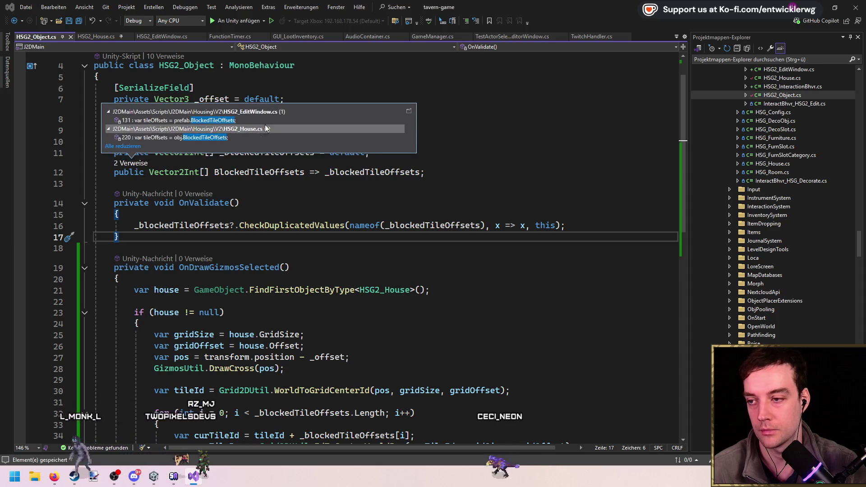
double_click(248, 136)
scroll(606, 257, up, 12)
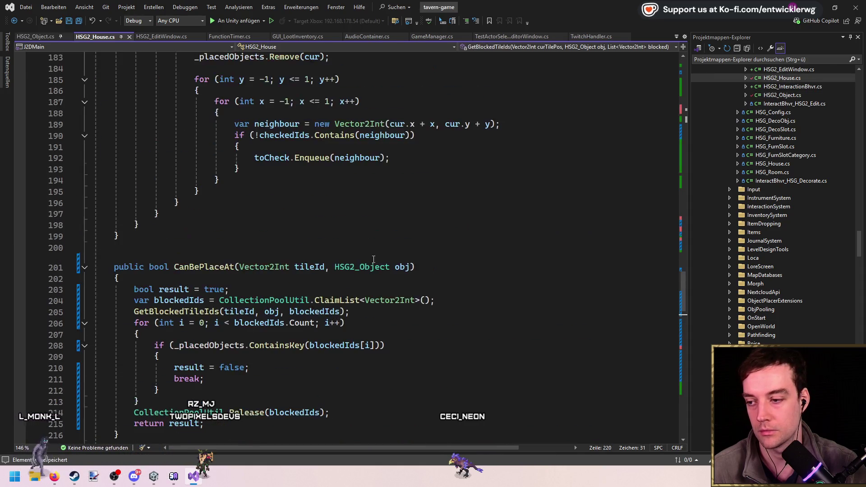
drag(683, 275, 692, 114)
scroll(305, 212, down, 7)
Delete '+ obj.Offset' from line 64 of HSG2_House.cs and save the script
click(356, 286)
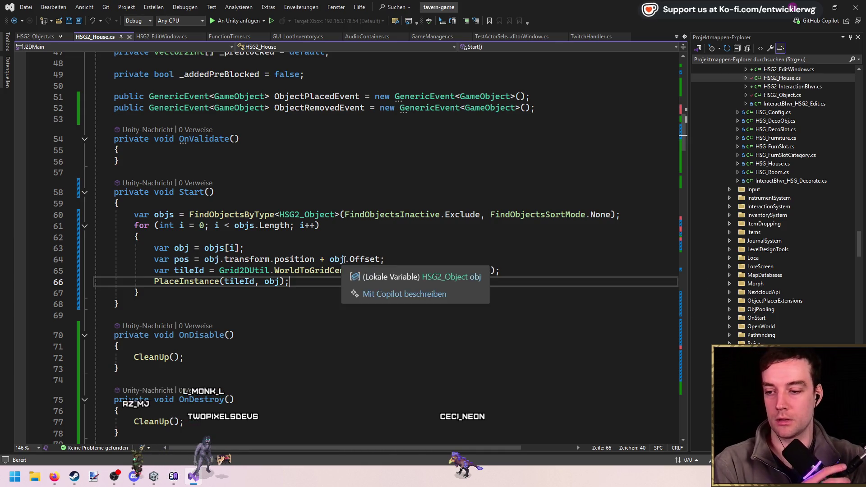
click(322, 260)
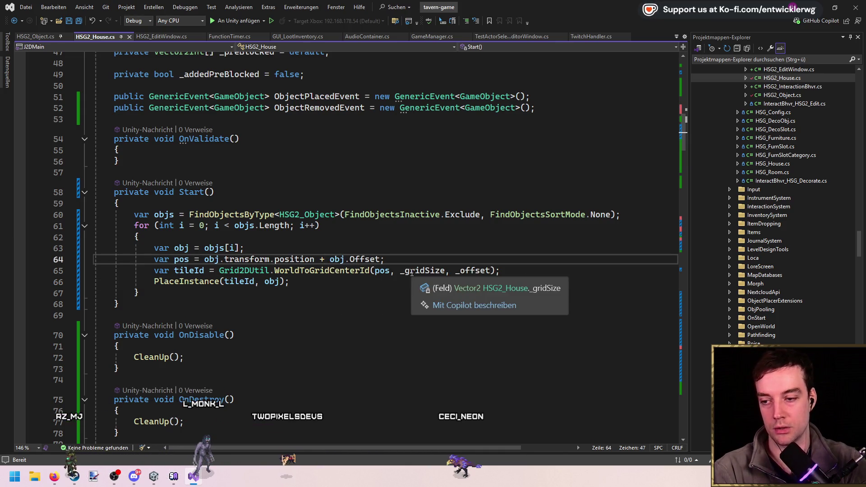
key(Left)
key(Left)
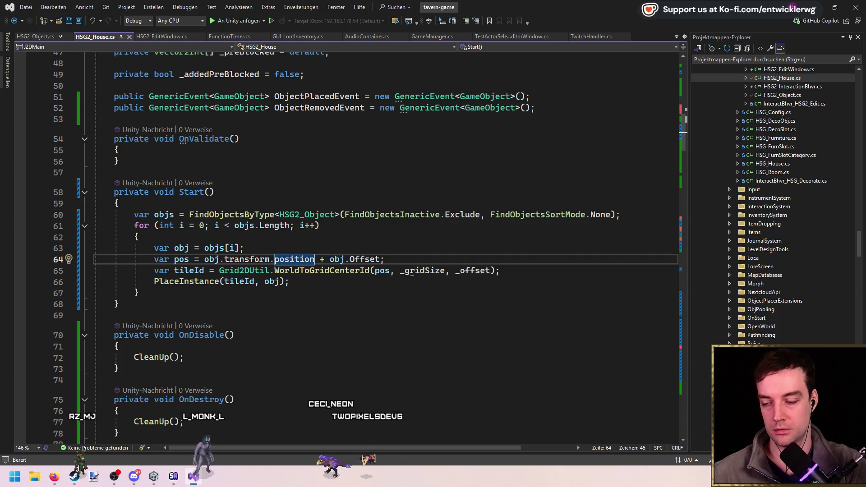
key(Return)
key(ctrl+x)
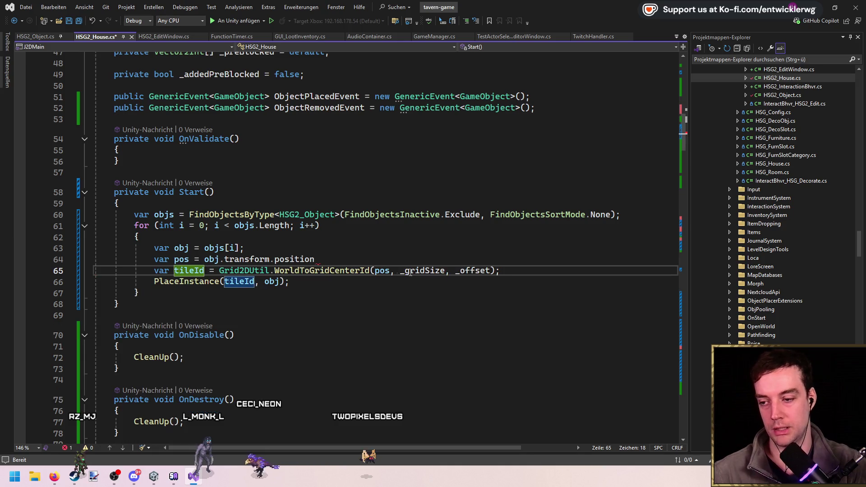
key(Up)
text(;)
key(ctrl+s)
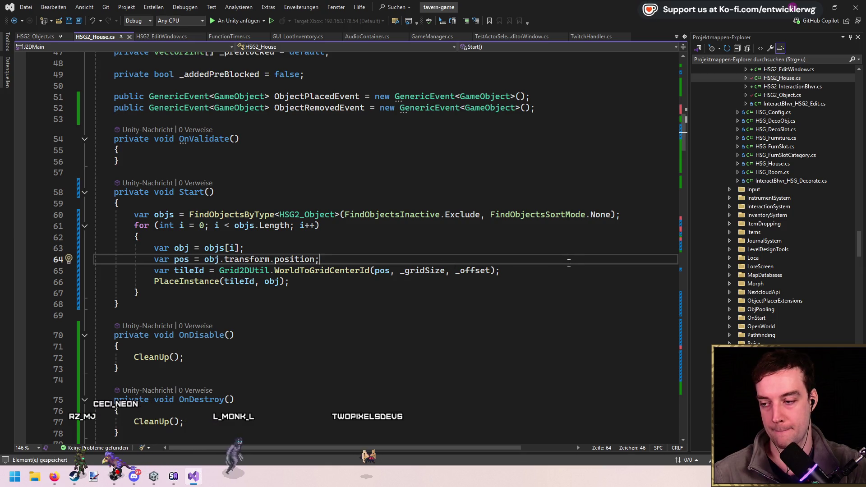
key(alt+Tab)
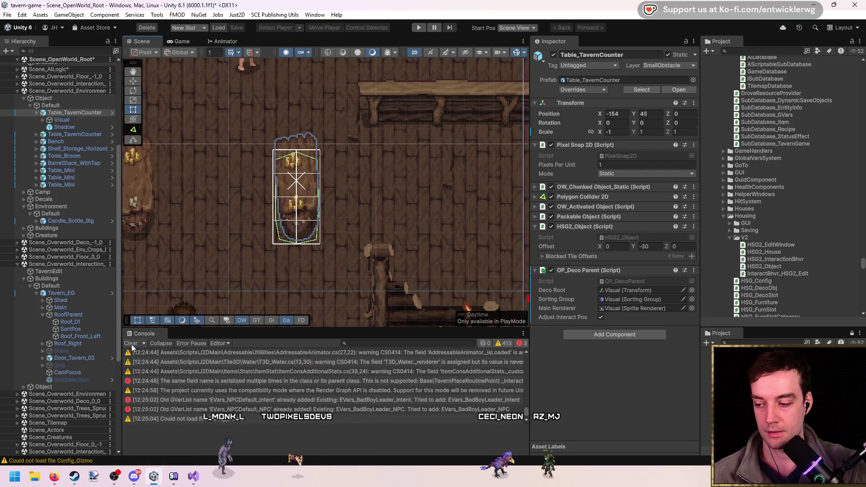
Play-test by opening the building grid with B and placing a Stool_02
key(ctrl+p)
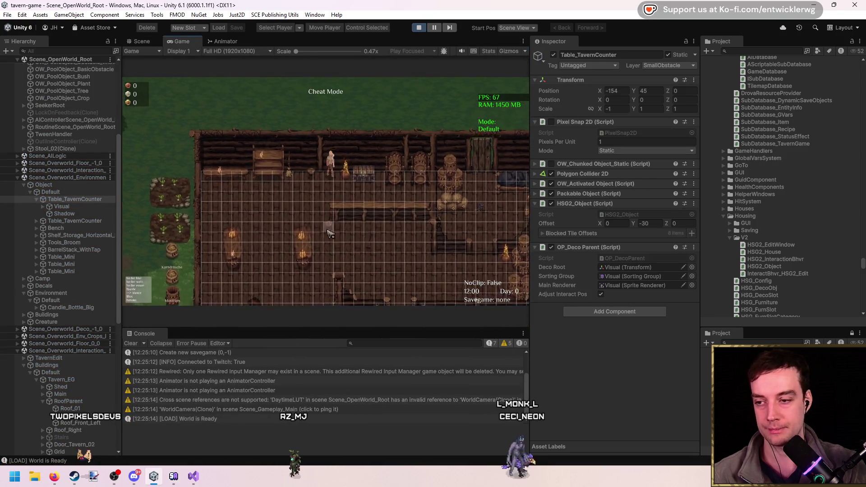
key(b)
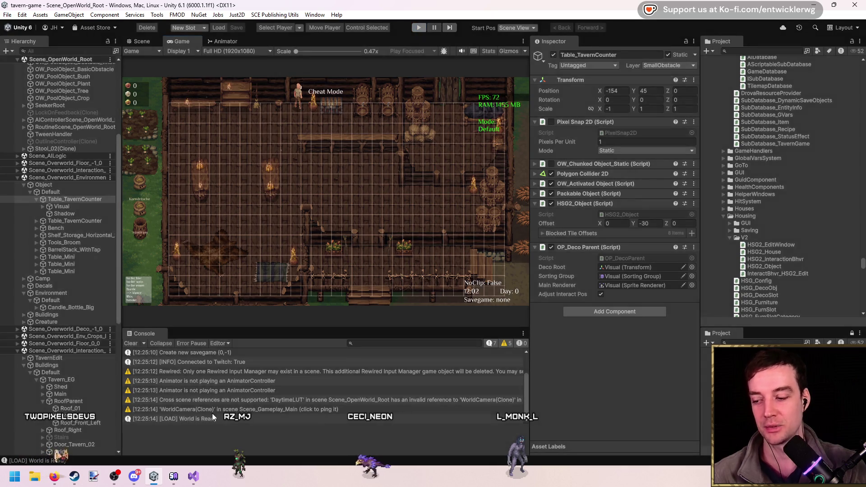
click(193, 476)
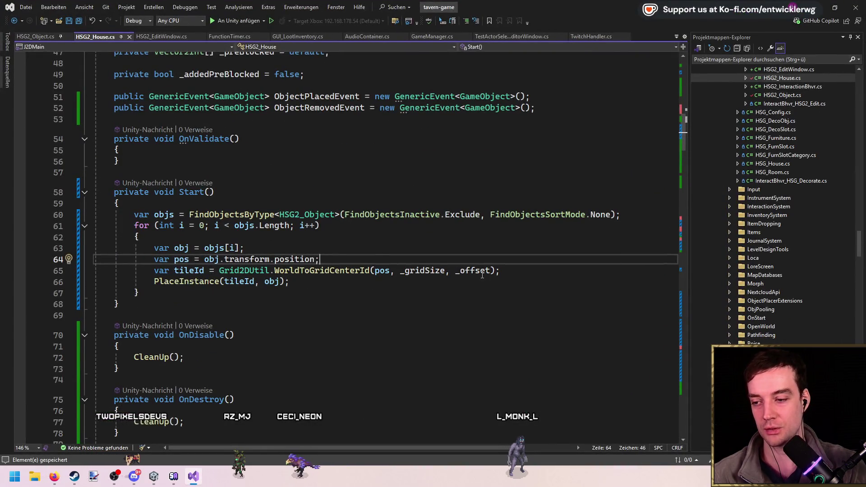
Change line 64 to 'obj.transform.position - obj.Offset;' and save the script
text(- )
text(obj.off)
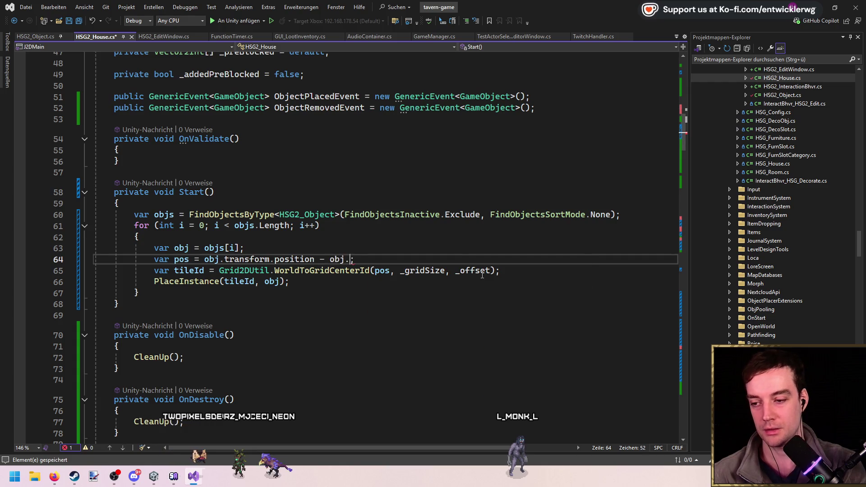
key(Tab)
key(End)
key(ctrl+s)
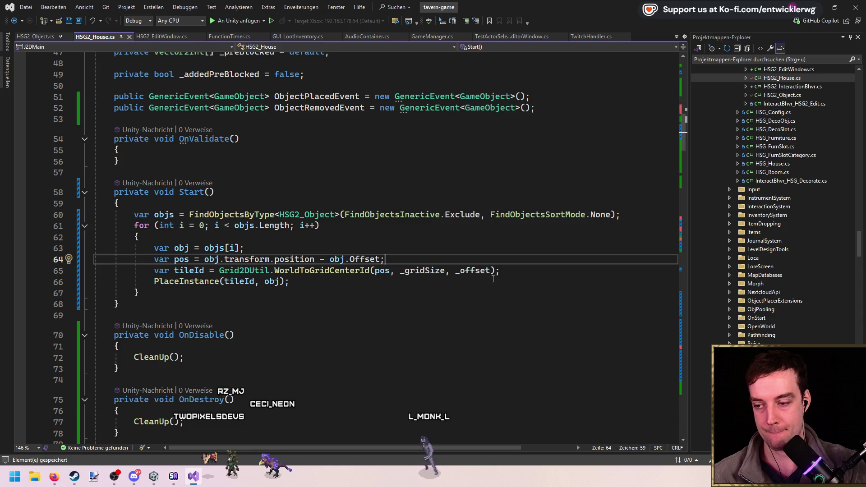
click(194, 270)
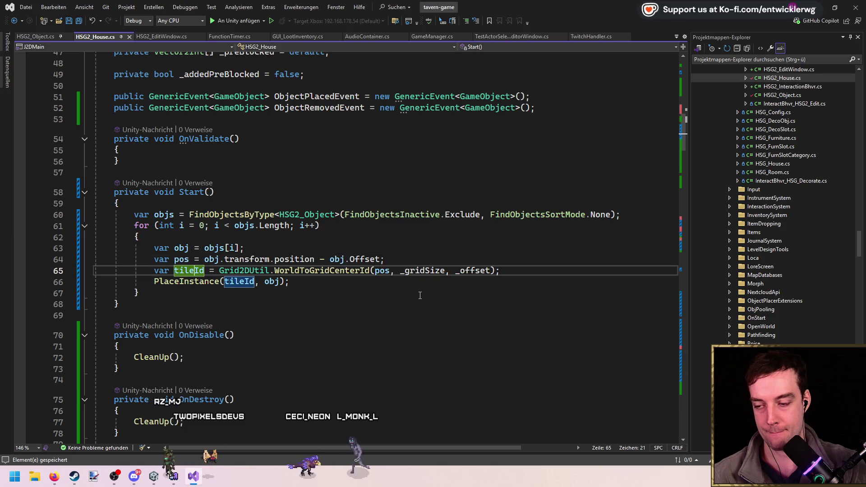
click(473, 260)
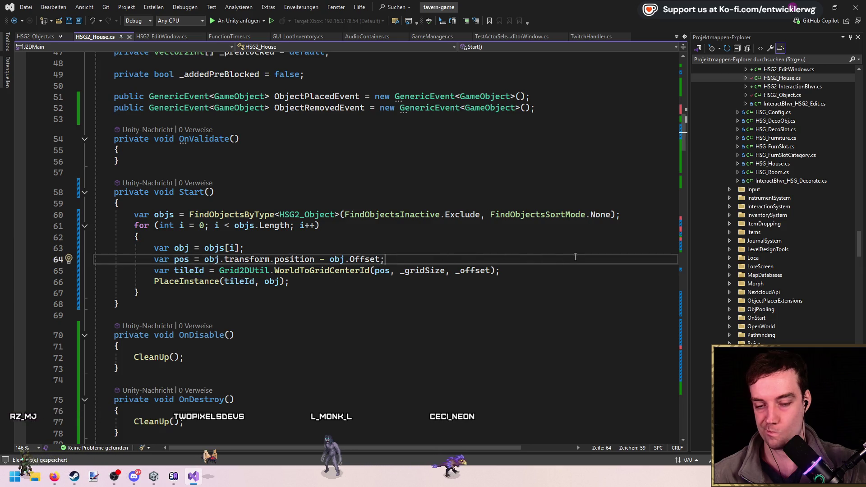
click(822, 6)
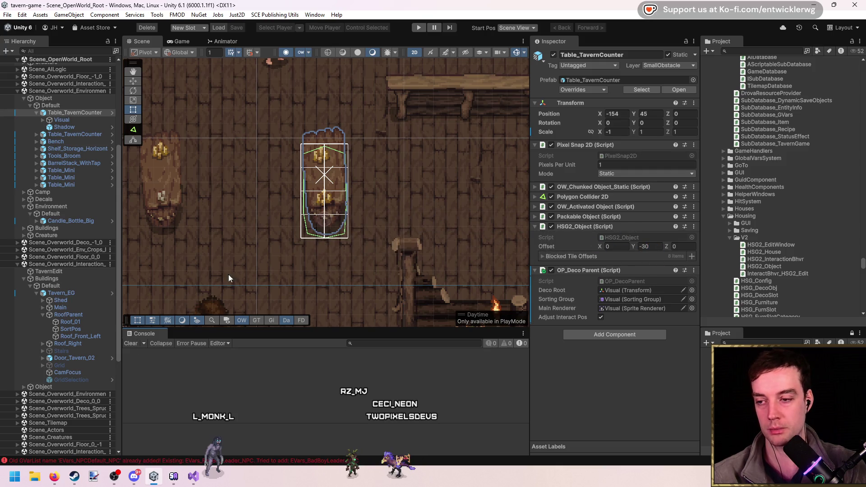
Search the project for 'stool 2' and drag Stool_02 into the tavern scene
click(781, 51)
text(stool 2)
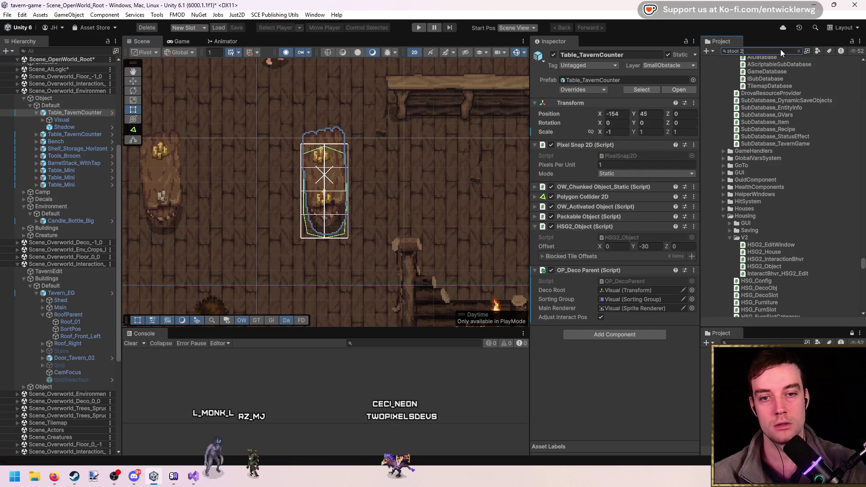
click(738, 178)
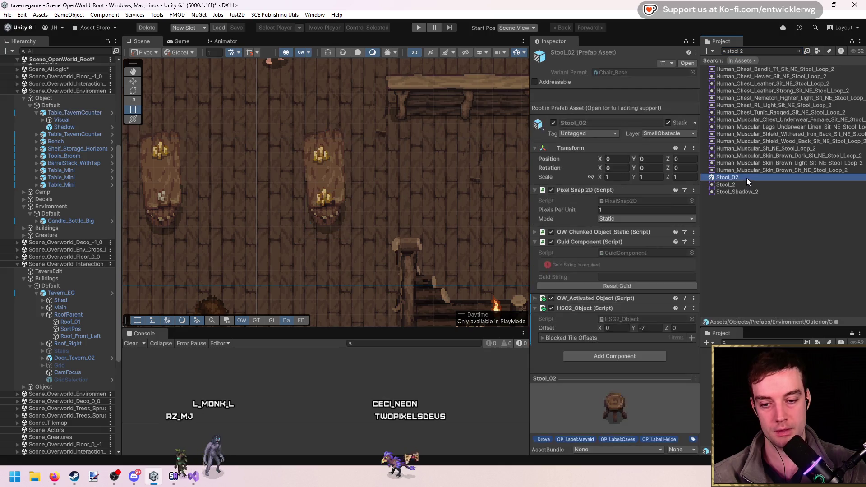
drag(745, 180, 416, 178)
Select the new Stool_02, move it beside the counter, then delete it
scroll(413, 171, up, 5)
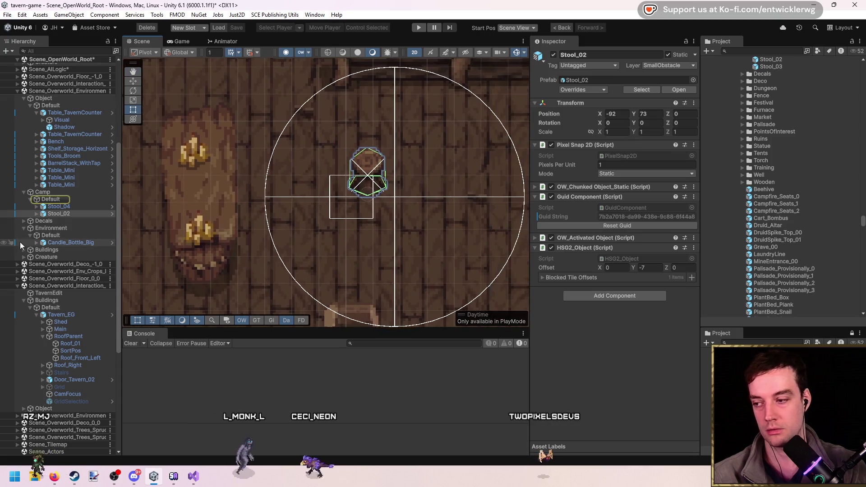
click(59, 206)
click(63, 214)
key(w)
drag(372, 192, 355, 206)
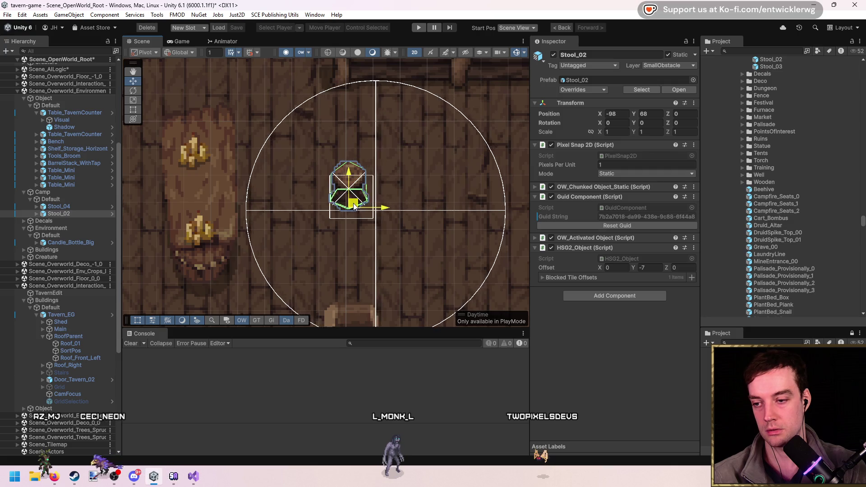
scroll(284, 204, down, 1)
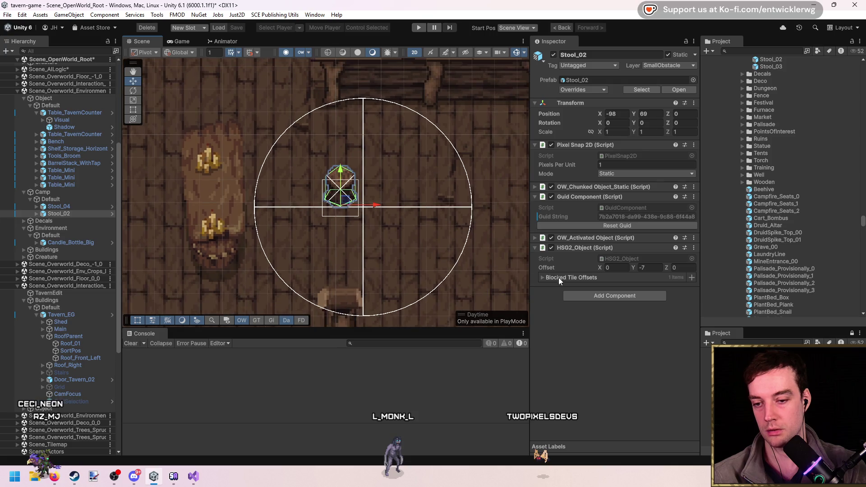
scroll(395, 217, down, 1)
scroll(393, 212, up, 1)
mouse_move(352, 203)
mouse_down()
mouse_move(377, 167)
mouse_move(376, 183)
mouse_move(315, 197)
mouse_move(424, 237)
mouse_move(426, 205)
mouse_up()
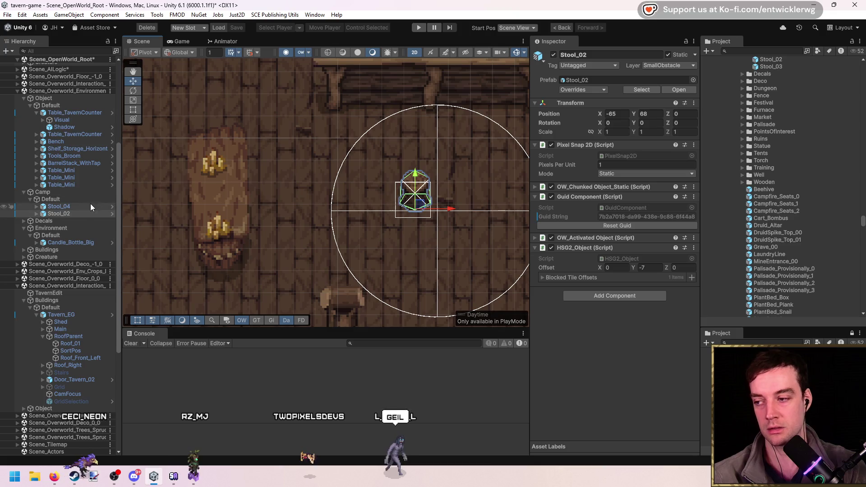
key(Delete)
Select the Table_TavernCounter in Tavern_EG, frame it and shift it right and down
click(297, 194)
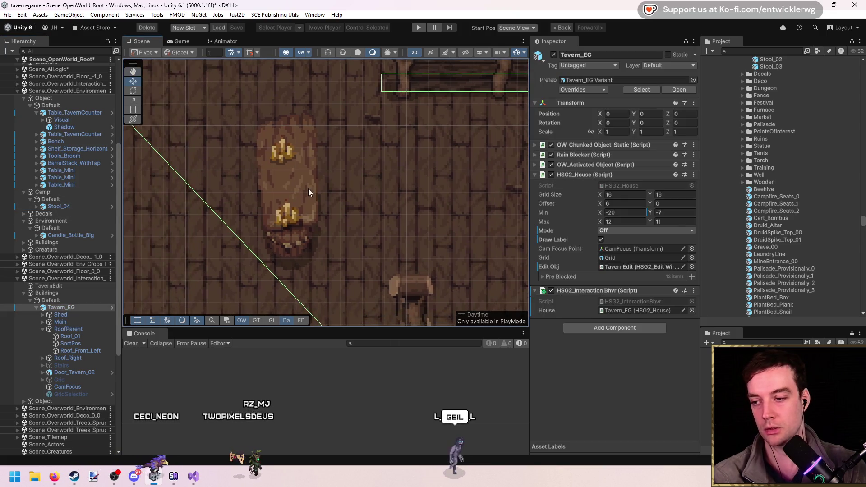
click(305, 187)
click(303, 189)
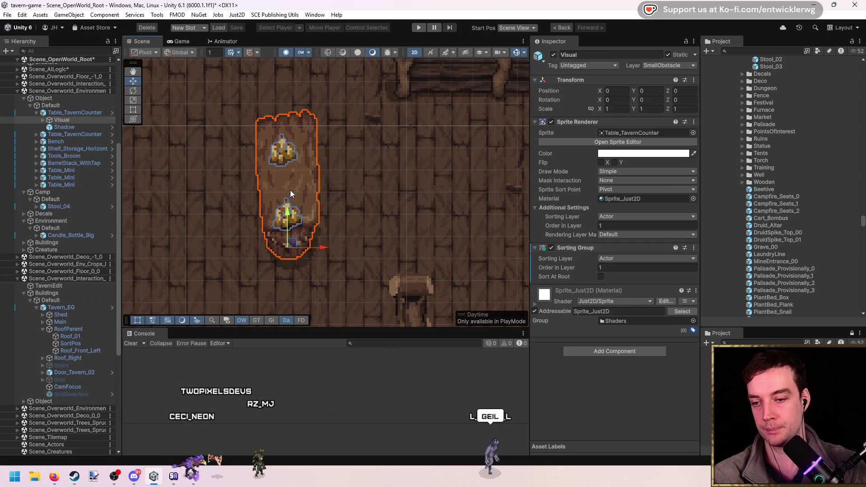
click(74, 112)
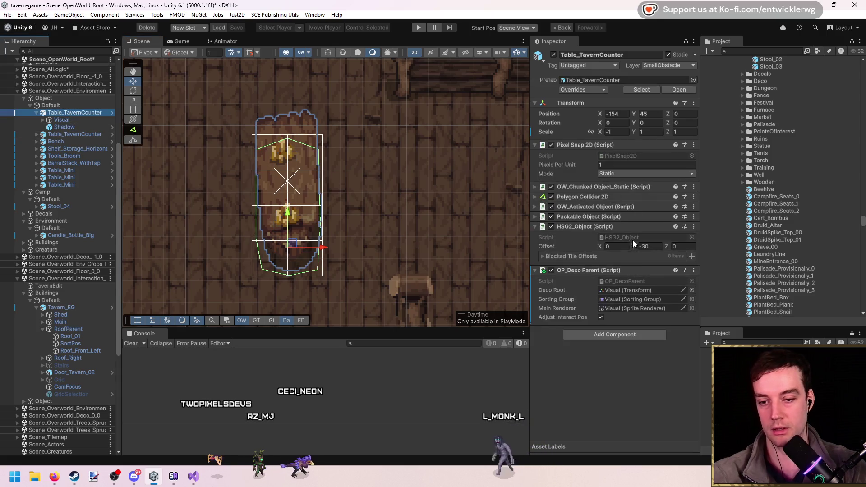
key(f)
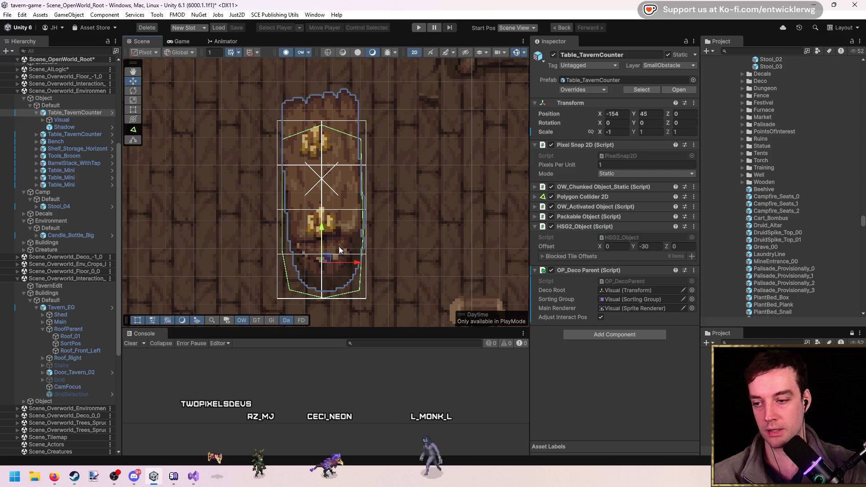
drag(327, 259, 351, 267)
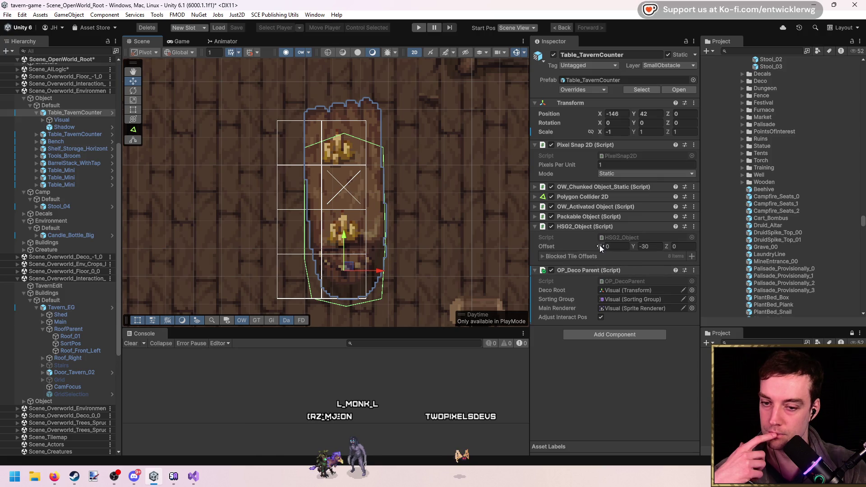
Set the counter's HSG2_Object offset X to -8 while testing its grid alignment
drag(667, 245, 689, 245)
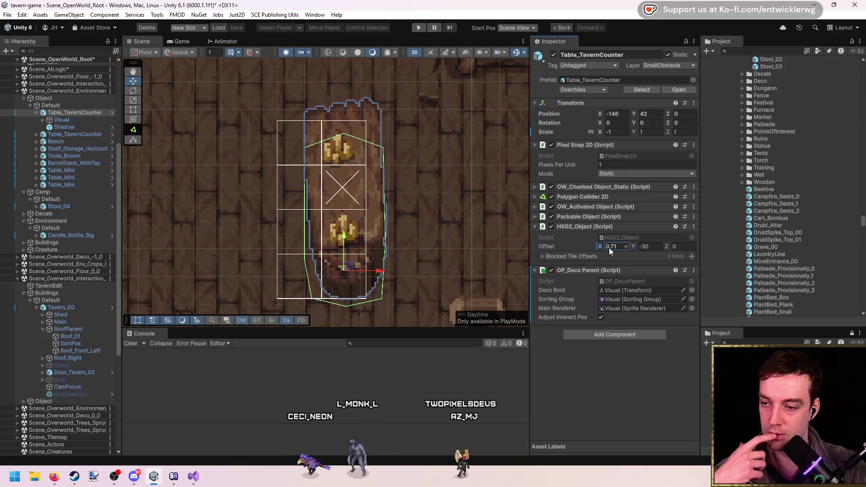
mouse_move(603, 246)
mouse_down()
mouse_move(754, 240)
mouse_move(670, 246)
mouse_up()
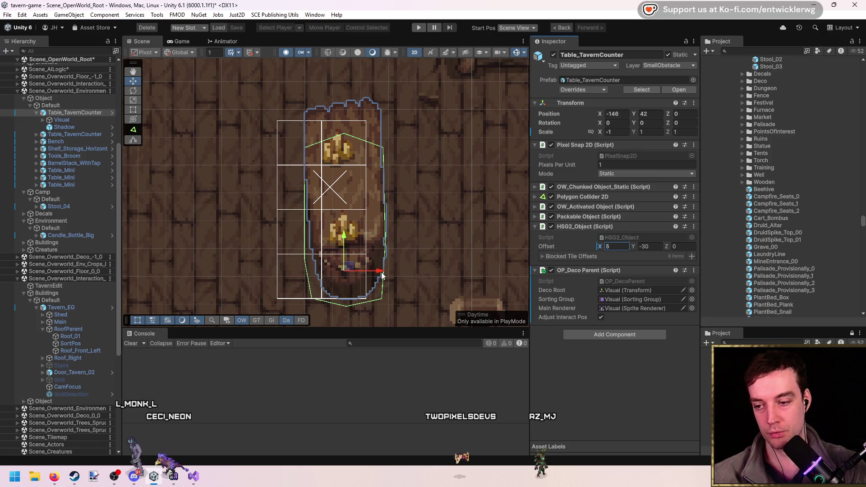
drag(382, 272, 395, 272)
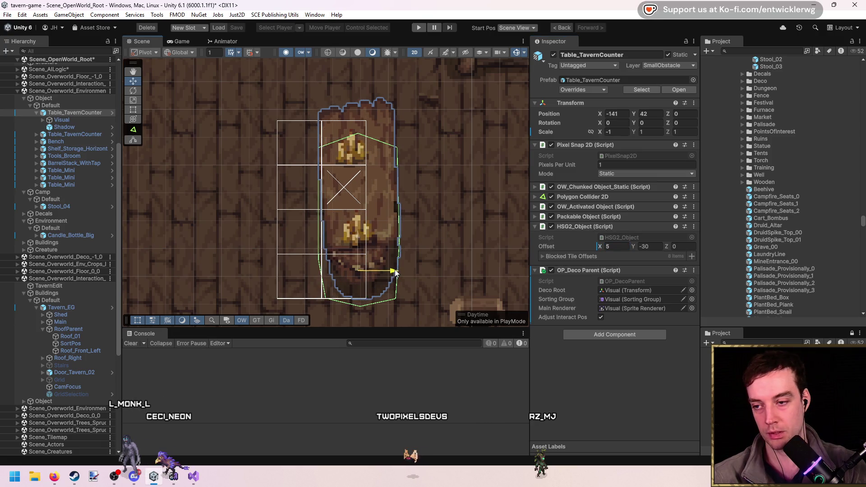
text(-)
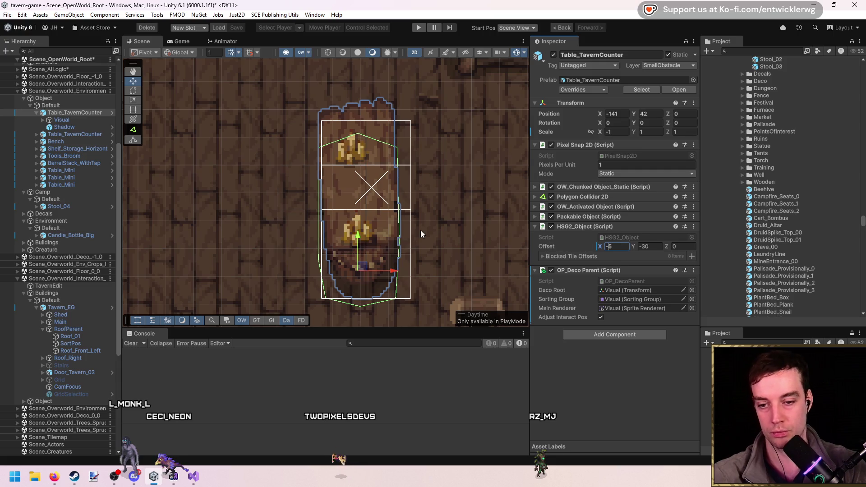
drag(398, 271, 357, 272)
click(614, 247)
text(-8)
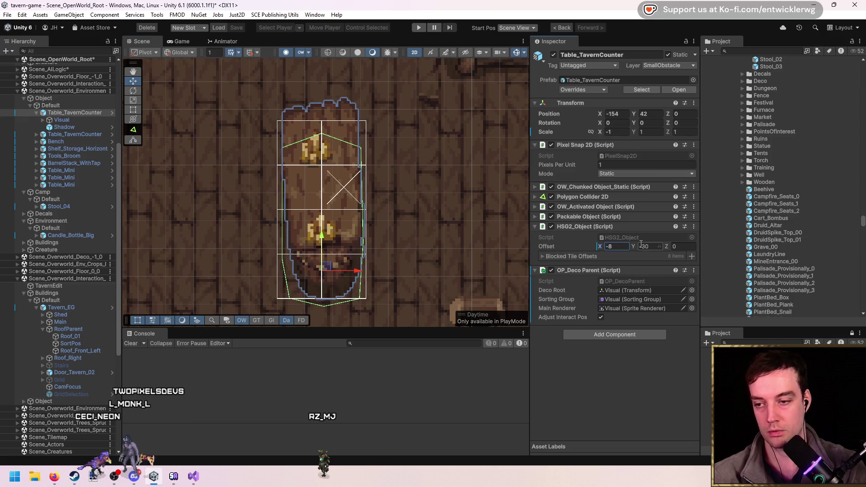
drag(357, 272, 356, 272)
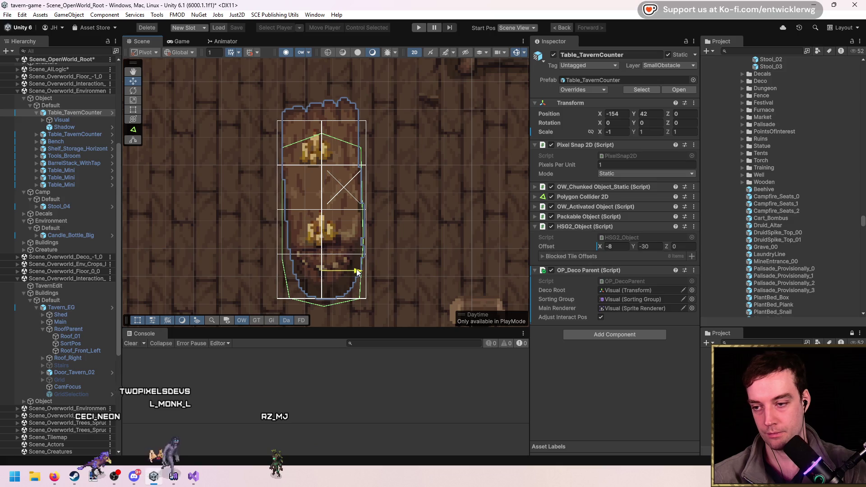
right_click(592, 247)
key(Escape)
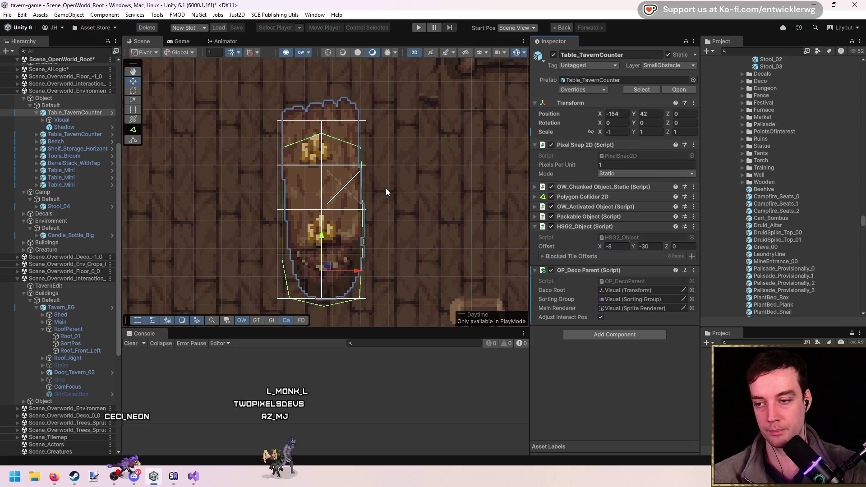
Move the second Table_TavernCounter to -267, 42 and start the game
drag(304, 188, 341, 185)
click(272, 196)
drag(273, 197, 310, 156)
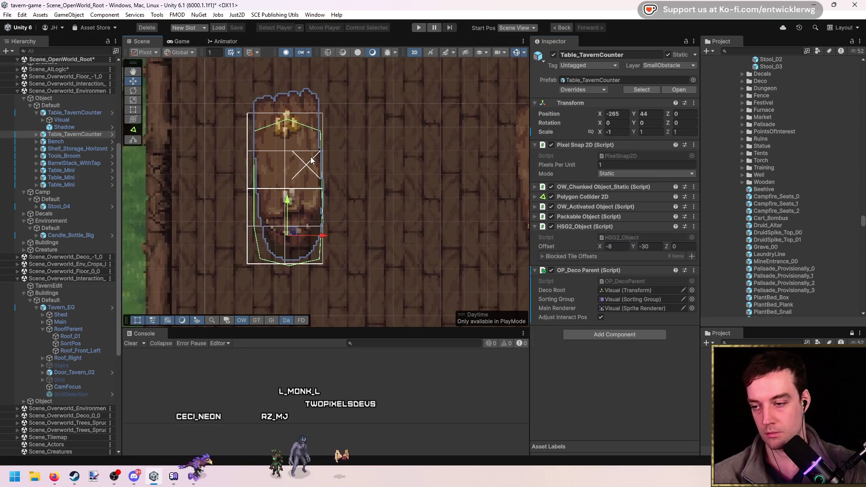
key(w)
drag(294, 227, 287, 238)
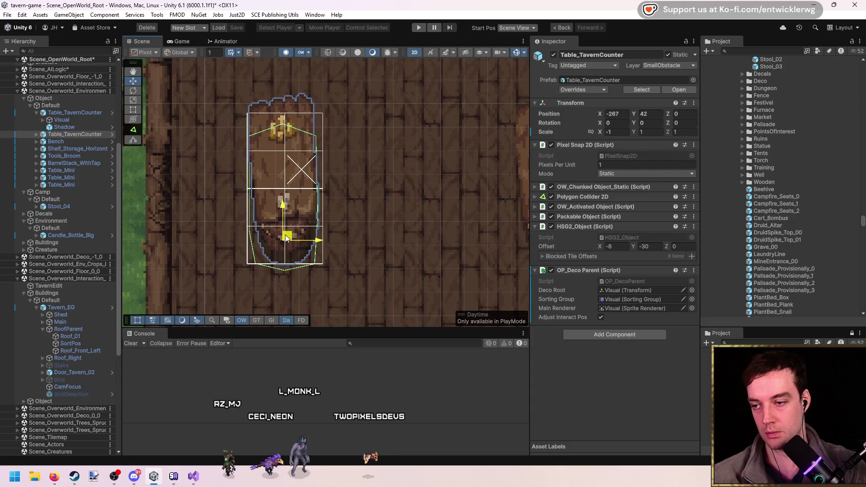
scroll(458, 184, down, 2)
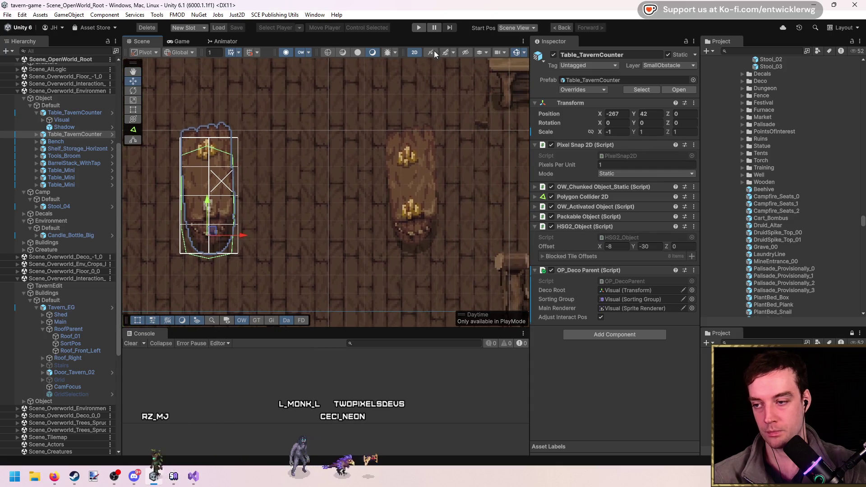
click(420, 28)
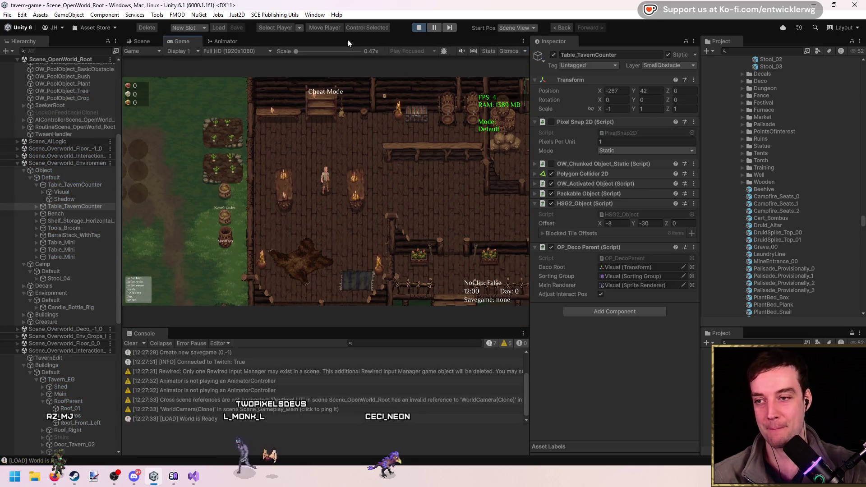
Playtest placing and removing a fur rug in the enlarged game view, then stop the game
key(shift+space)
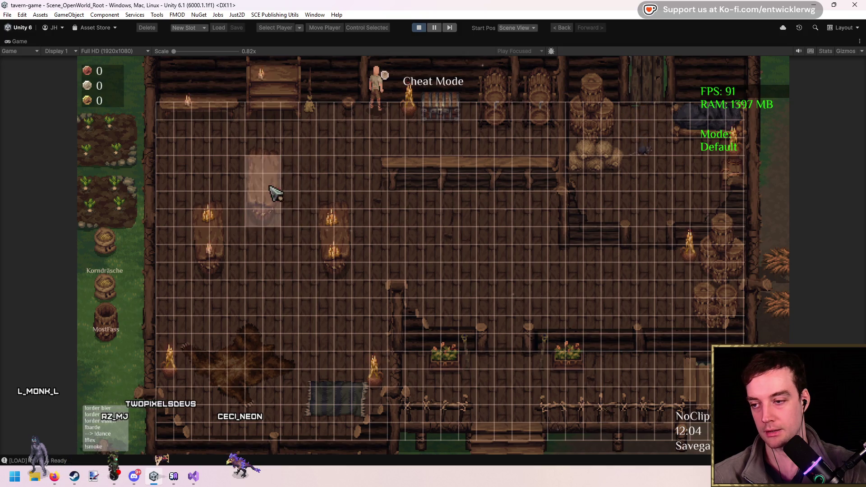
click(505, 230)
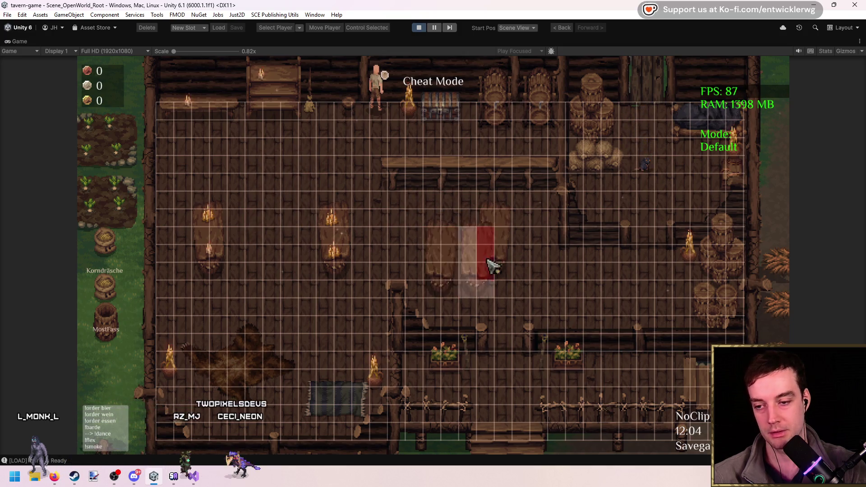
right_click(480, 263)
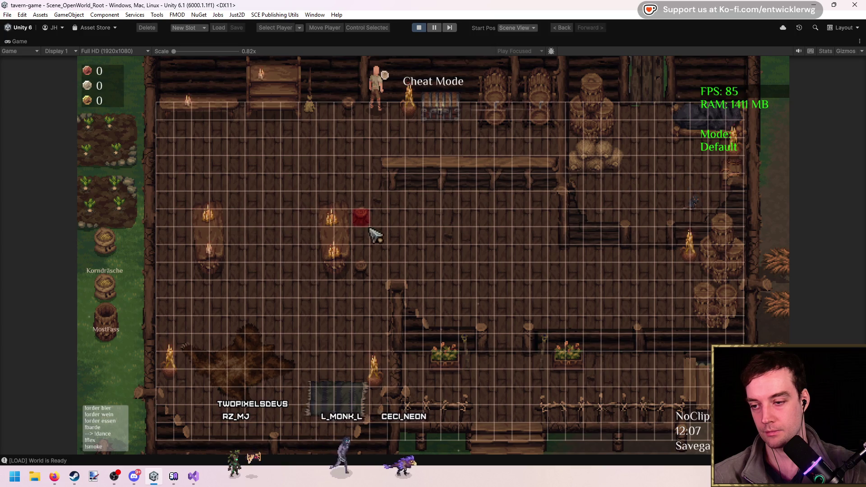
click(424, 28)
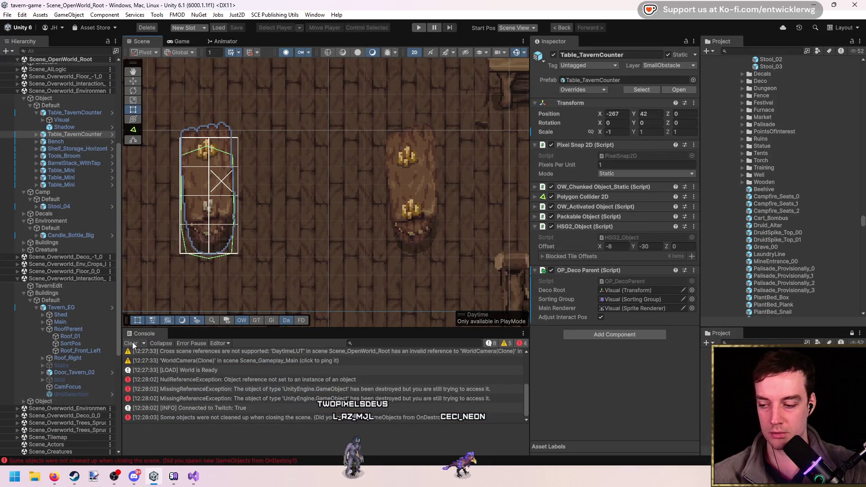
Open the MissingReferenceException stack trace and jump to HideTilePreviews in HSG2_EditWindow.cs
click(275, 382)
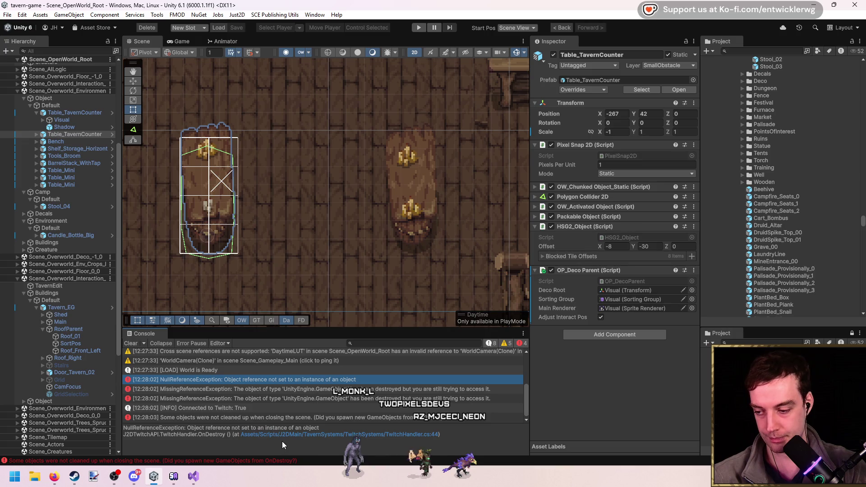
click(288, 390)
click(289, 400)
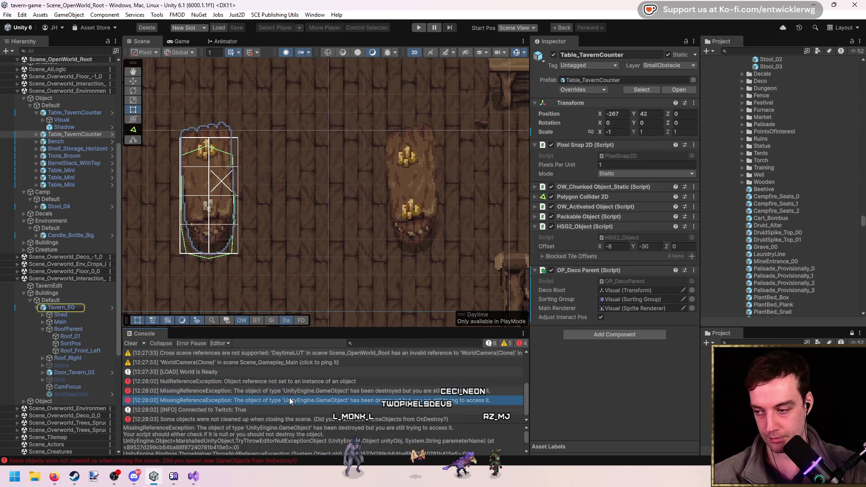
scroll(282, 403, down, 1)
scroll(316, 440, down, 2)
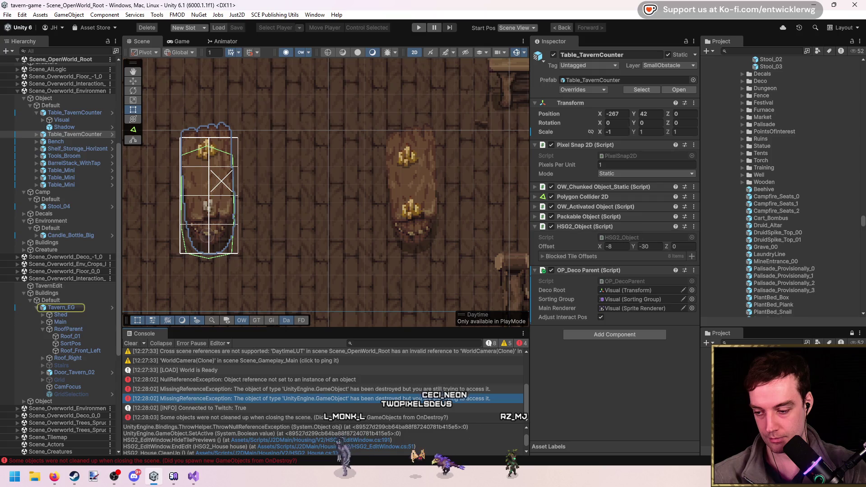
click(360, 440)
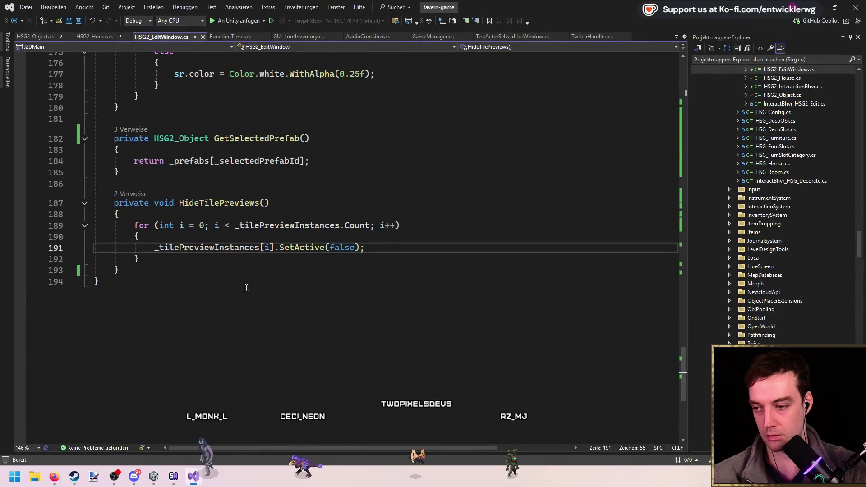
Wrap the HideTilePreviews loop in if (_tilePreviewInstances != null) and save the file
click(366, 218)
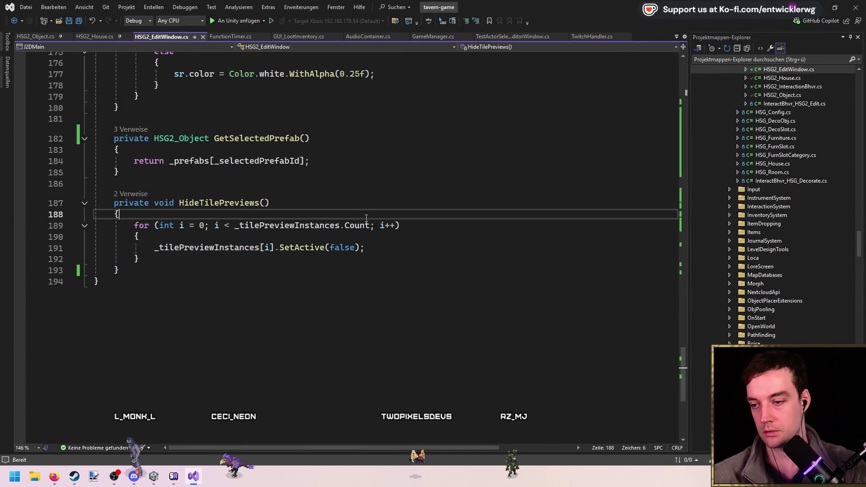
key(Return)
text(if(_tilePreviewInstances != n)
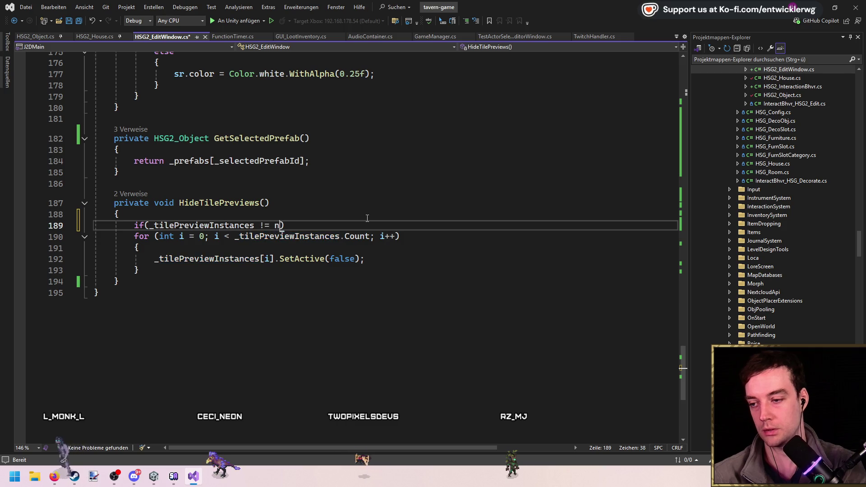
text(ull) {)
key(Return)
key(alt+Down)
key(alt+Down)
key(alt+Down)
key(Up)
key(Up)
key(Up)
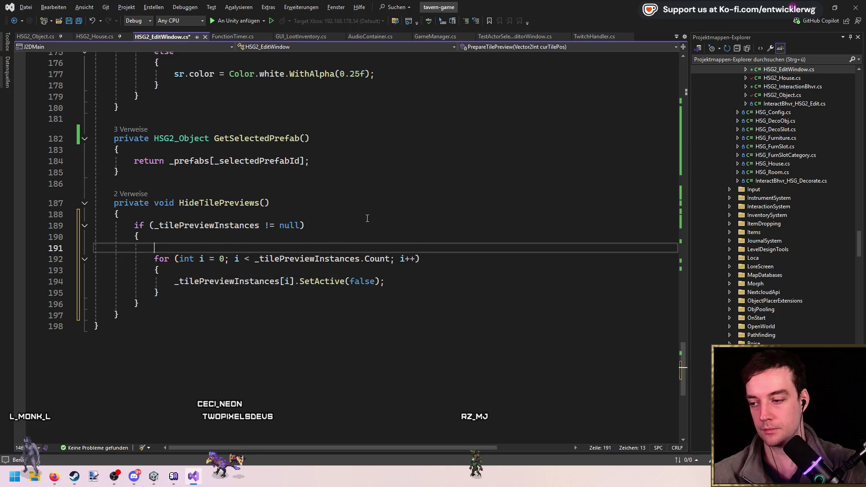
key(Delete)
key(ctrl+s)
Store _tilePreviewInstances[i] in a var preview and use preview in the loop body
click(454, 263)
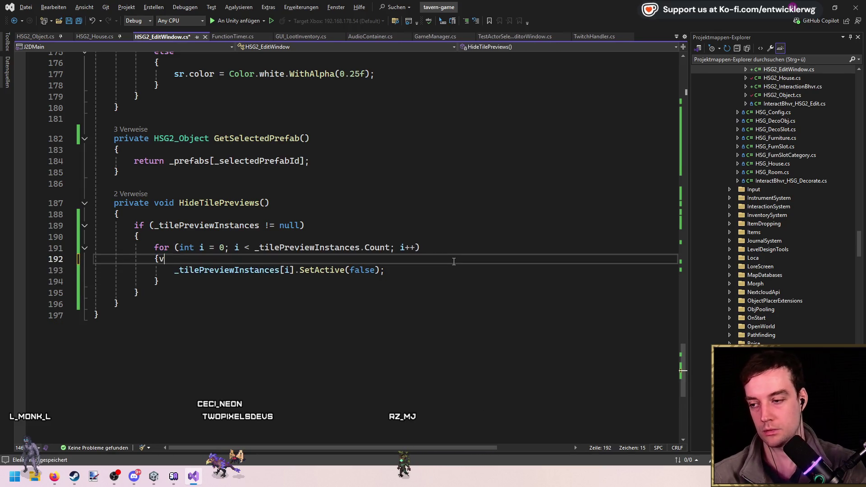
key(Return)
text(v)
text(til)
key(Tab)
text(;)
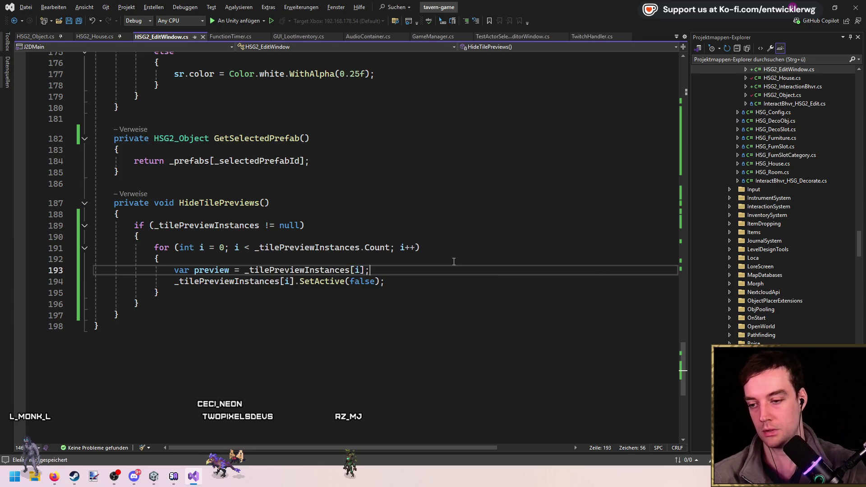
click(429, 284)
key(Home)
key(ctrl+shift+Right)
key(ctrl+shift+Right)
key(ctrl+shift+Right)
text(preview)
Guard the SetActive call with an if (preview != null) block, then return to Unity
click(437, 271)
key(Return)
text(if (preview != n)
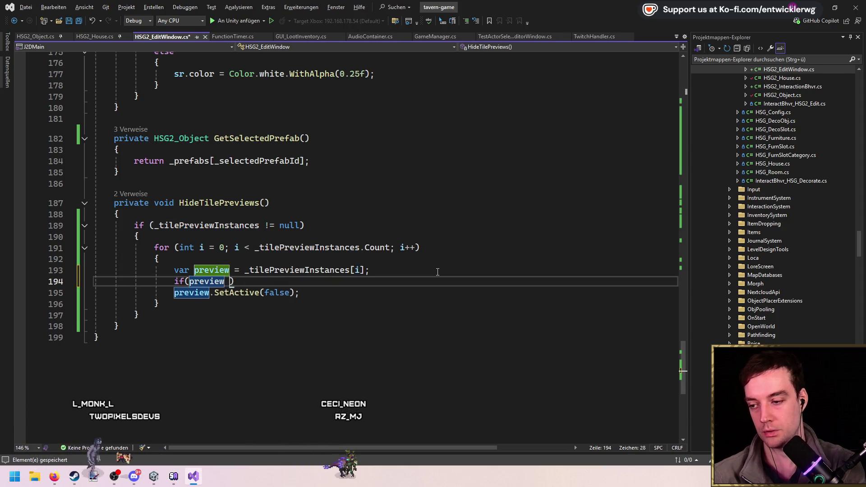
text(ull)
key(End)
key(Return)
text({)
key(Return)
key(Down)
key(Down)
key(alt+Up)
key(Down)
key(End)
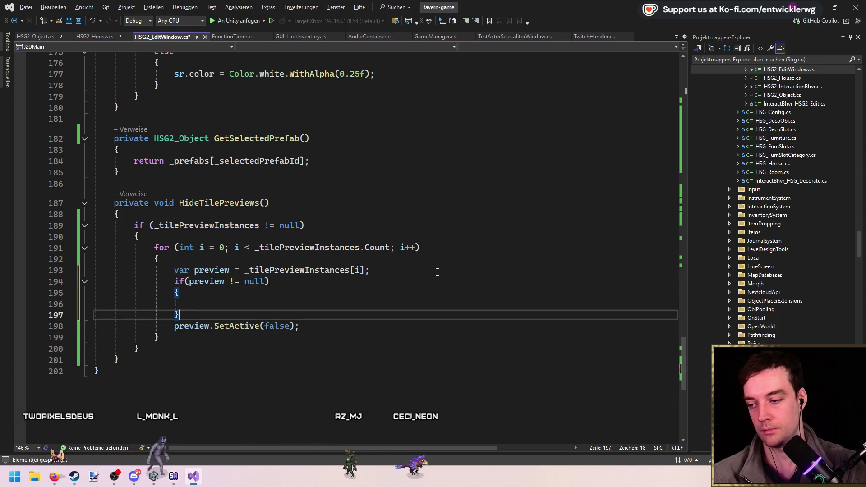
key(Up)
key(Up)
key(BackSpace)
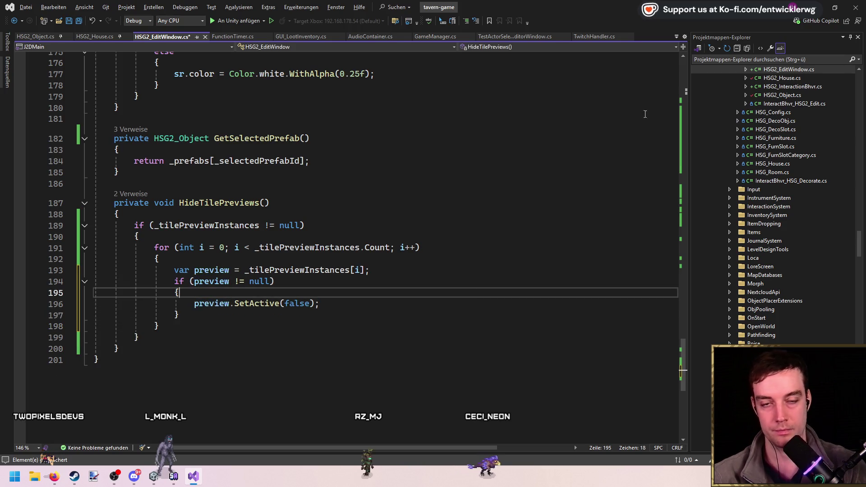
click(153, 475)
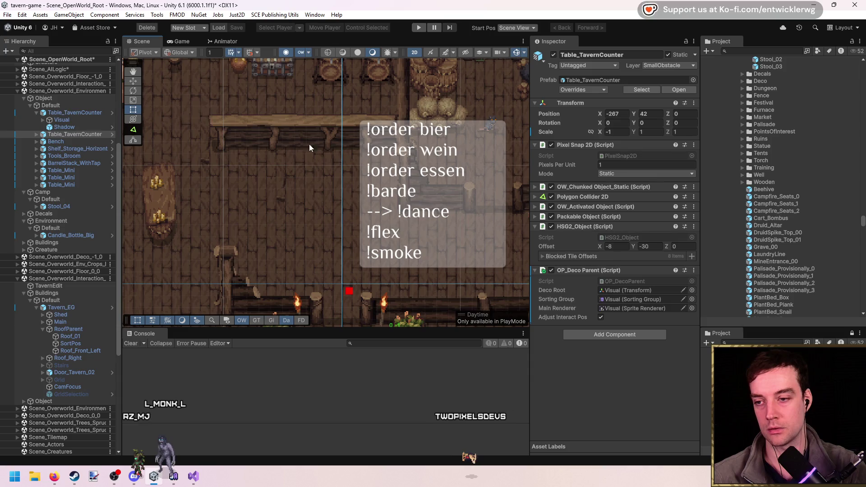
Save the scene, enter Play mode and place a stool on the tavern floor in build mode
scroll(334, 162, down, 3)
scroll(333, 171, up, 5)
key(ctrl+s)
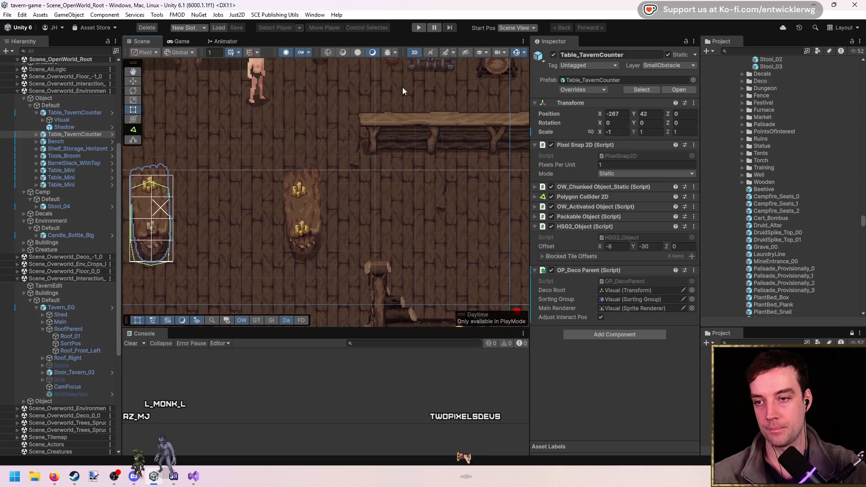
click(417, 30)
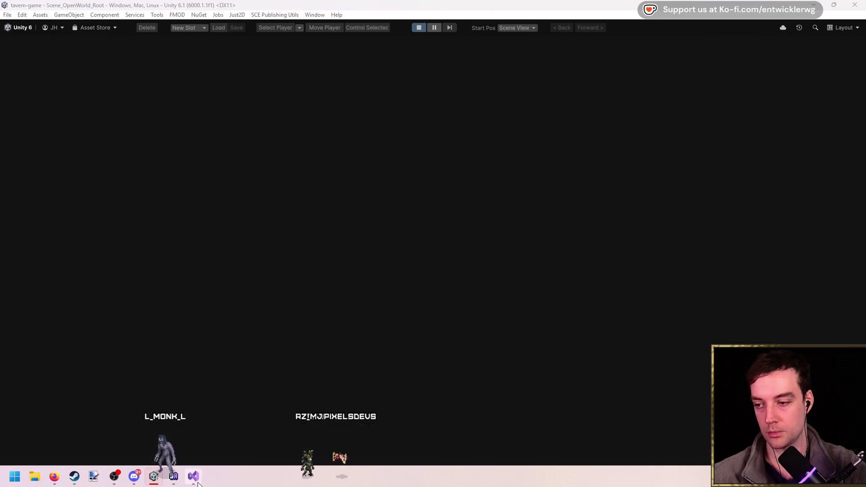
click(195, 481)
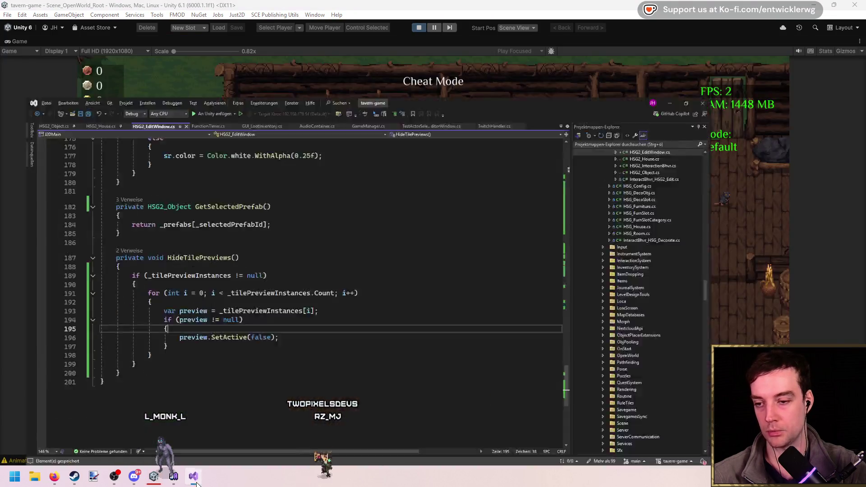
click(196, 480)
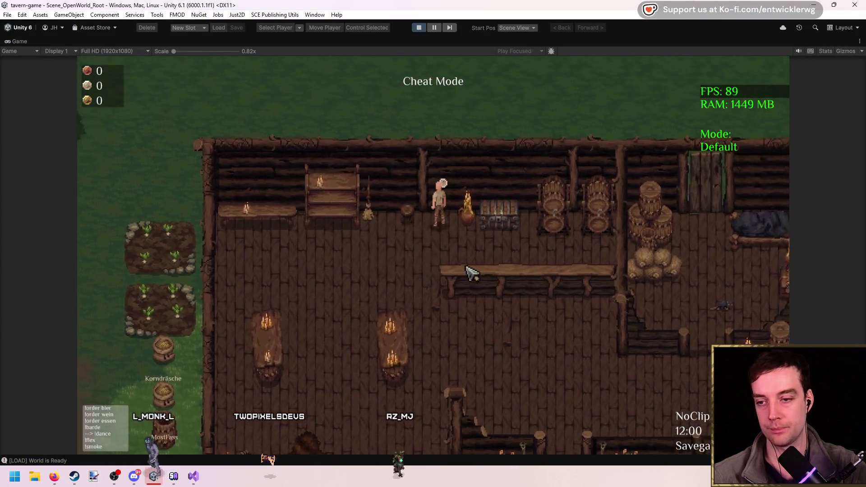
key(b)
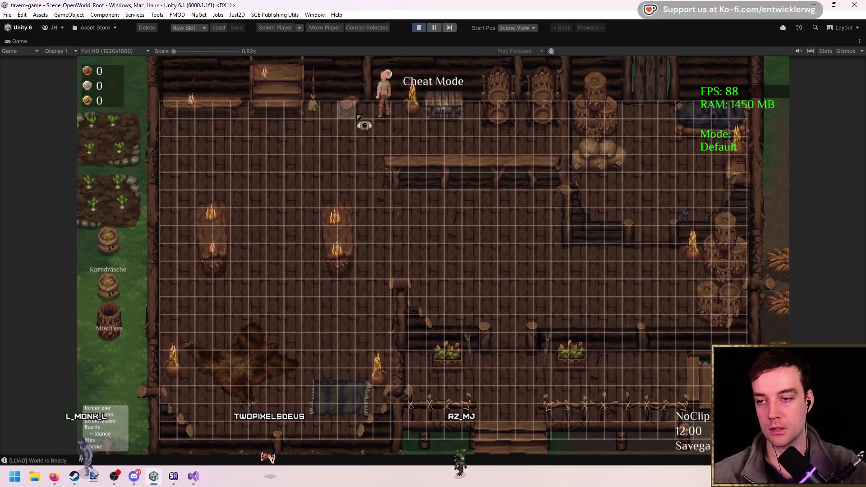
click(348, 129)
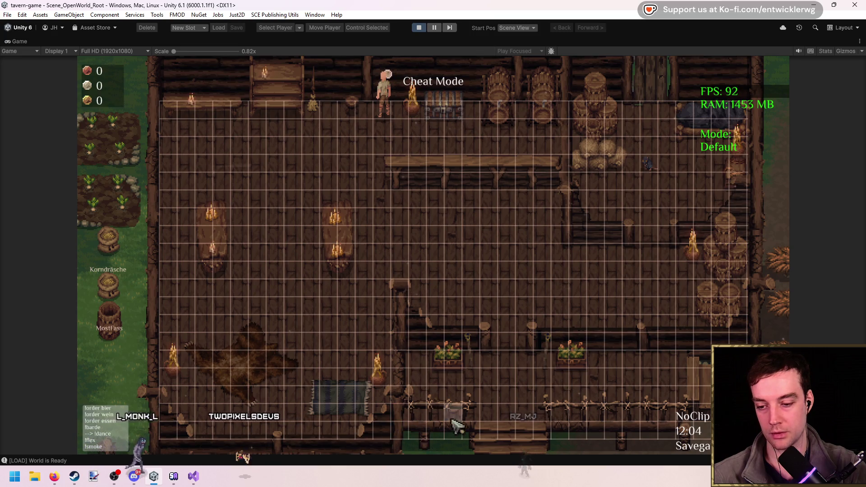
Walk the character around the tavern, open and close the crate, then stop Play mode
key(Escape)
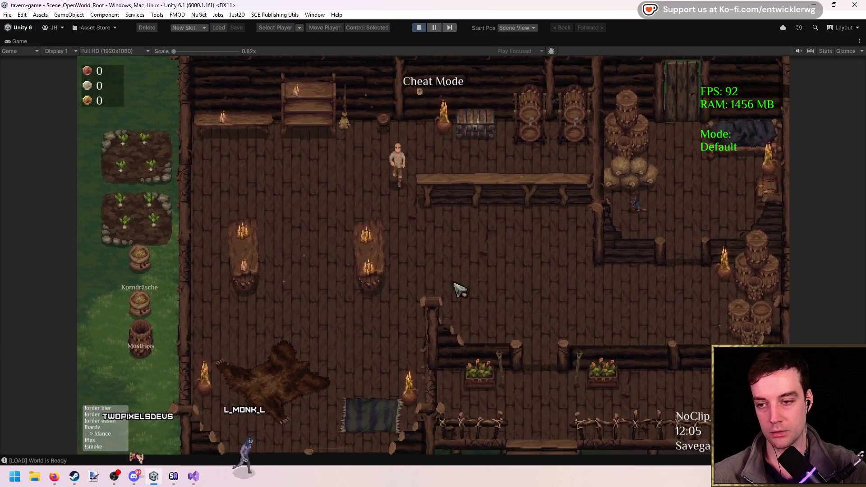
click(459, 288)
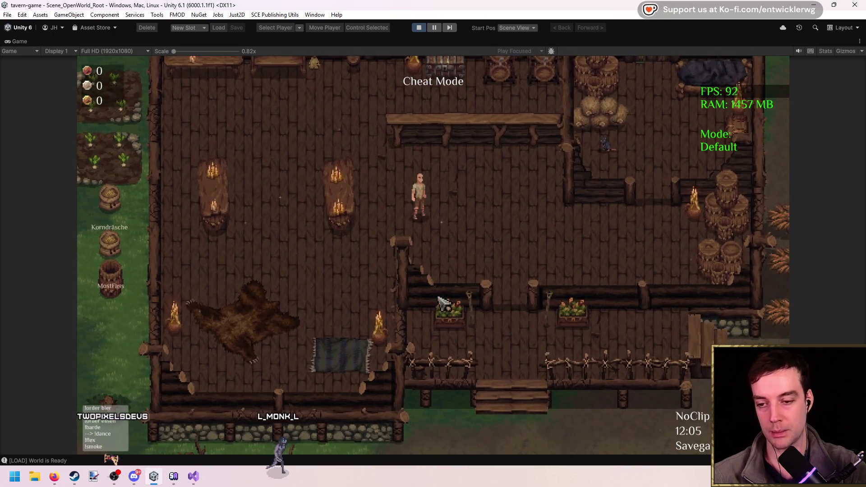
key(w)
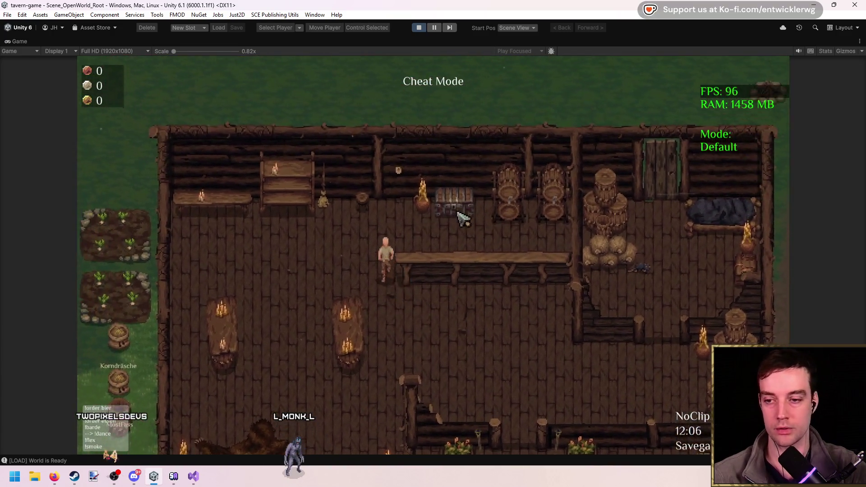
click(431, 247)
key(Escape)
key(a)
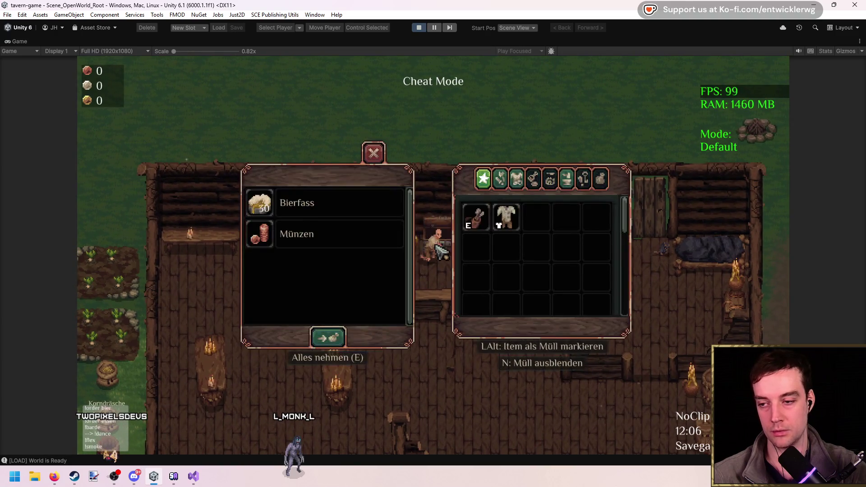
key(s)
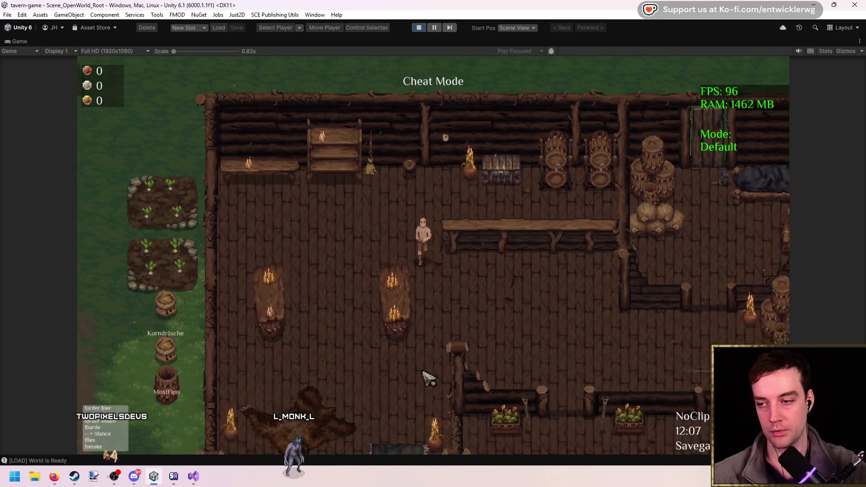
key(w)
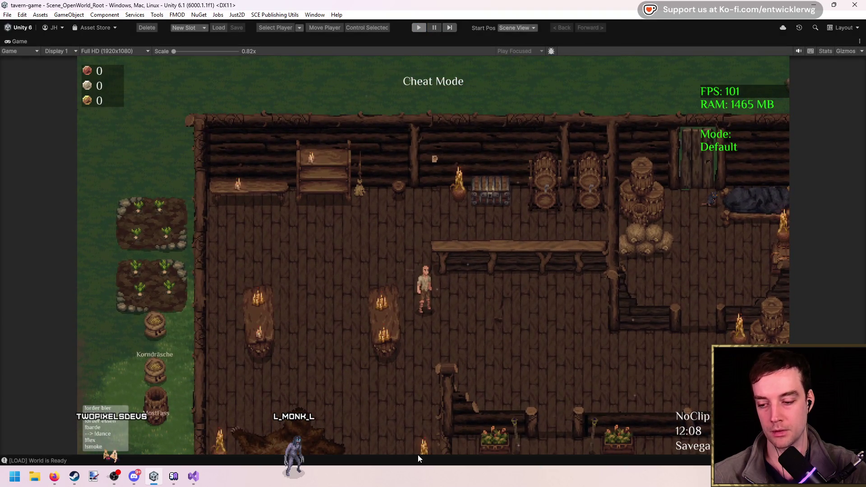
key(ctrl+p)
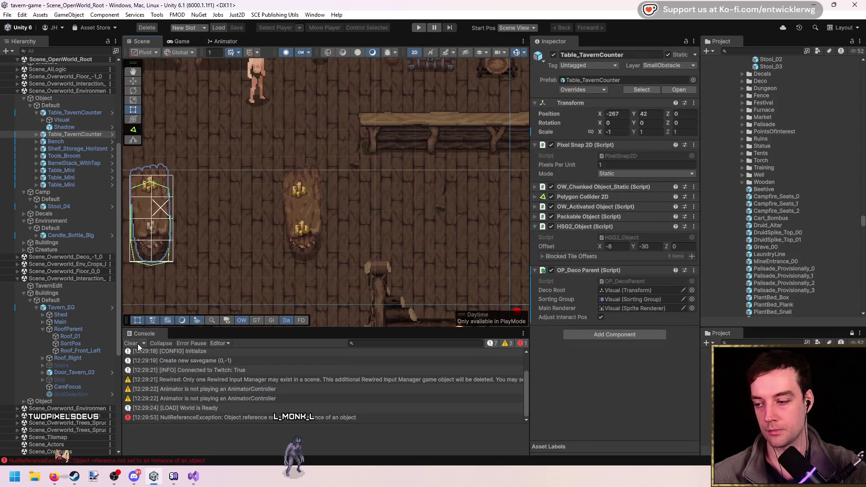
Add an HSG2_Object component to the Candle_Bottle_Big prefab asset
click(359, 165)
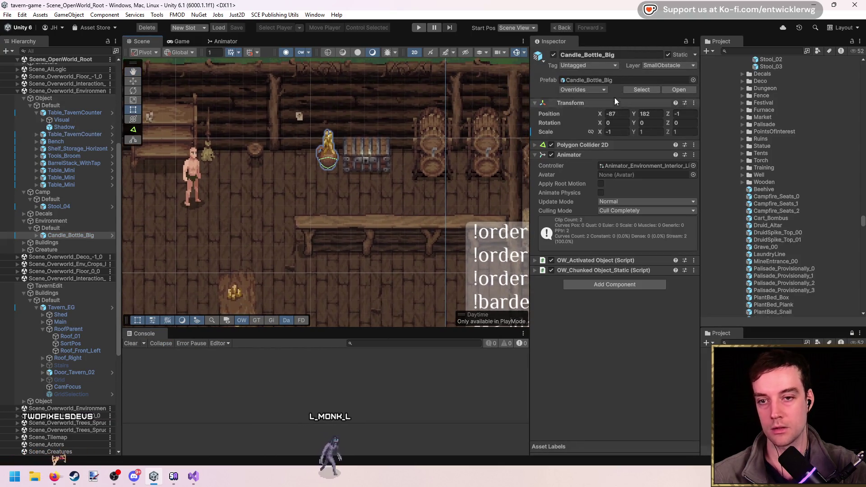
click(617, 80)
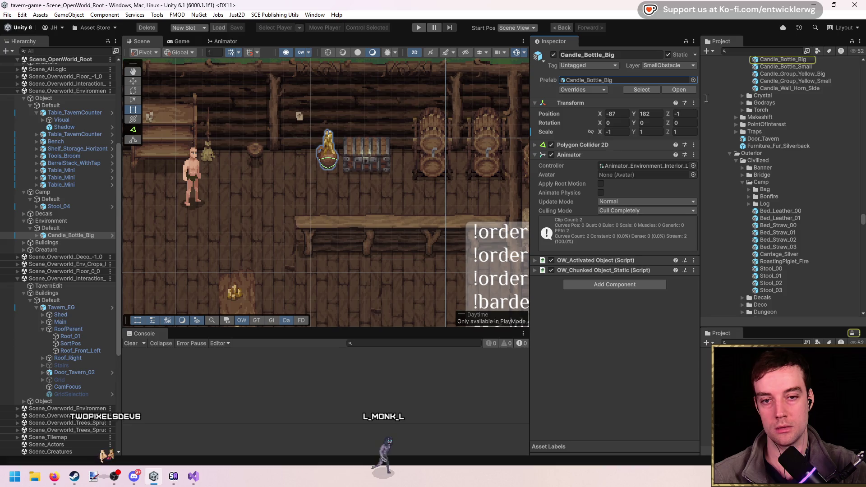
click(803, 60)
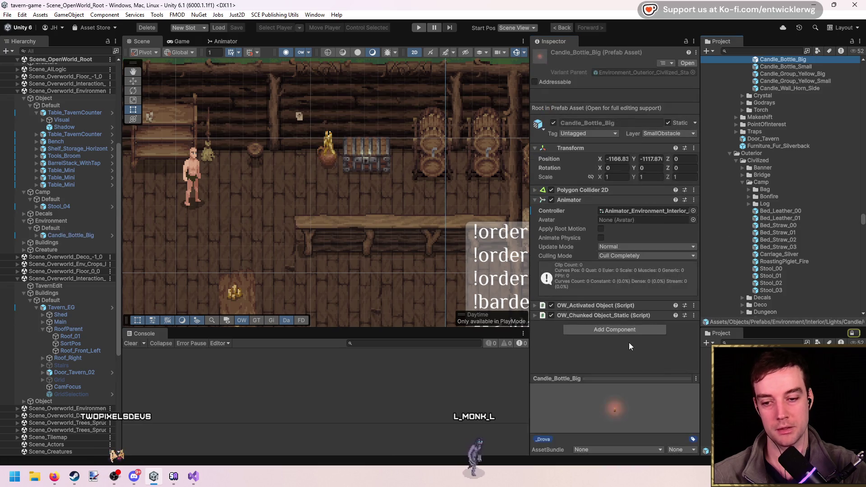
click(631, 329)
click(625, 377)
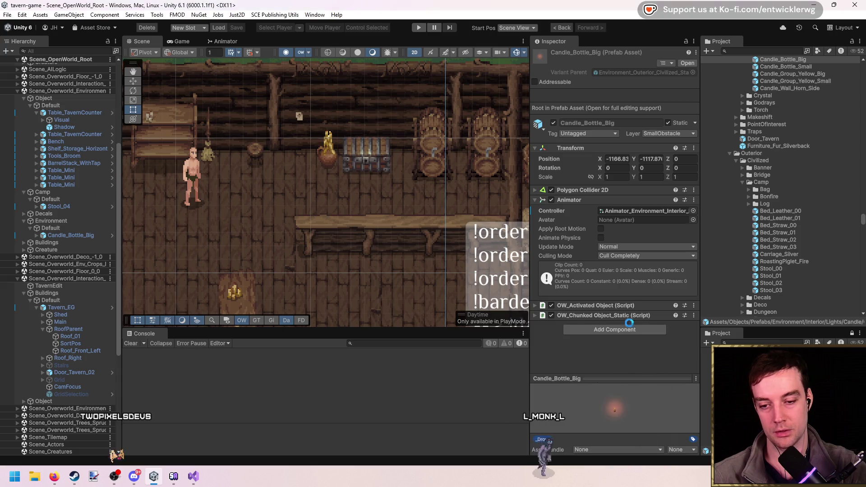
Frame the candle in the scene and add a blocked tile offset entry at 0, 0
click(334, 158)
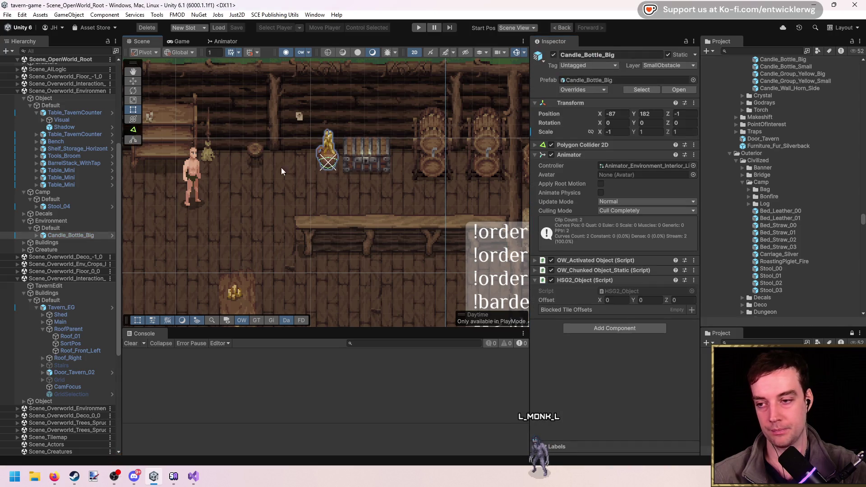
key(f)
click(61, 227)
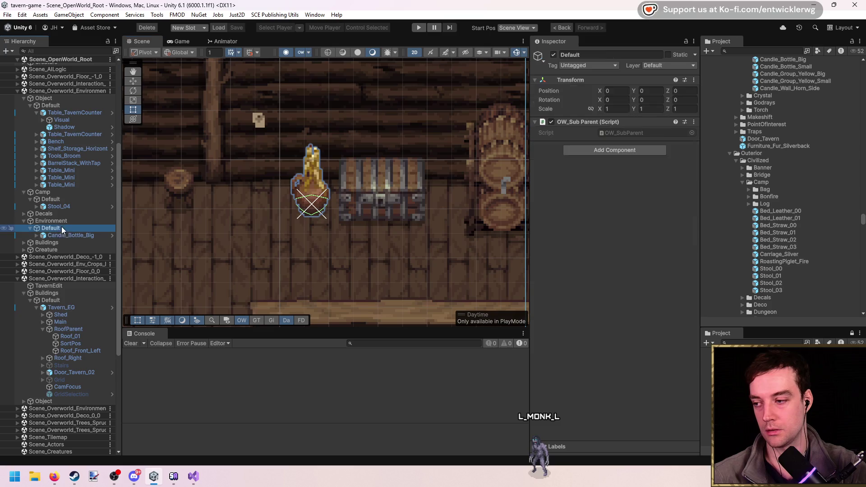
click(68, 222)
click(72, 235)
double_click(72, 236)
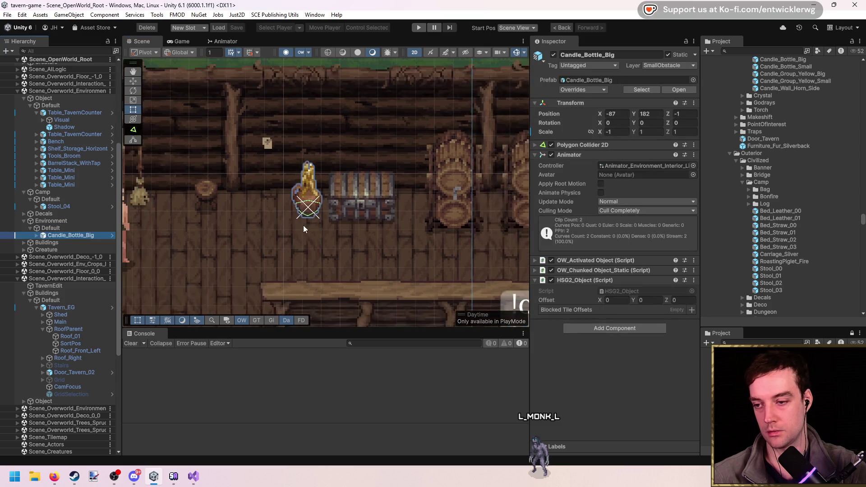
click(692, 311)
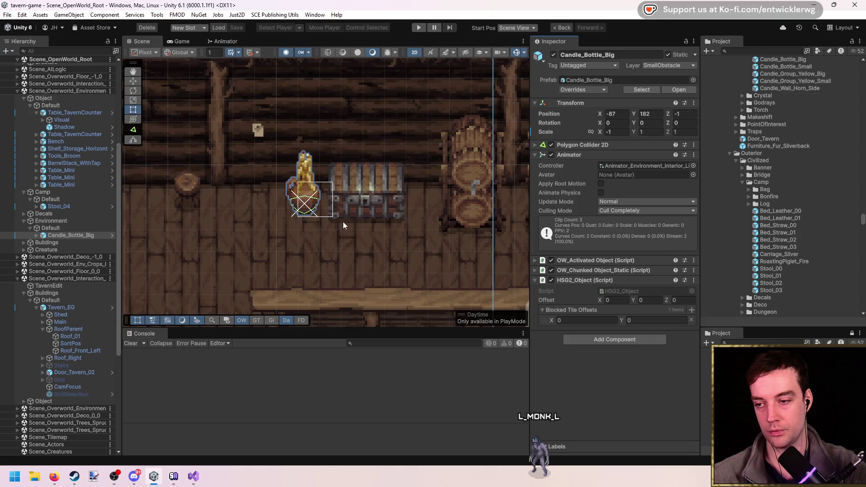
key(f)
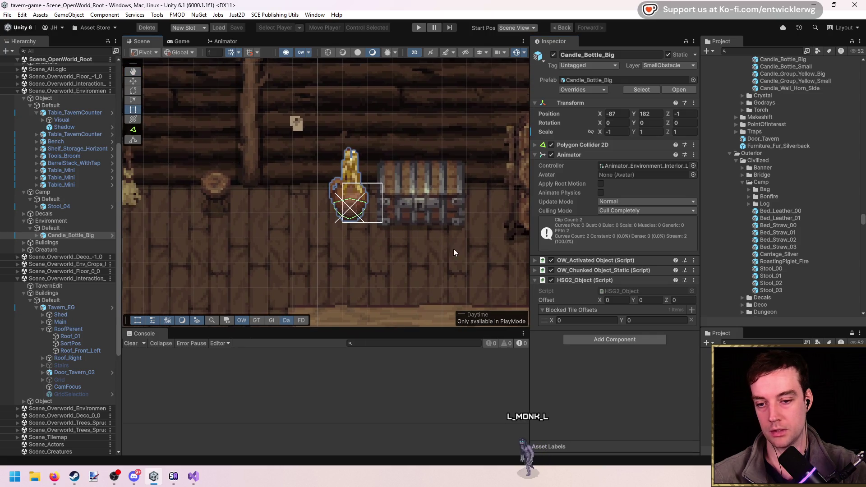
scroll(453, 252, down, 1)
click(84, 228)
click(84, 235)
Nudge the candle left of the chest to about -95.8, 183.8, then open the HSG2_Object script
mouse_move(355, 210)
mouse_down()
mouse_move(334, 208)
mouse_move(372, 206)
mouse_up()
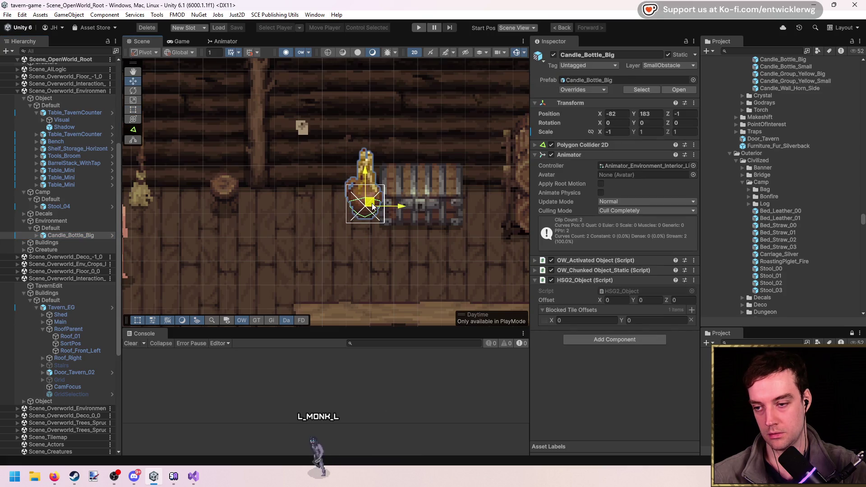
click(372, 207)
key(f)
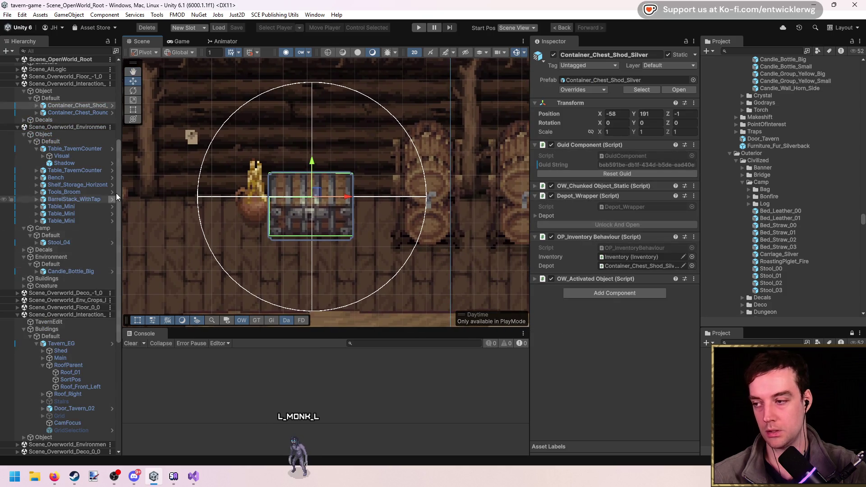
click(259, 202)
scroll(258, 201, down, 3)
scroll(270, 203, up, 3)
mouse_move(411, 221)
mouse_down()
mouse_move(372, 227)
mouse_move(418, 225)
mouse_move(382, 224)
mouse_up()
click(648, 291)
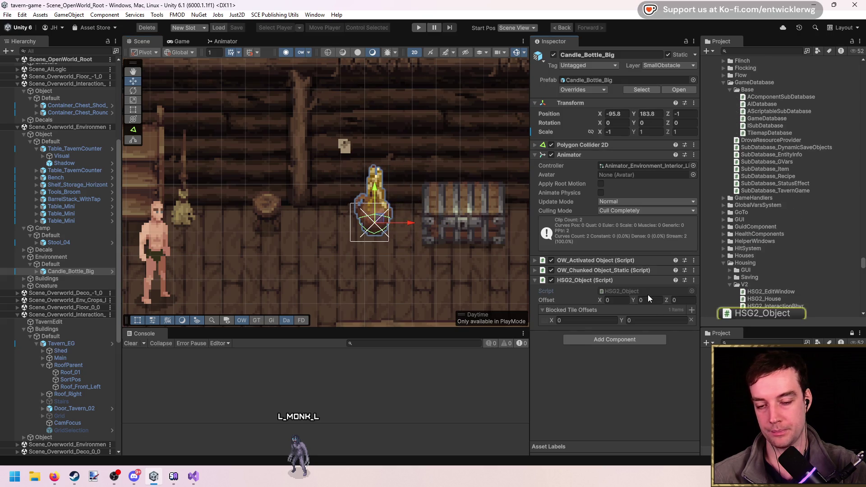
double_click(644, 289)
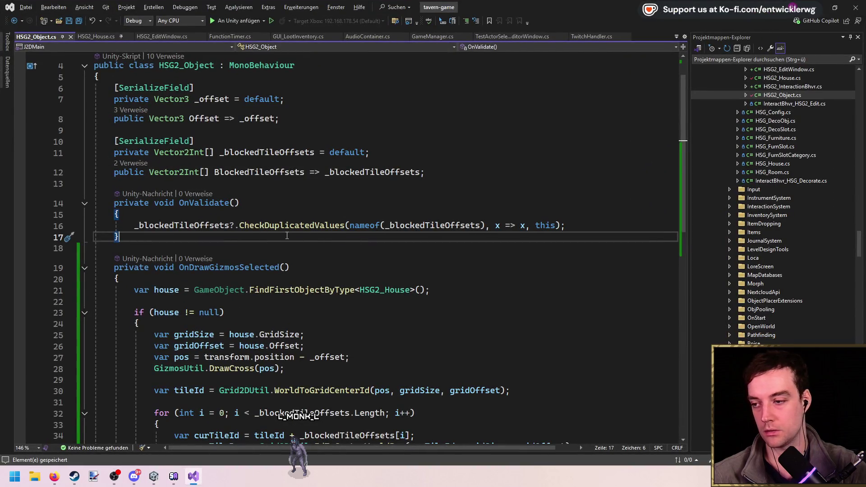
scroll(310, 235, down, 2)
scroll(348, 249, up, 1)
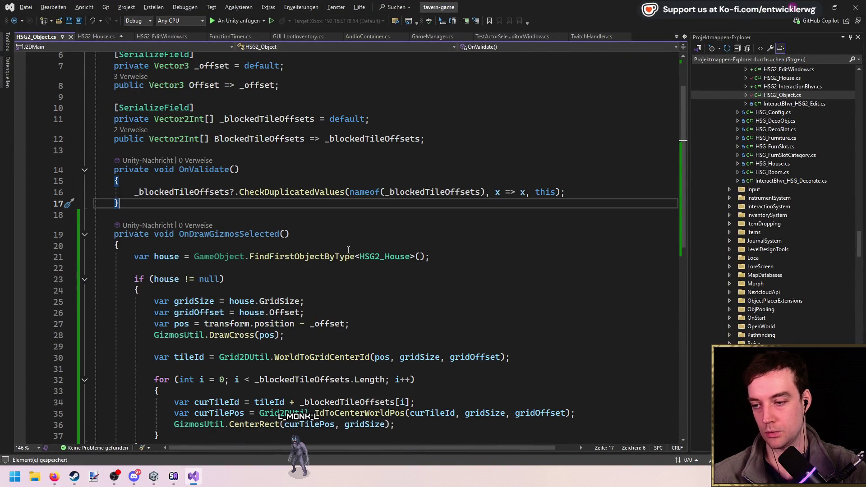
scroll(348, 249, up, 2)
click(459, 206)
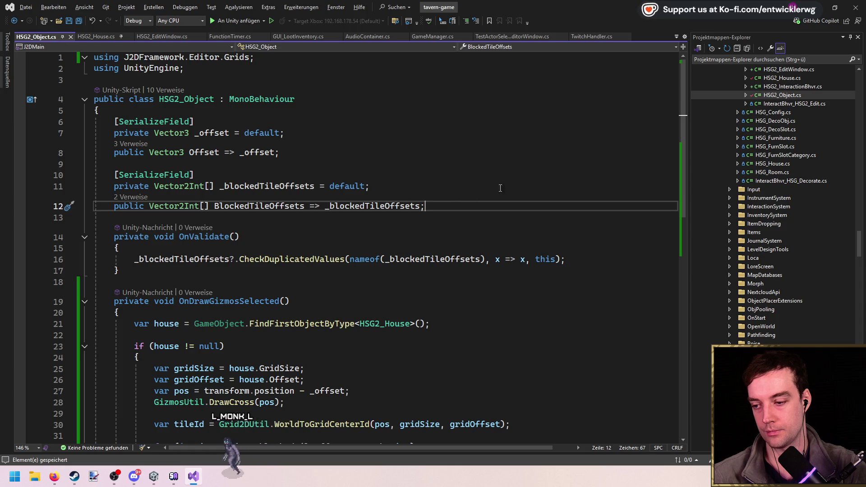
key(alt+Tab)
drag(389, 220, 420, 220)
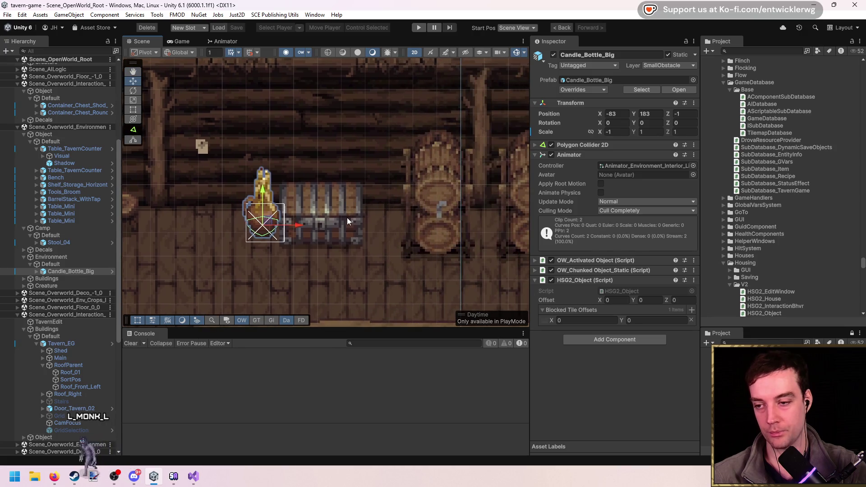
Shift the chest right and set the candle's position to X -81, Y 183
click(348, 217)
drag(364, 207, 387, 207)
click(268, 223)
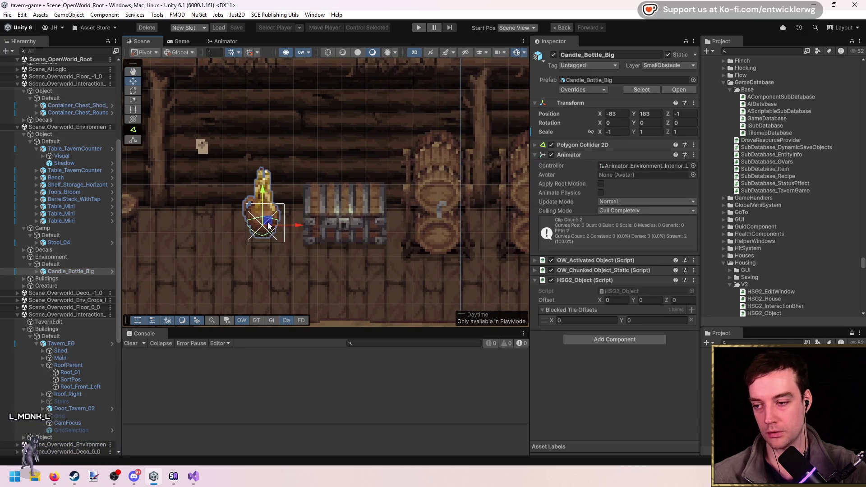
drag(268, 227, 272, 225)
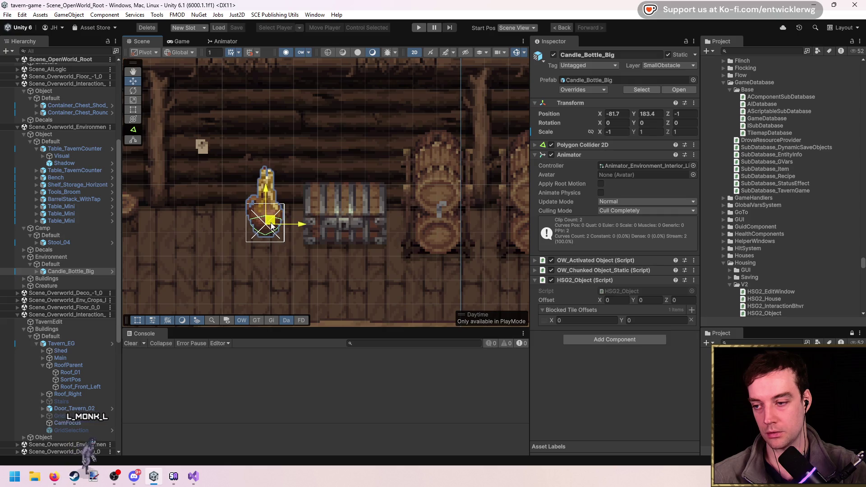
text(-81)
key(Tab)
text(183)
key(Return)
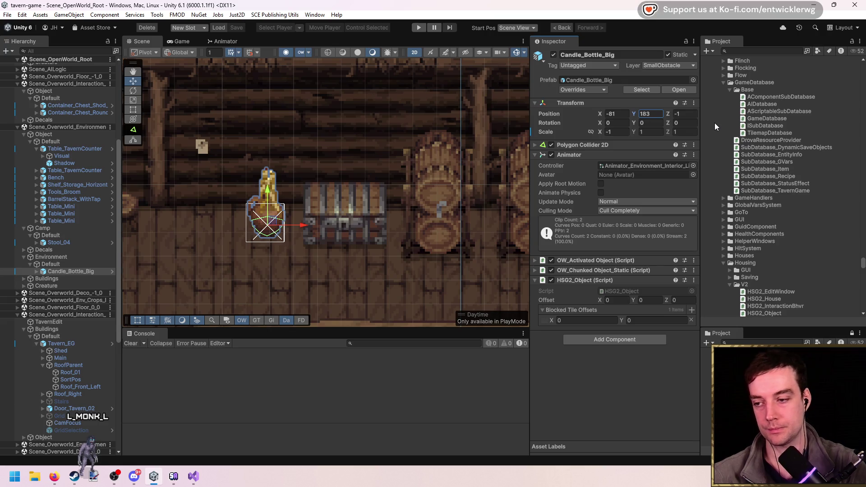
scroll(348, 247, down, 2)
scroll(415, 250, down, 5)
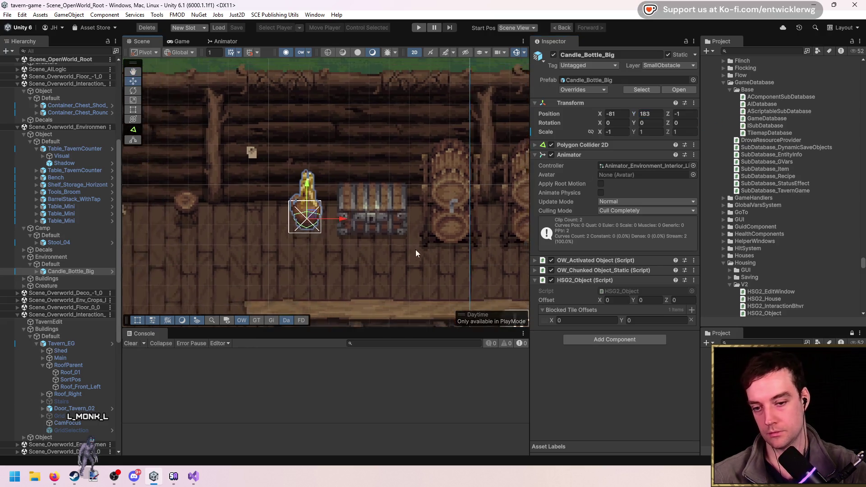
scroll(422, 171, up, 2)
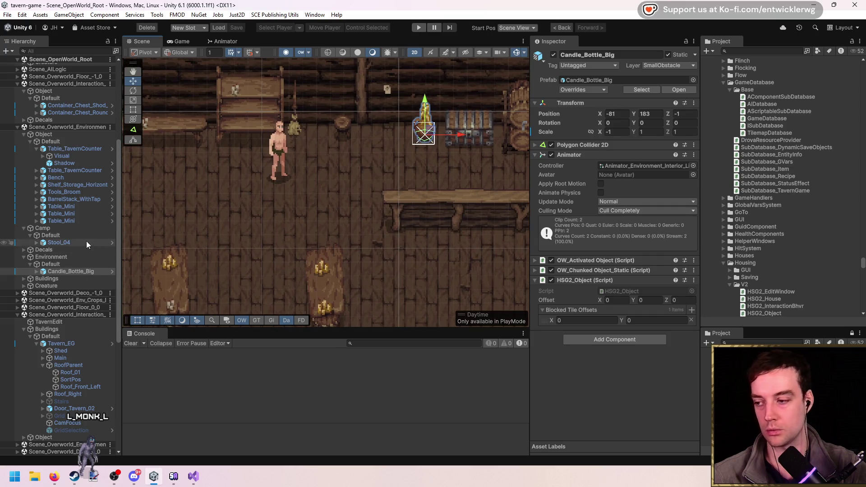
Drag Candle_Bottle_Big into TavernEdit's prefab list and start Play mode
click(72, 321)
text(candle big)
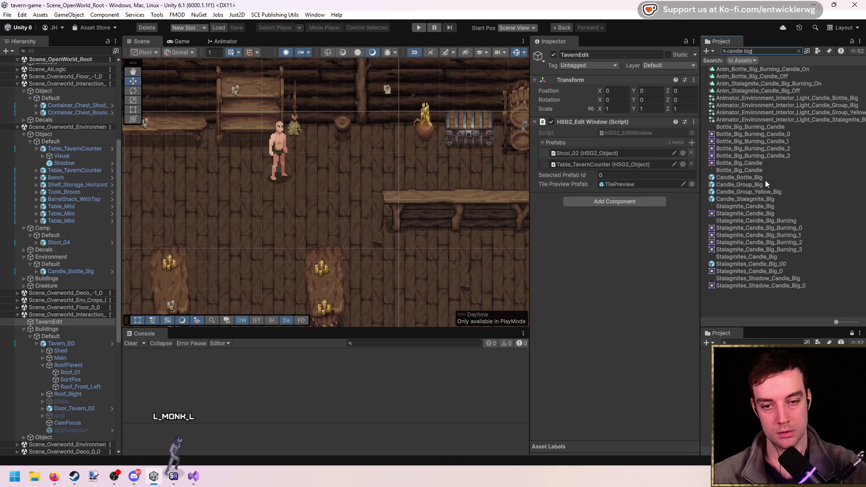
click(632, 165)
drag(632, 165, 618, 147)
click(418, 27)
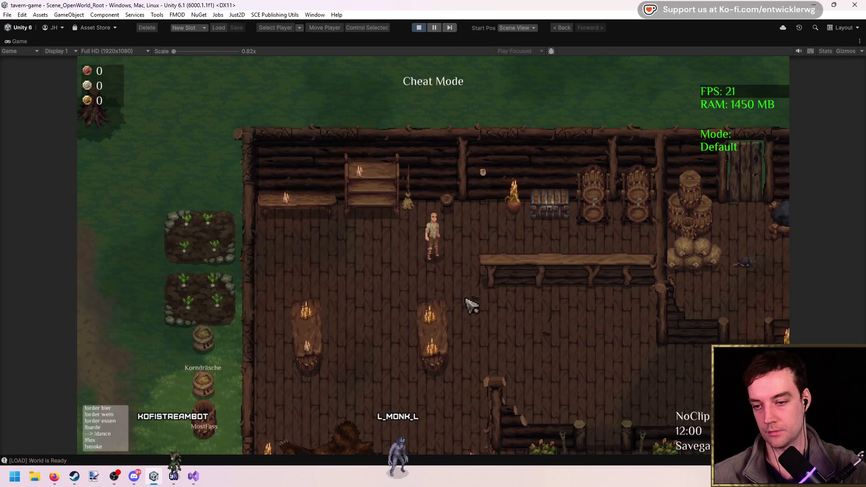
Turn on the placement grid and place candle bottles on the tavern floor
key(b)
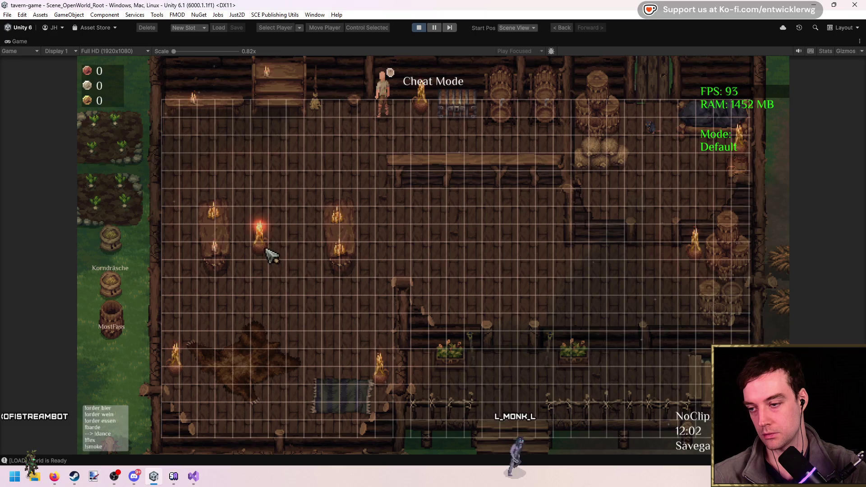
click(266, 262)
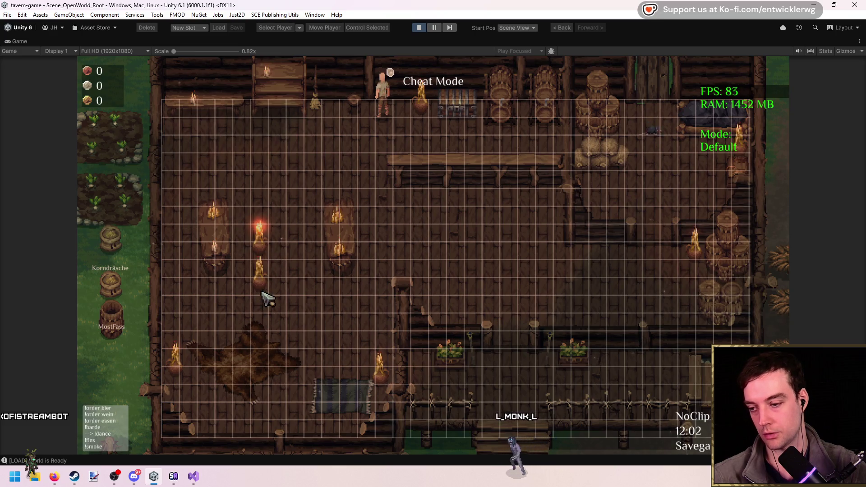
click(444, 244)
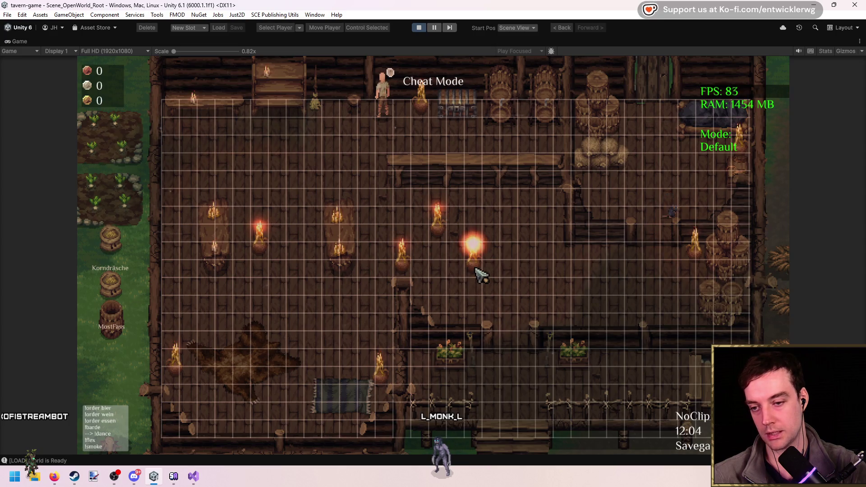
mouse_move(271, 169)
mouse_down()
mouse_move(329, 174)
mouse_move(257, 185)
mouse_move(266, 203)
mouse_up()
Clear the console, place and remove two rugs, add more candle bottles, then stop the game
key(shift+space)
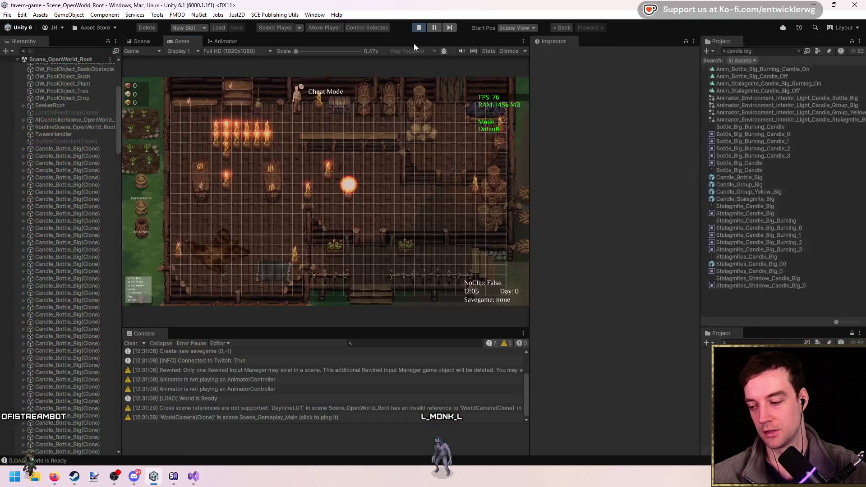
click(131, 343)
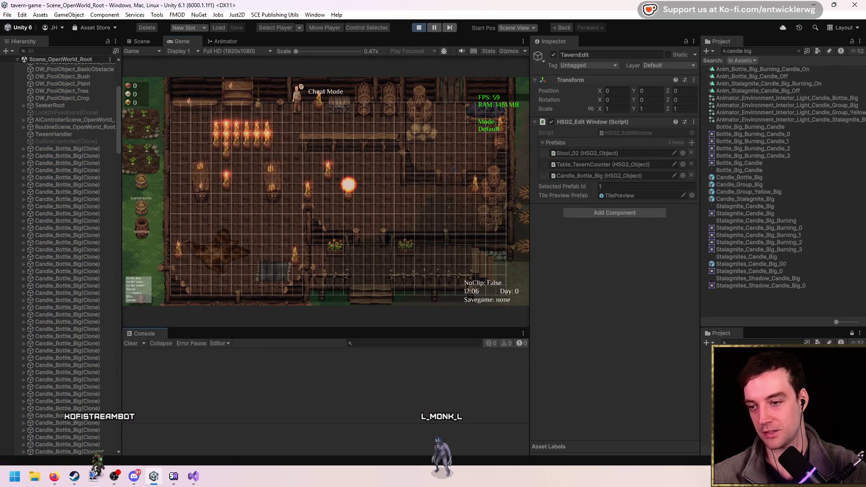
key(shift+space)
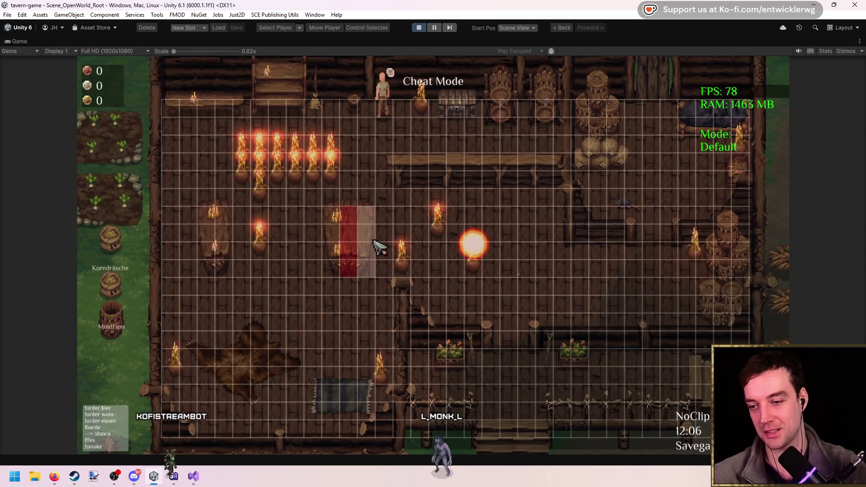
click(283, 307)
click(319, 308)
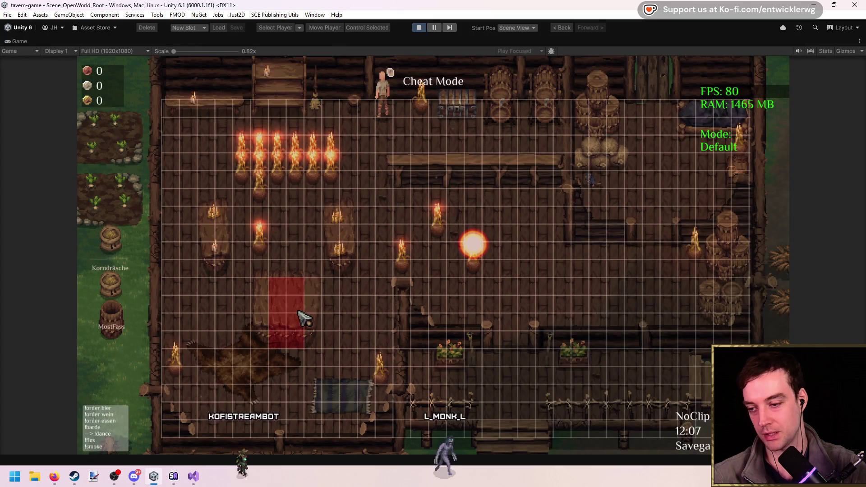
right_click(296, 294)
right_click(291, 310)
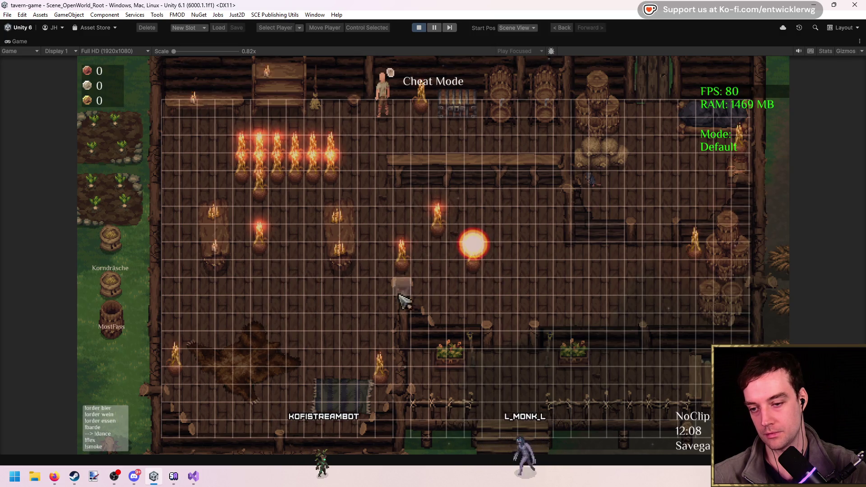
click(320, 310)
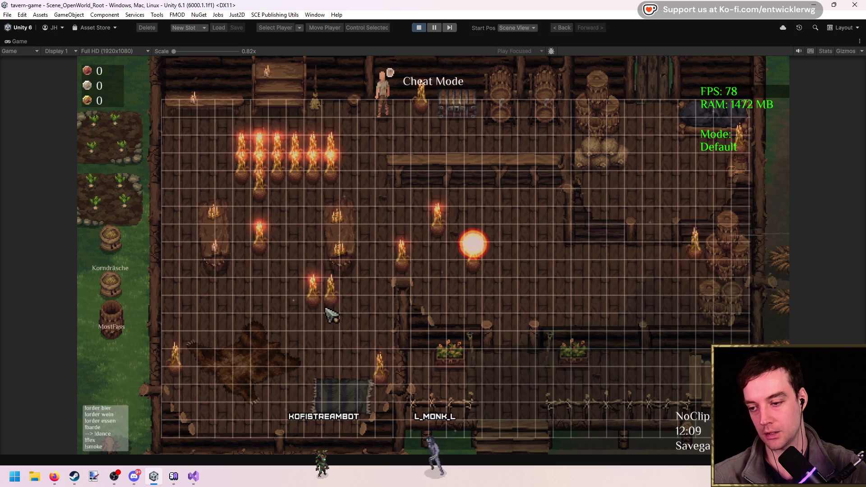
click(418, 28)
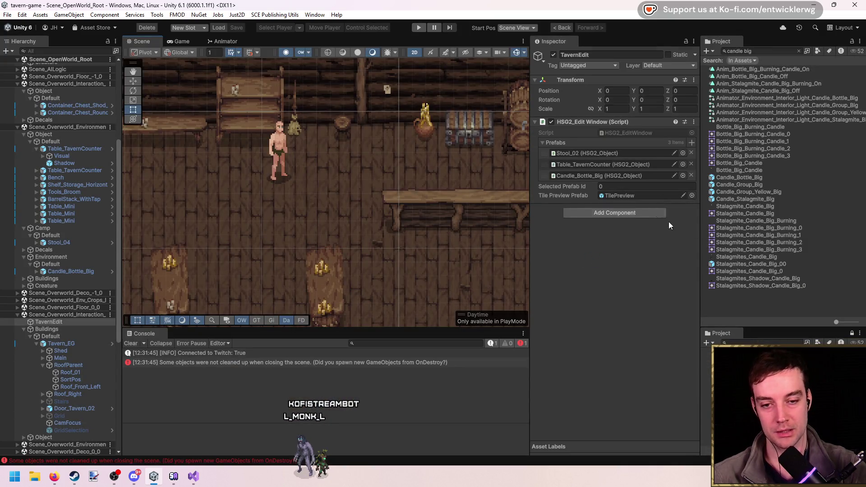
In Prefab Mode add one Blocked Tile Offsets entry to Candle_Bottle_Big, then return to the tavern scene
click(631, 178)
double_click(783, 60)
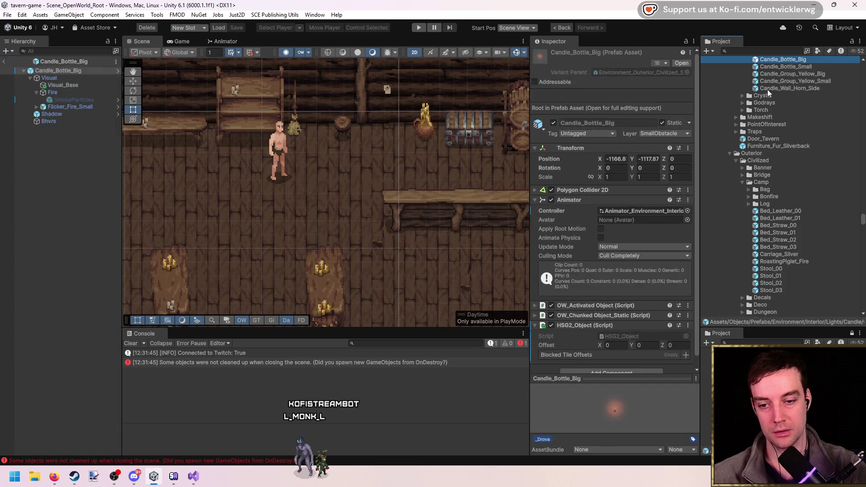
click(692, 309)
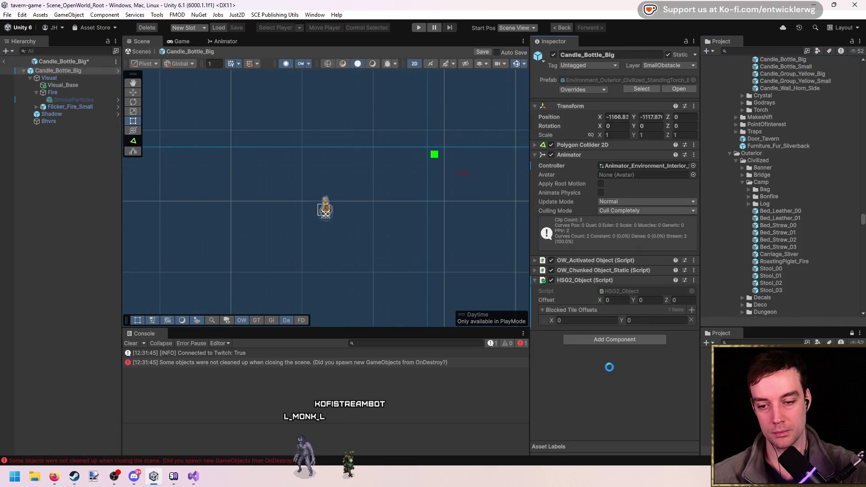
click(132, 344)
scroll(331, 204, up, 3)
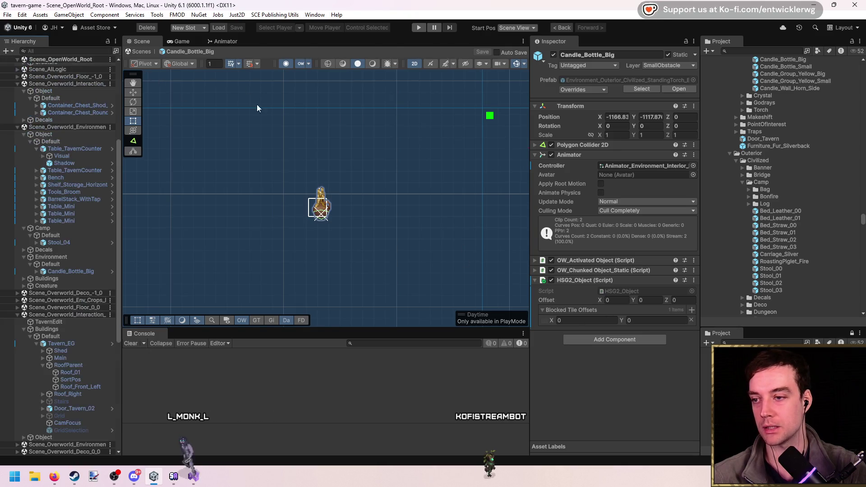
key(Escape)
click(428, 130)
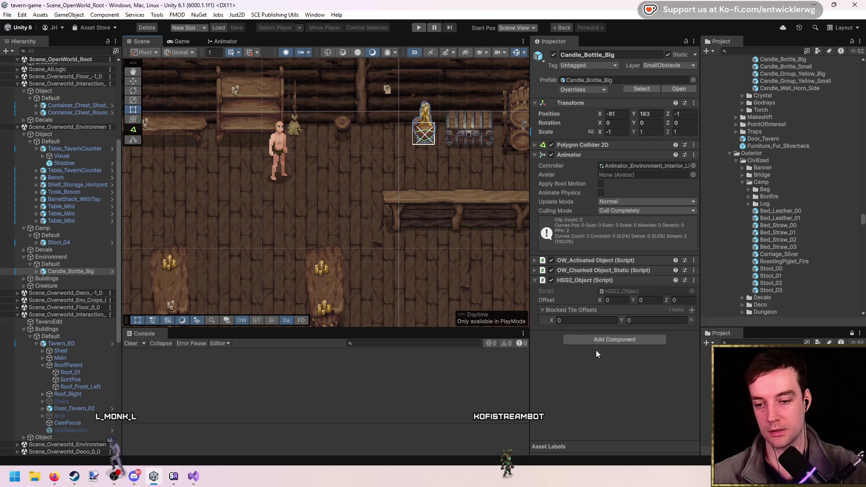
drag(373, 224, 389, 174)
click(419, 28)
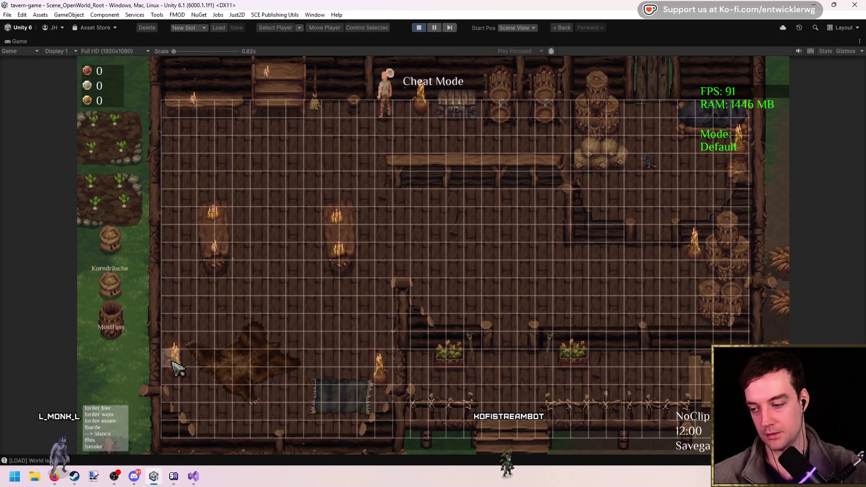
click(433, 250)
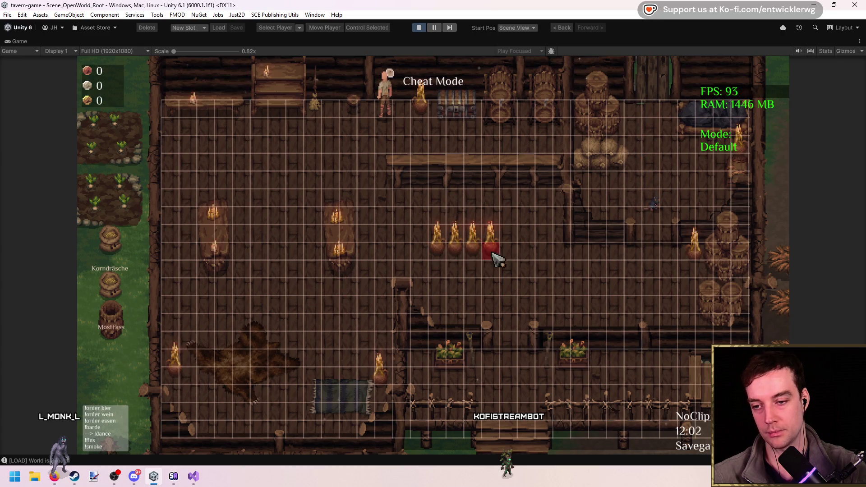
click(418, 28)
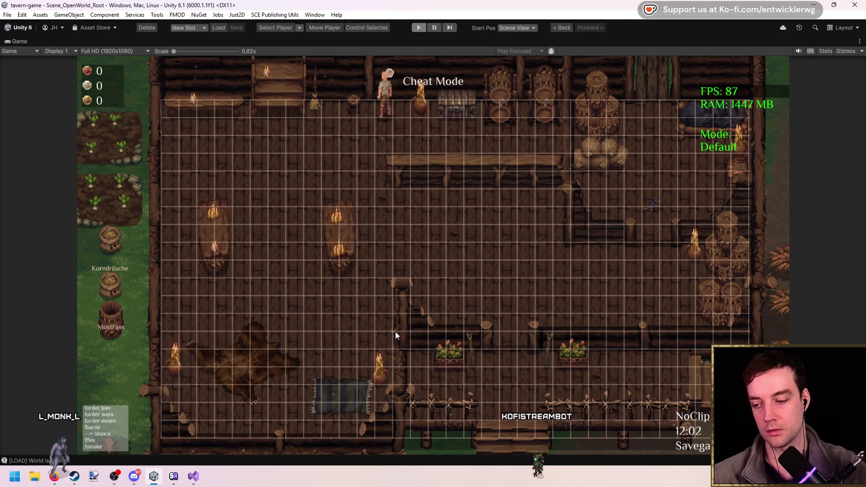
key(w)
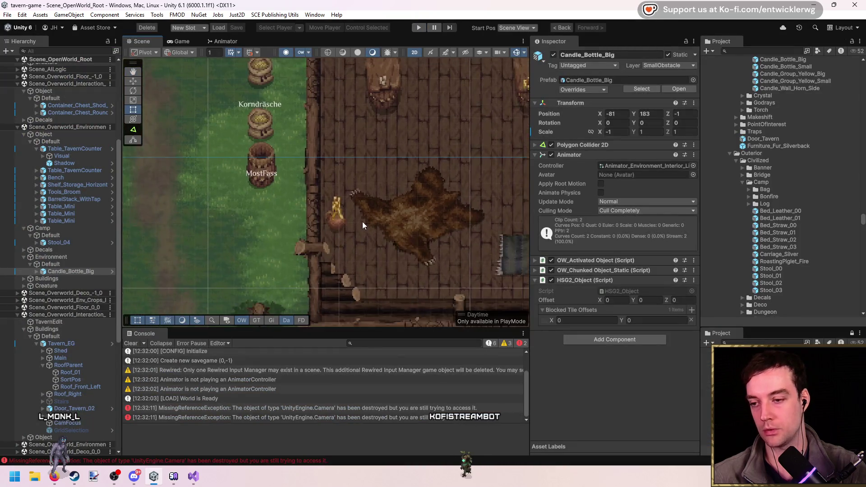
Snap the candle bottle beside the rug and the one by the wall onto their tiles
click(346, 205)
key(f)
drag(335, 231, 320, 237)
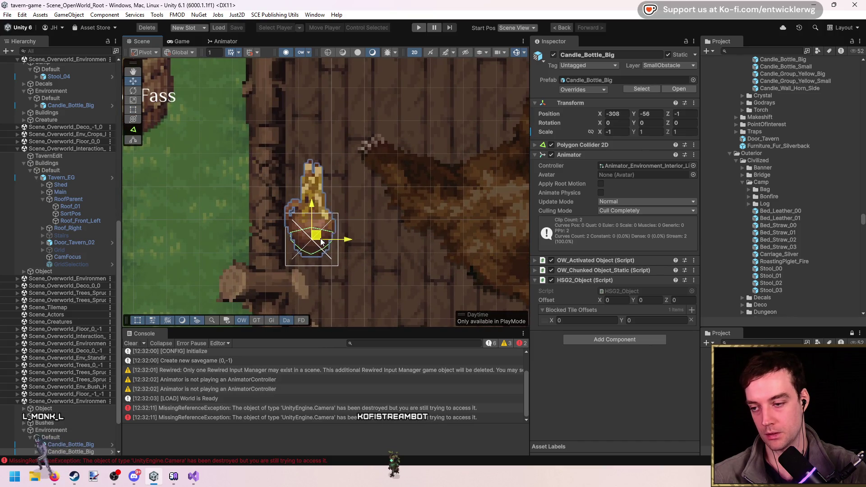
scroll(453, 218, down, 2)
drag(426, 208, 266, 174)
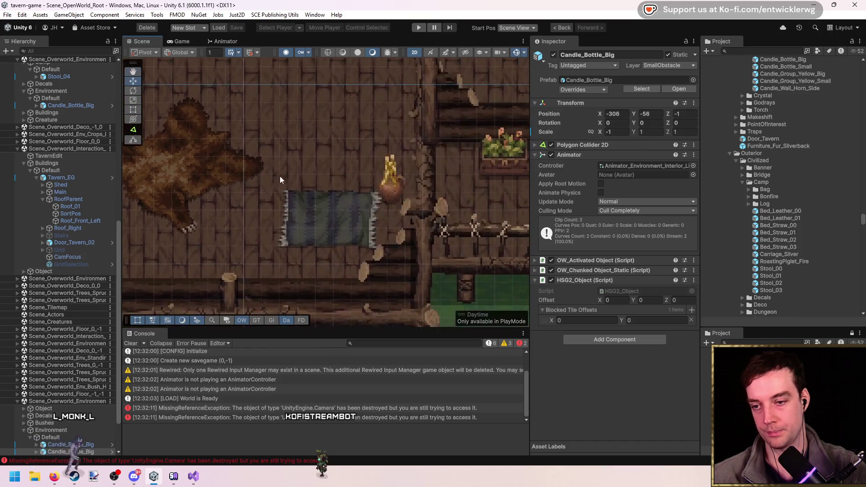
click(392, 187)
scroll(392, 187, up, 2)
drag(405, 178, 405, 181)
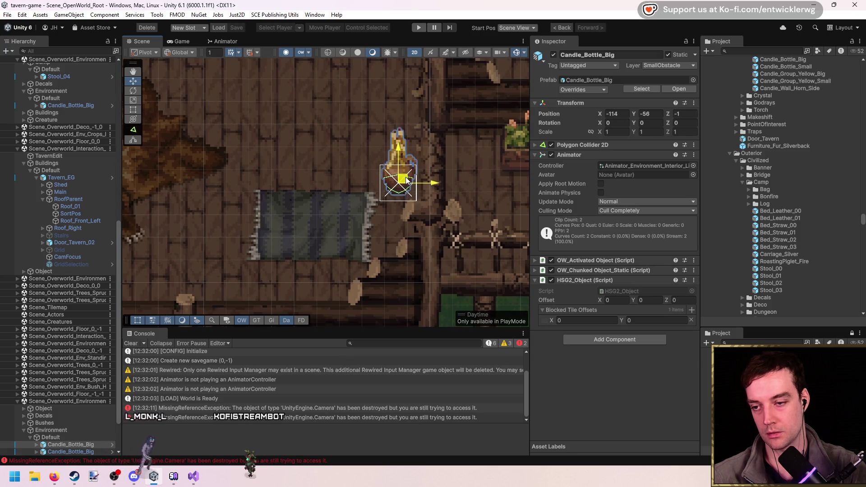
scroll(398, 221, down, 3)
scroll(384, 202, up, 1)
Inspect the plant box and the back-wall stool, then start Play mode
click(383, 201)
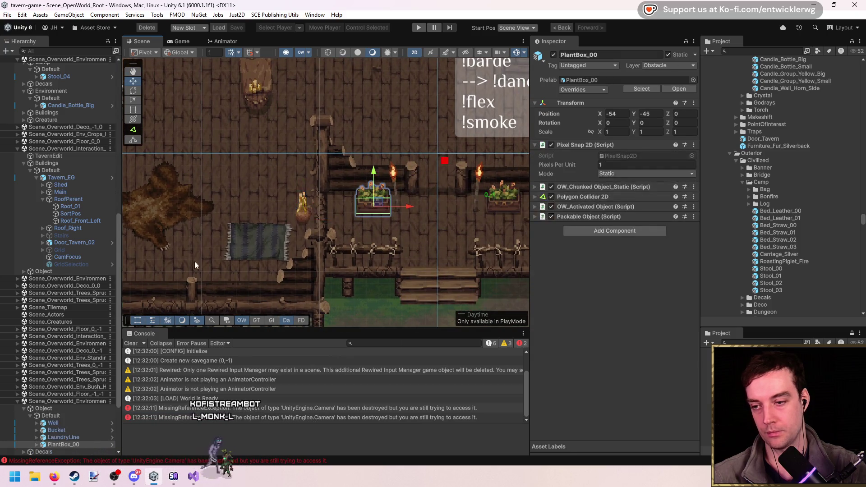
mouse_move(279, 61)
mouse_down()
mouse_move(284, 156)
mouse_move(314, 209)
mouse_up()
scroll(314, 210, down, 1)
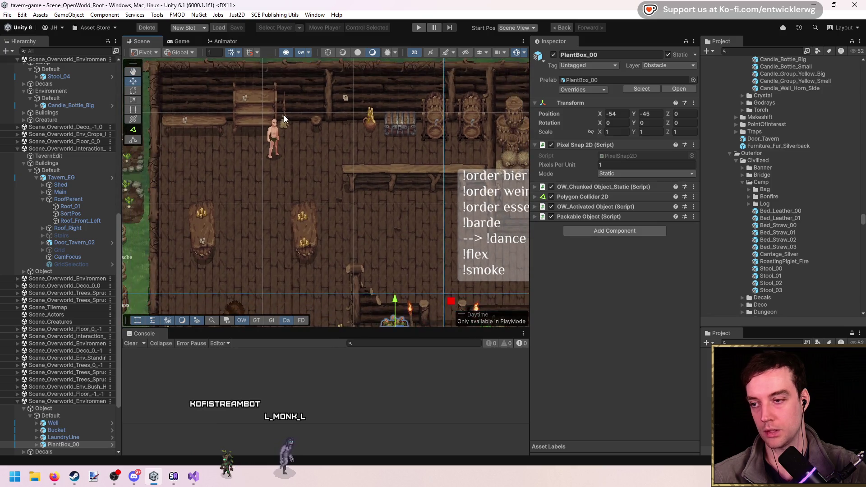
click(313, 123)
scroll(337, 131, up, 3)
scroll(337, 99, up, 3)
mouse_move(329, 100)
mouse_down()
mouse_move(379, 105)
mouse_move(393, 179)
mouse_up()
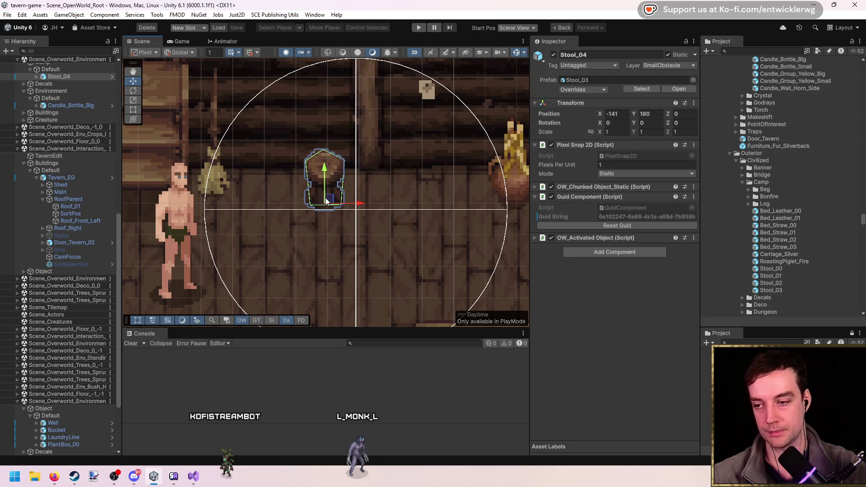
click(419, 28)
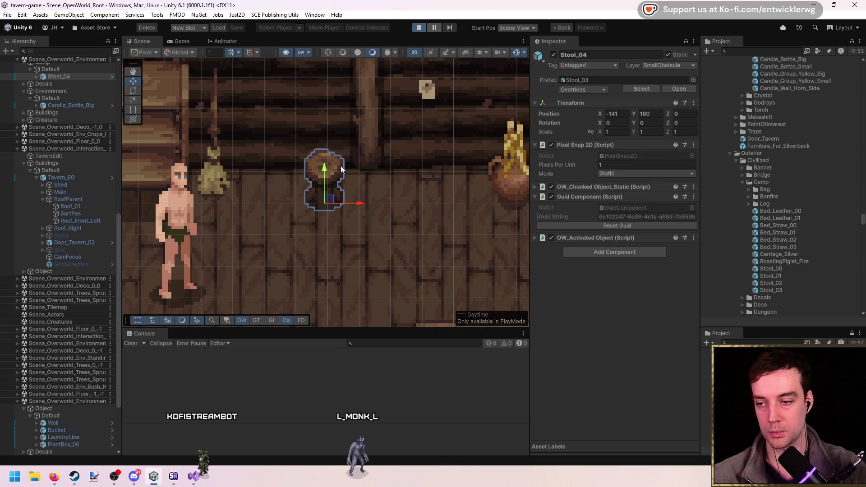
Walk the player around the tavern in the full-size game view, then exit Play mode
key(shift+space)
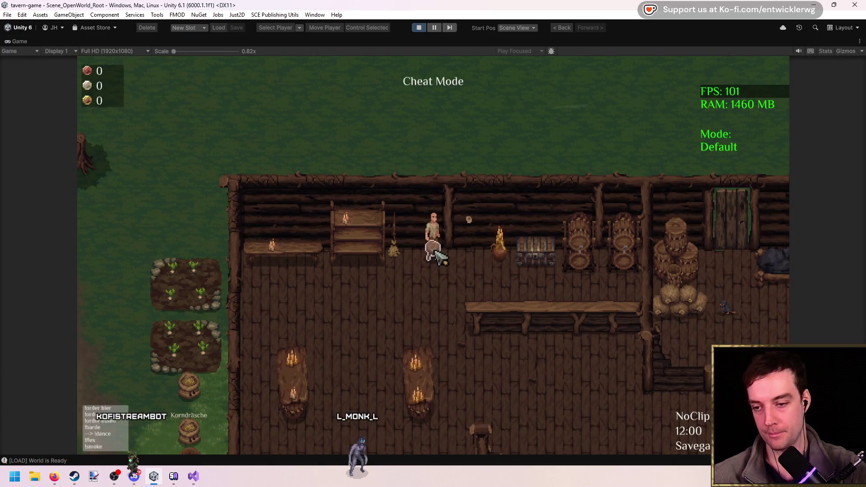
key(s)
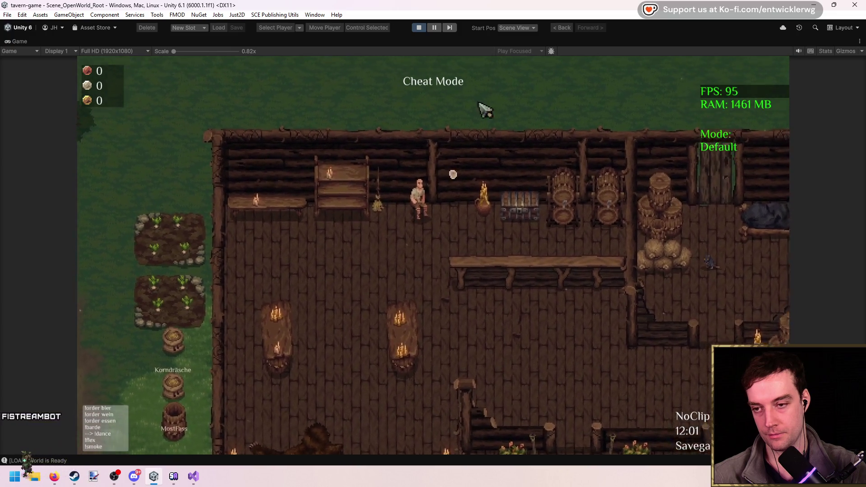
key(w)
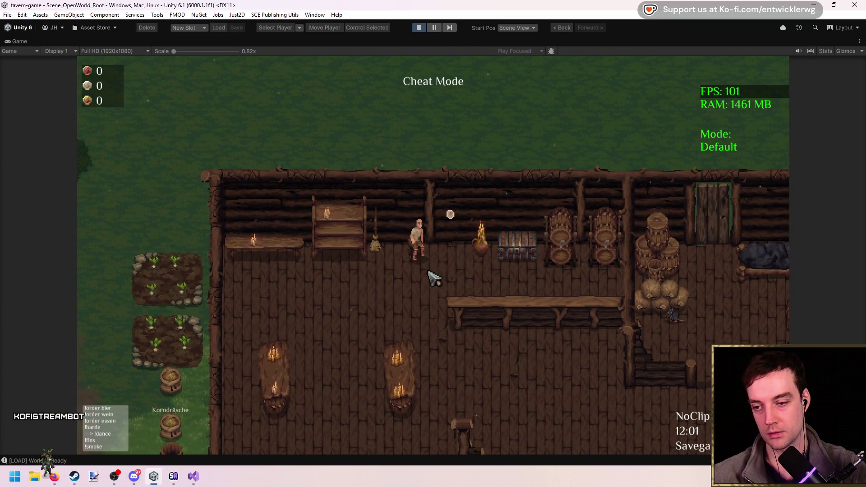
key(a)
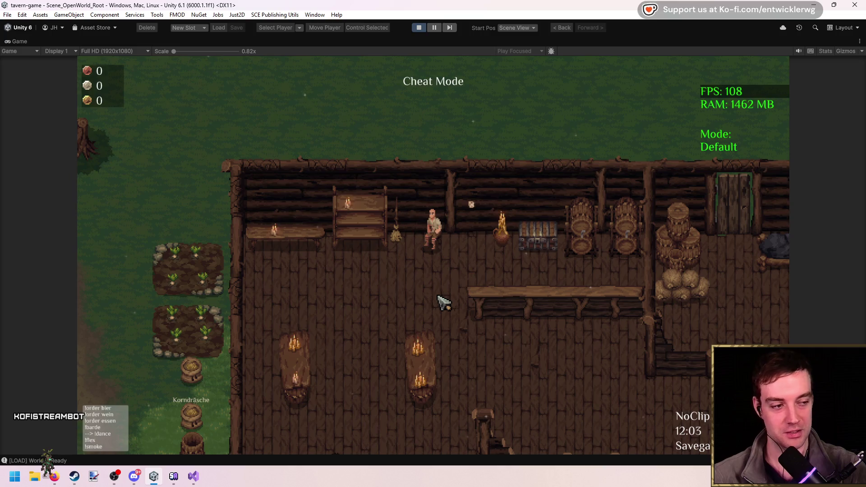
key(s)
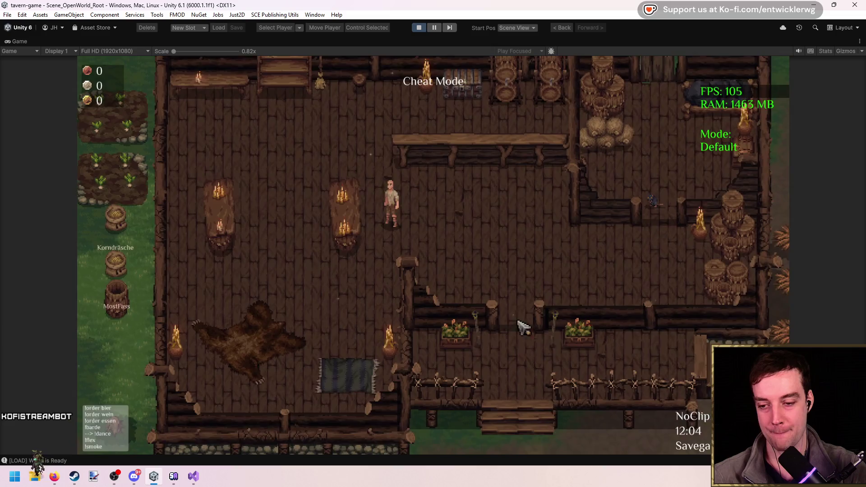
click(418, 28)
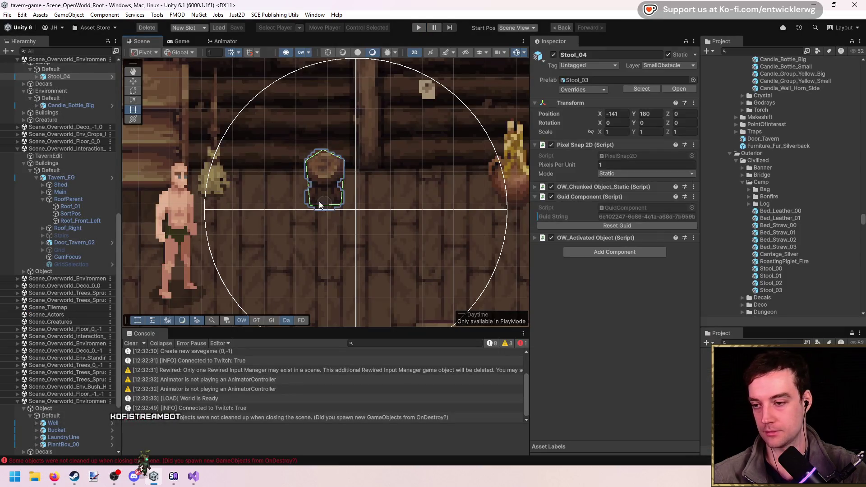
Clear the console, delete Stool_04, and add an HSG2_Object component to the Bench object
click(131, 343)
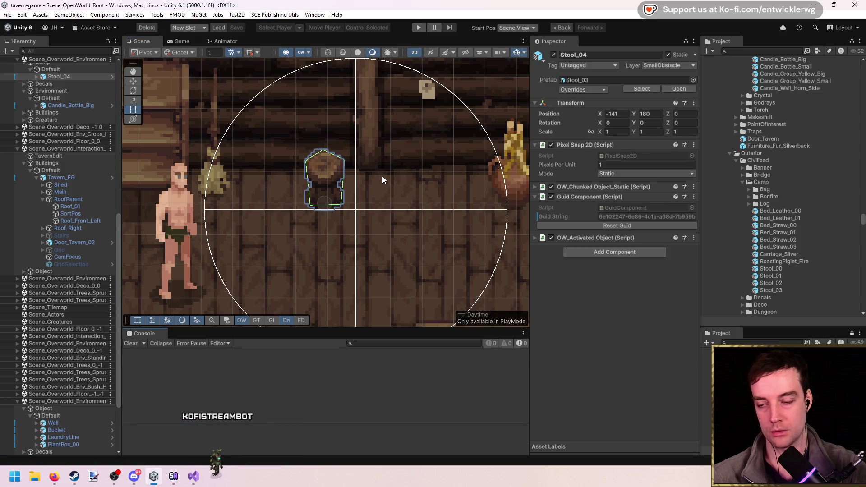
key(Delete)
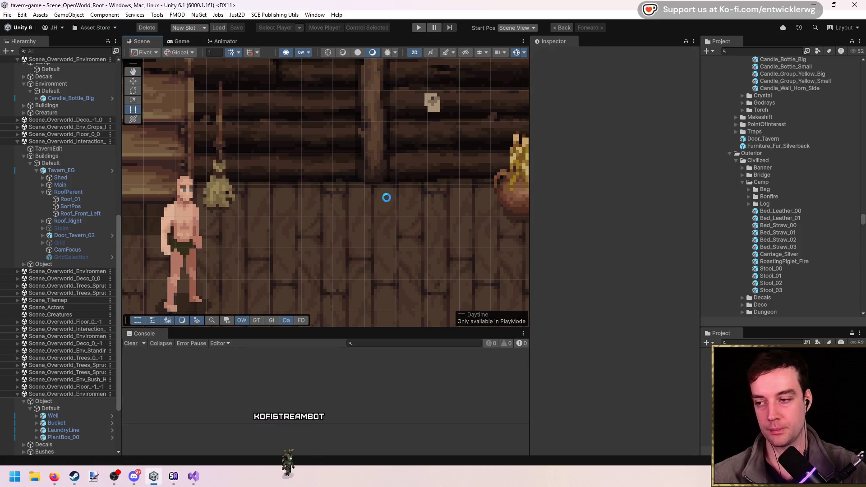
scroll(296, 187, down, 5)
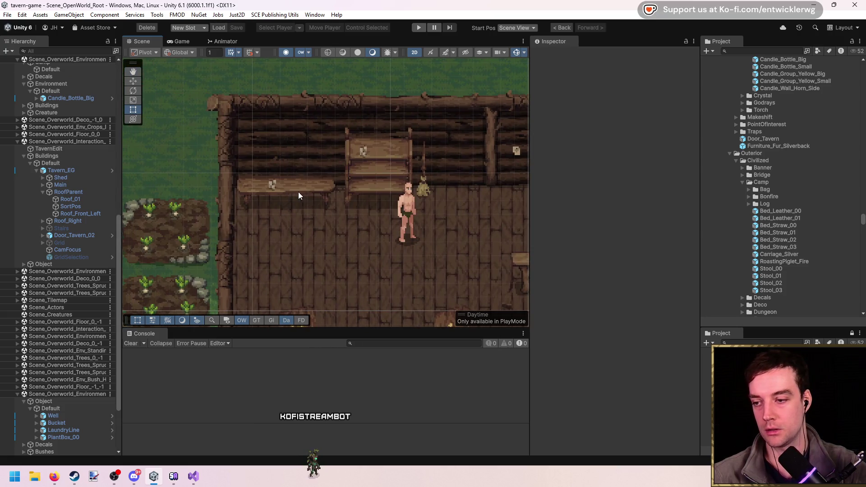
click(302, 189)
scroll(303, 188, up, 3)
click(305, 187)
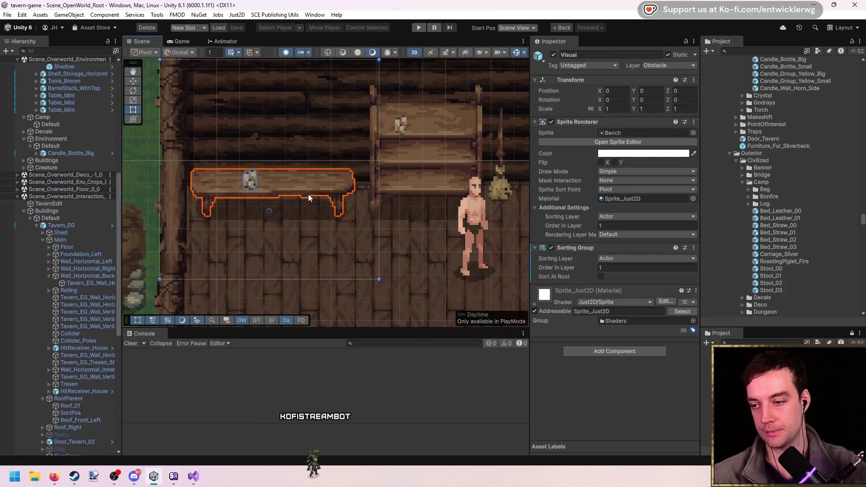
scroll(75, 317, up, 6)
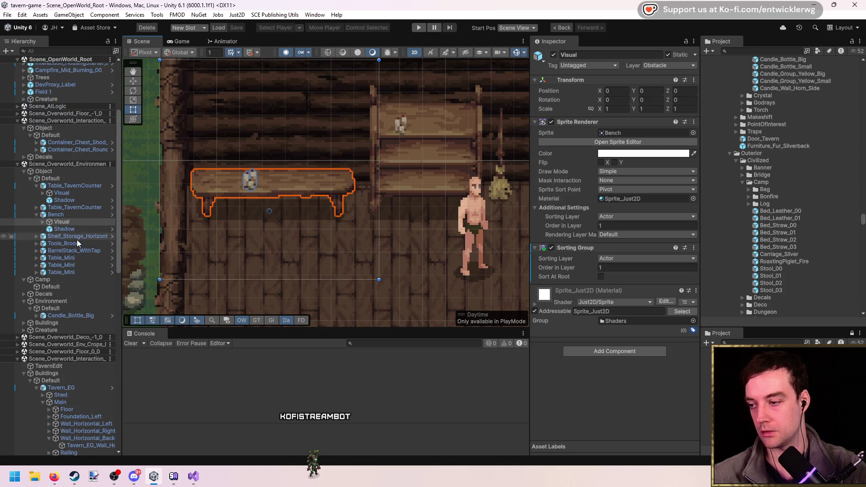
click(82, 215)
click(608, 292)
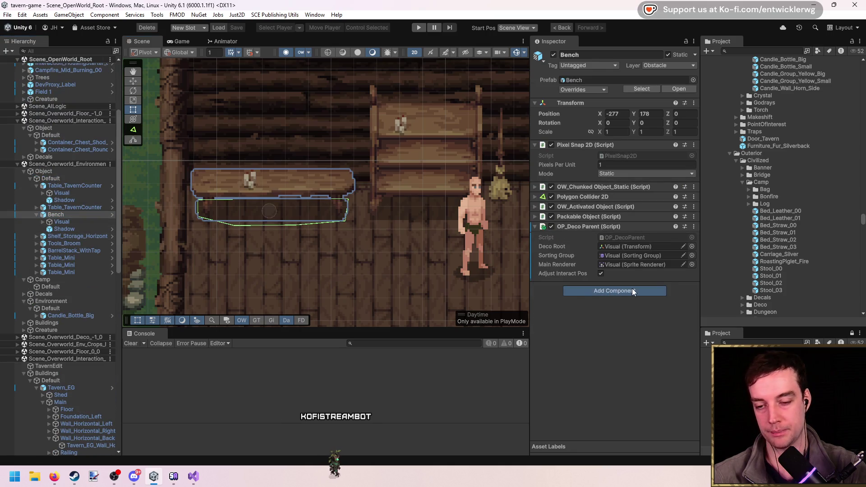
click(618, 348)
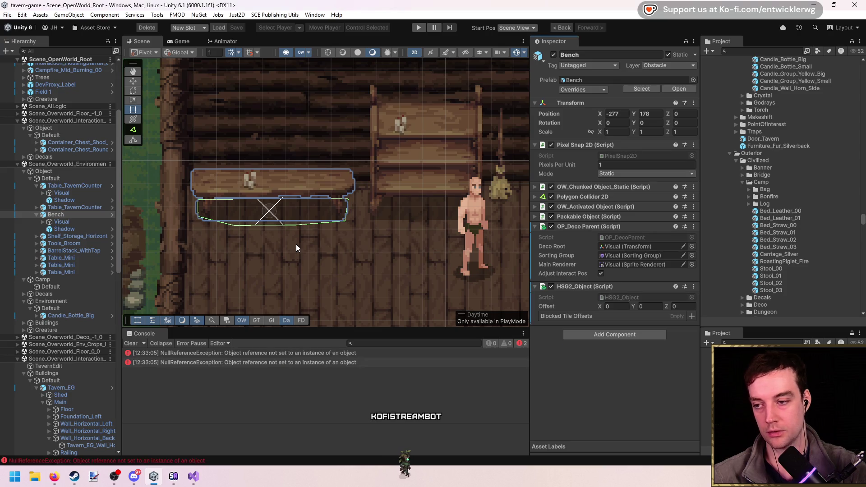
Inspect the NullReferenceException's stack trace and open the failing line in HSG2_Object.cs
scroll(308, 225, up, 1)
click(266, 353)
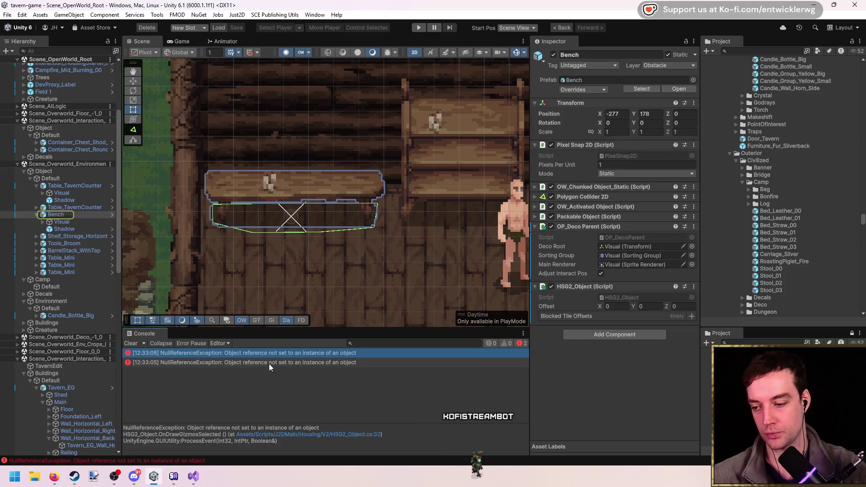
click(275, 362)
double_click(277, 360)
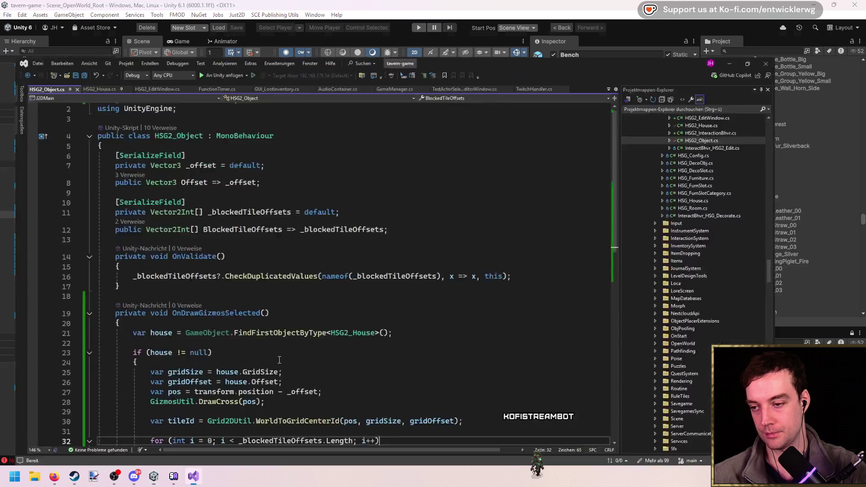
Insert an if (_blockedTileOffsets != null) check with opening brace above the blocked-tile loop
click(309, 307)
click(386, 293)
key(Return)
text(if()
text( nu)
key(Tab)
key(End)
key(Return)
text({)
key(Return)
key(Down)
key(alt+Down)
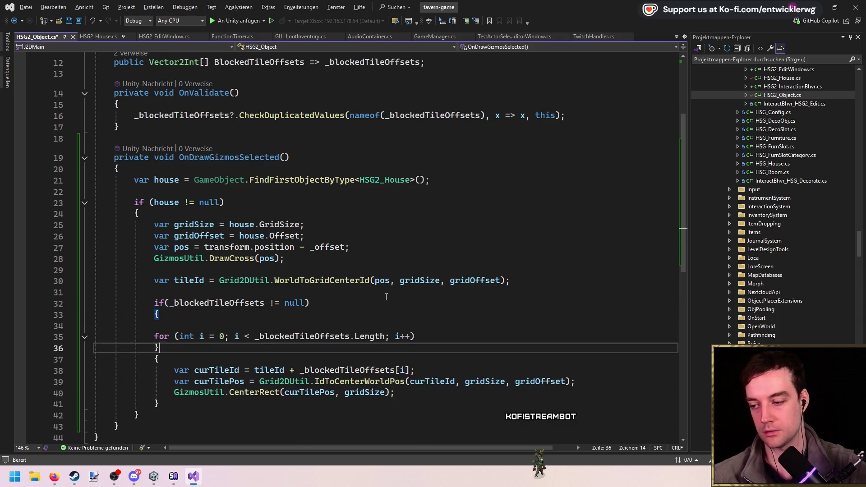
Move the closing brace below the loop, reformat, remove the blank line, and save HSG2_Object.cs
key(alt+Down)
key(alt+Down)
key(alt+Down)
key(ctrl+k)
key(ctrl+d)
key(ctrl+minus)
click(476, 325)
key(Delete)
click(542, 296)
key(ctrl+s)
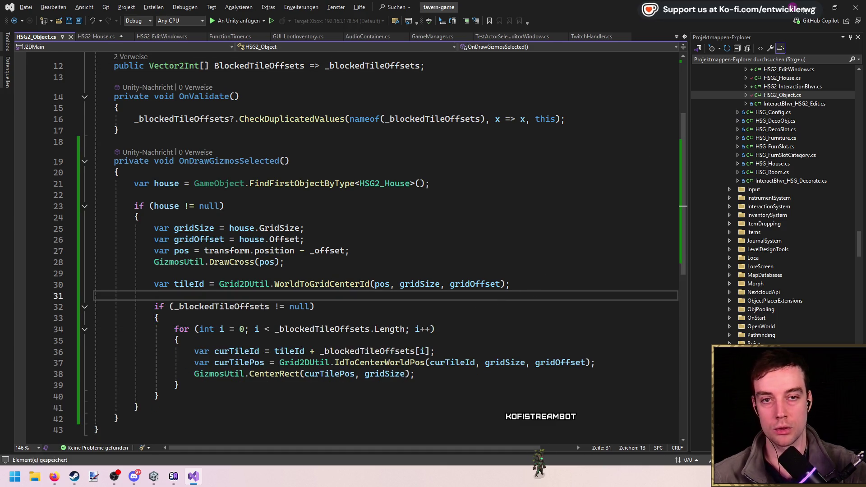
key(alt+Tab)
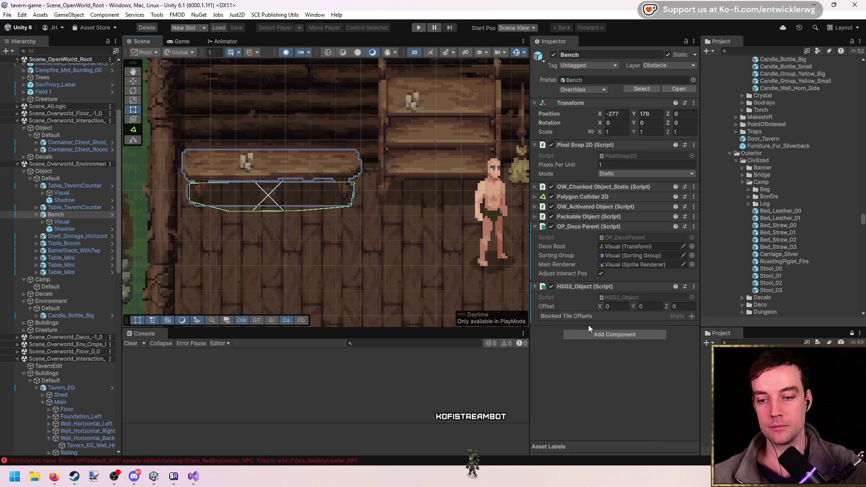
Add four blocked tile offsets to the bench with X values 0, -1, -2 and 1
click(692, 316)
click(691, 317)
click(606, 338)
text(-1)
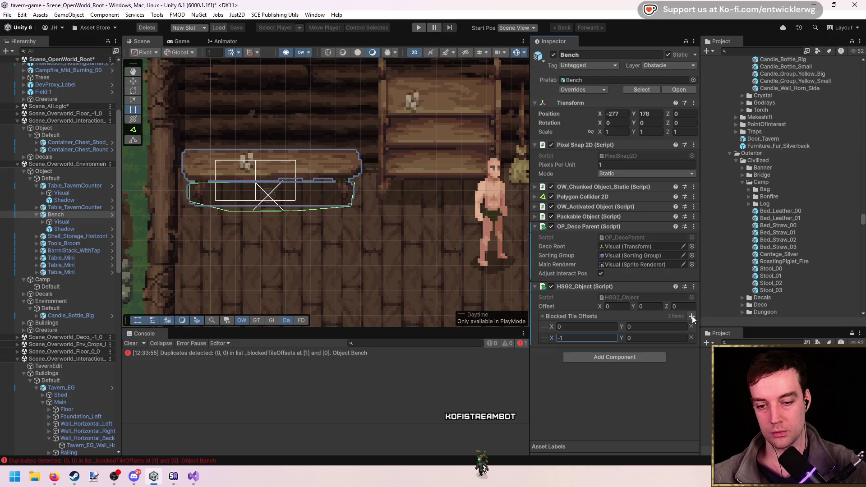
click(691, 316)
click(581, 349)
text(-2)
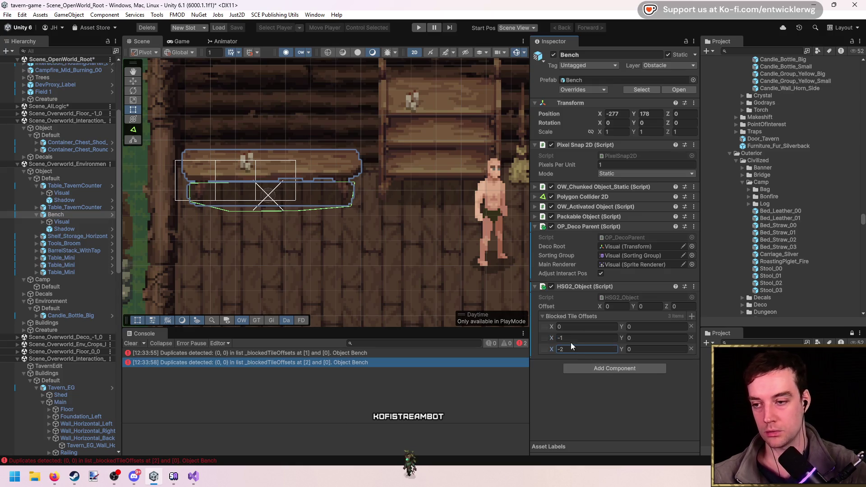
click(692, 316)
click(586, 360)
text(1)
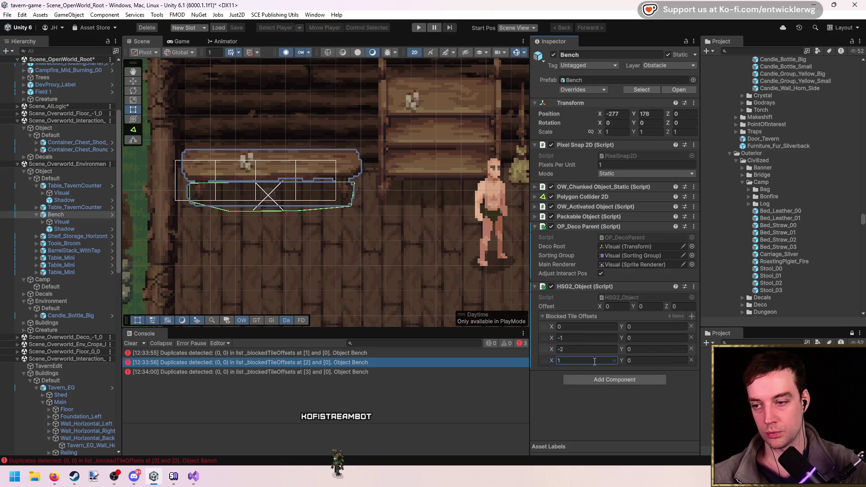
Drag the HSG2_Object offset X to -5.09, add a fifth blocked tile offset, and nudge the bench
scroll(251, 205, up, 1)
scroll(290, 207, up, 1)
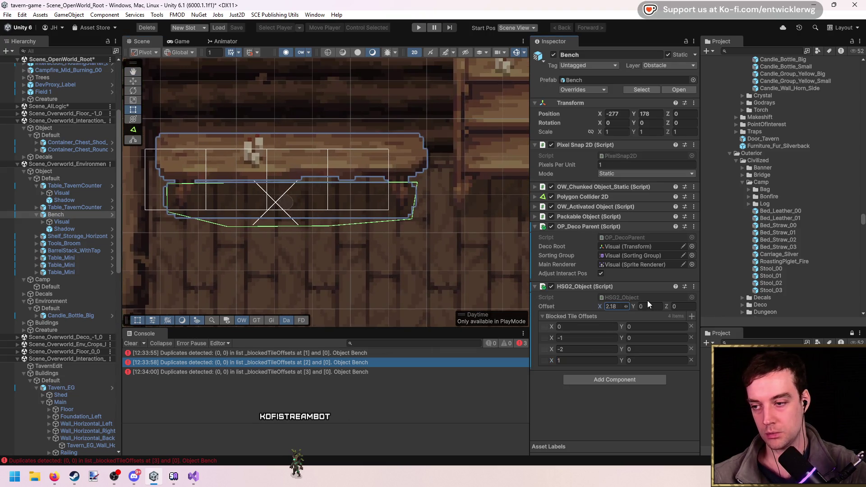
drag(702, 301, 594, 297)
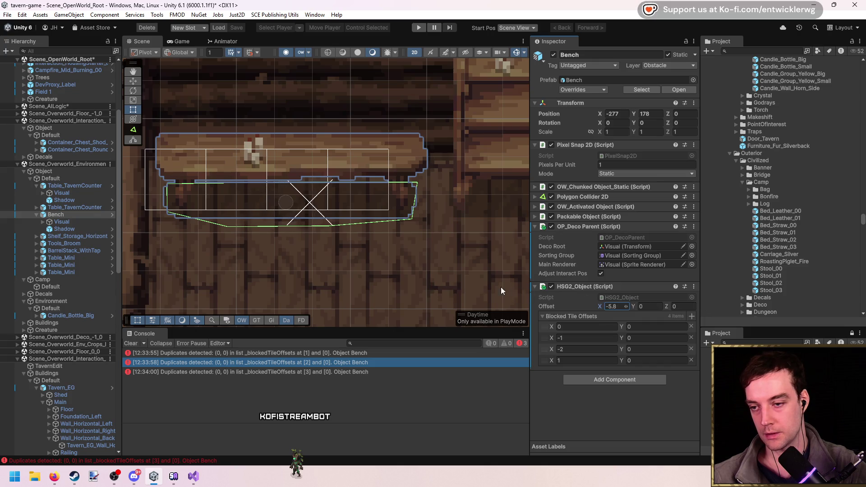
mouse_move(458, 282)
mouse_down()
mouse_move(391, 275)
mouse_move(529, 284)
mouse_up()
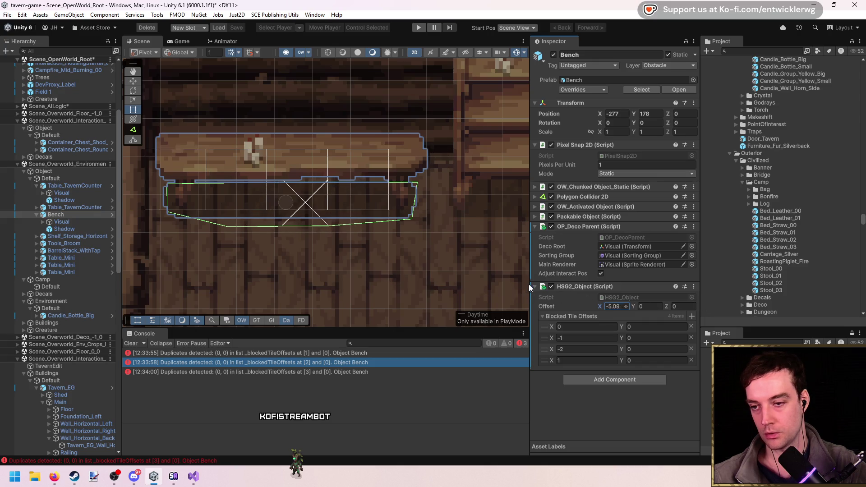
click(691, 316)
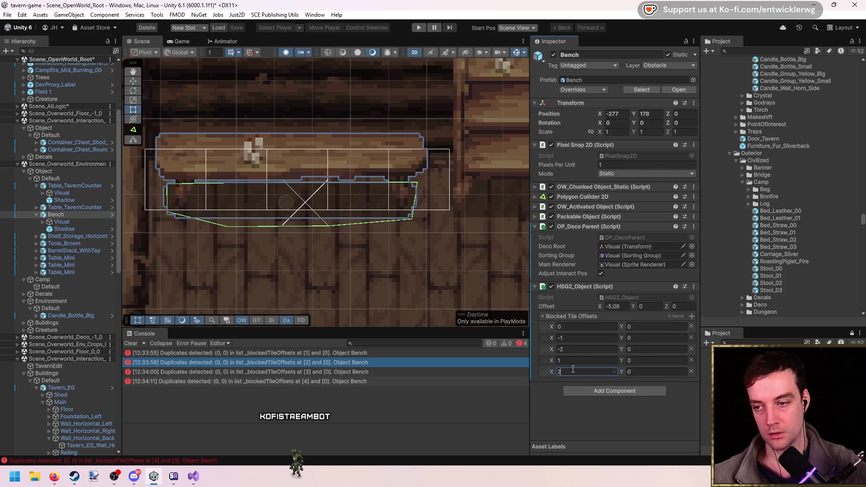
scroll(320, 197, down, 2)
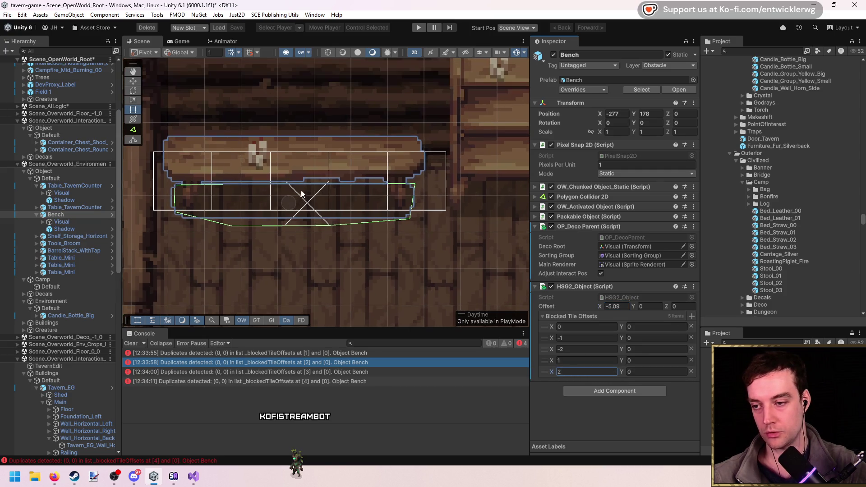
mouse_move(295, 201)
mouse_down()
mouse_move(296, 177)
mouse_move(305, 197)
mouse_up()
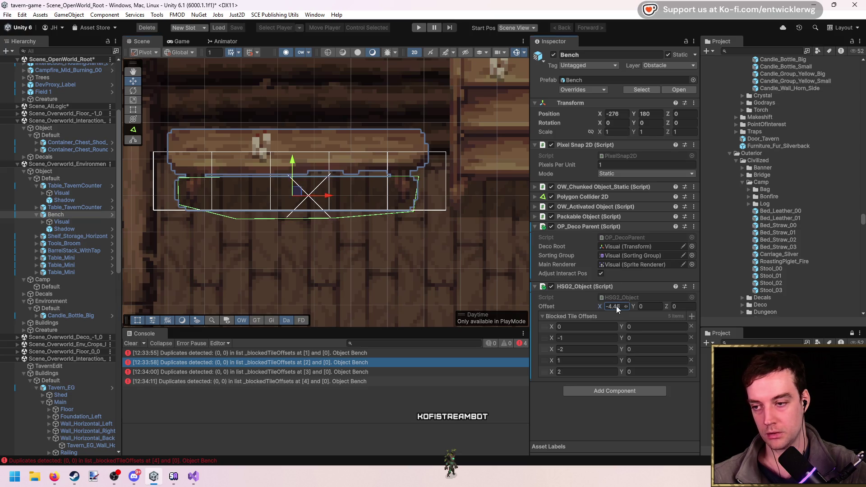
Set the Bench's HSG2_Object offset to -2, -4
drag(657, 308, 609, 305)
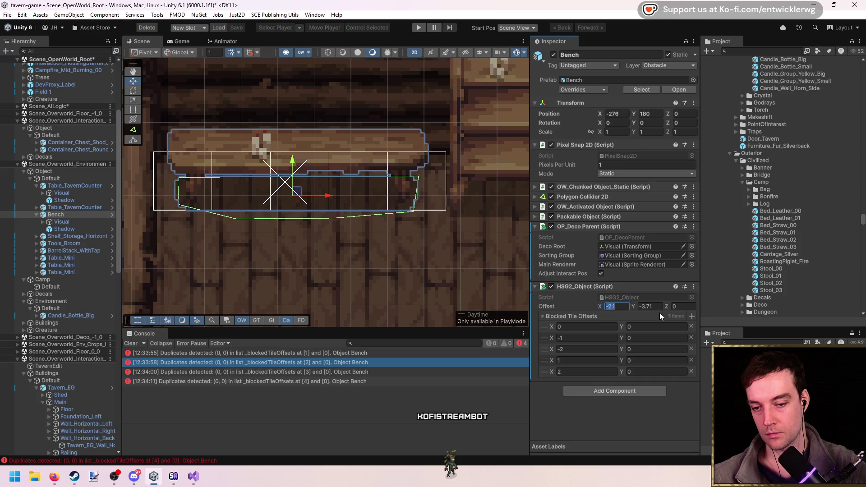
text(-3)
key(Return)
text(-2)
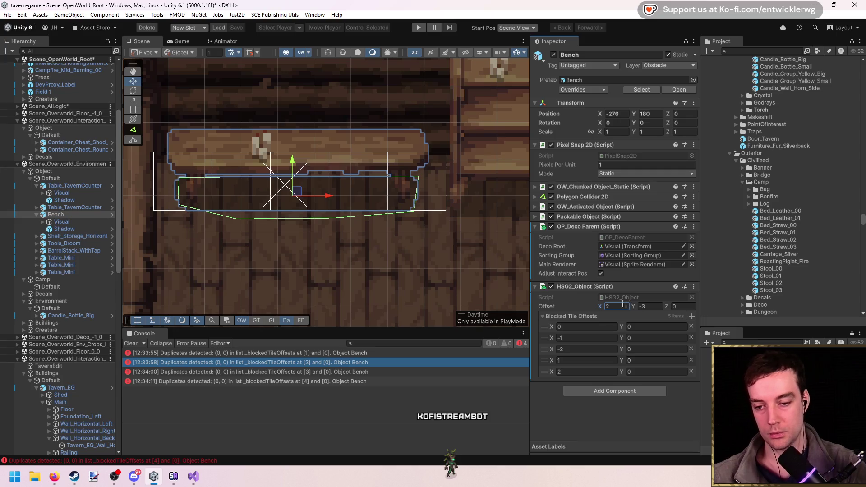
key(Tab)
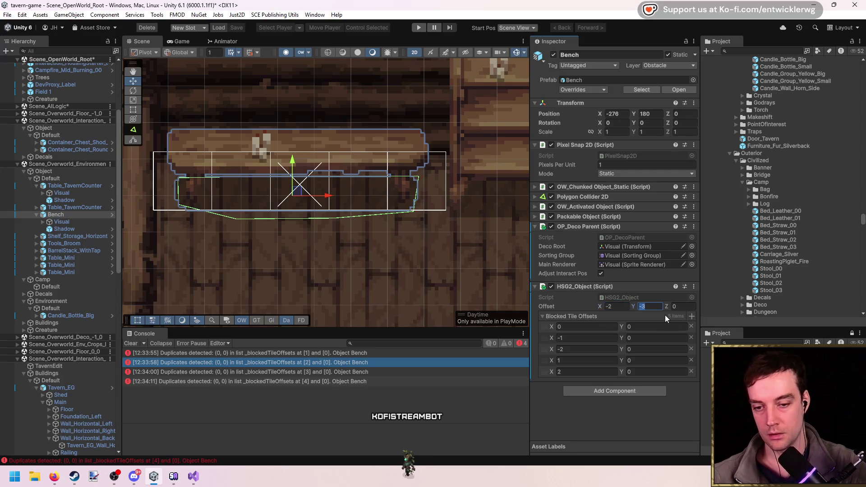
text(-2)
key(Return)
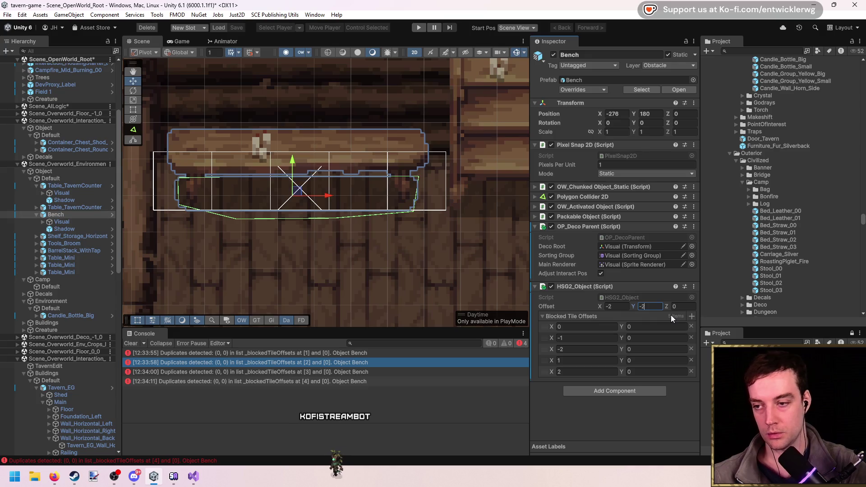
text(-4)
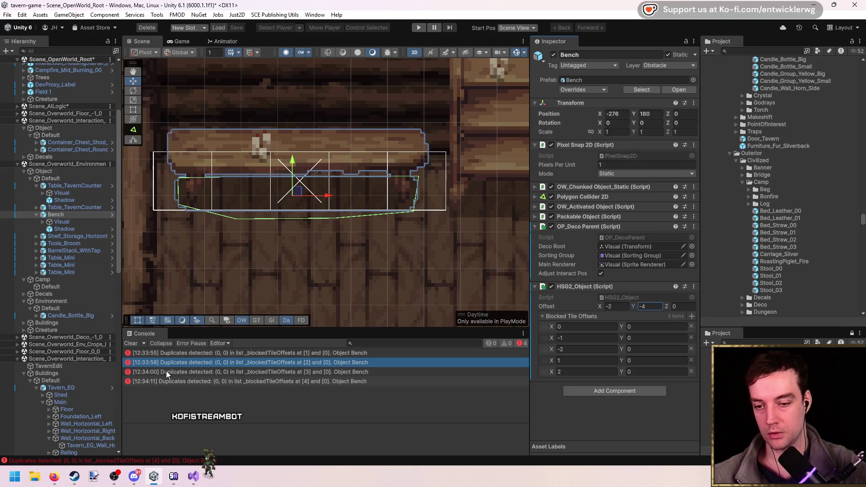
Apply the HSG2_Object component as an override to the Bench prefab and check the prefab asset
click(133, 345)
right_click(583, 288)
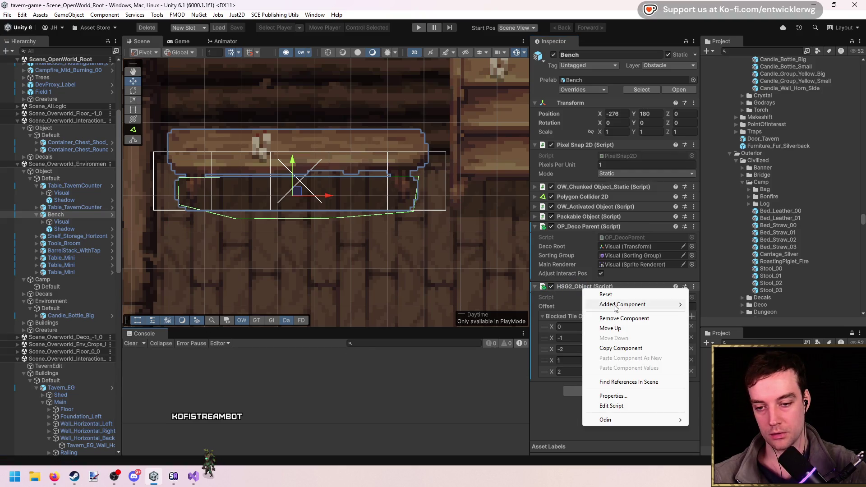
mouse_move(663, 308)
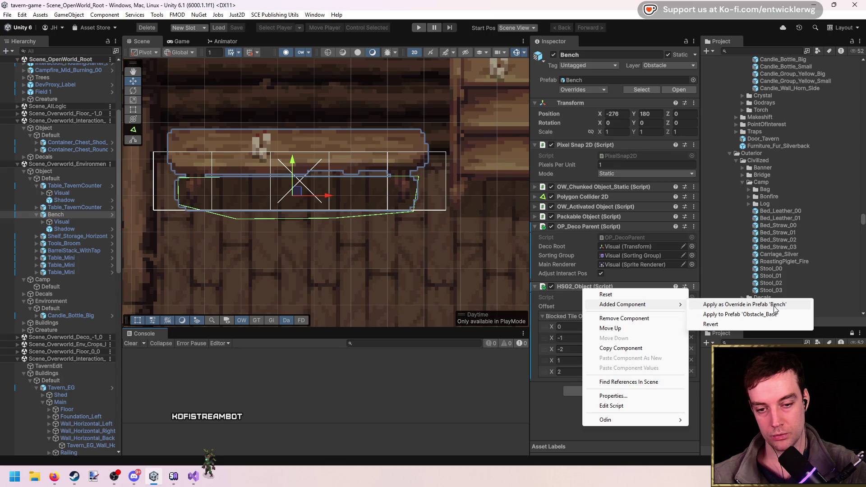
click(774, 305)
click(586, 80)
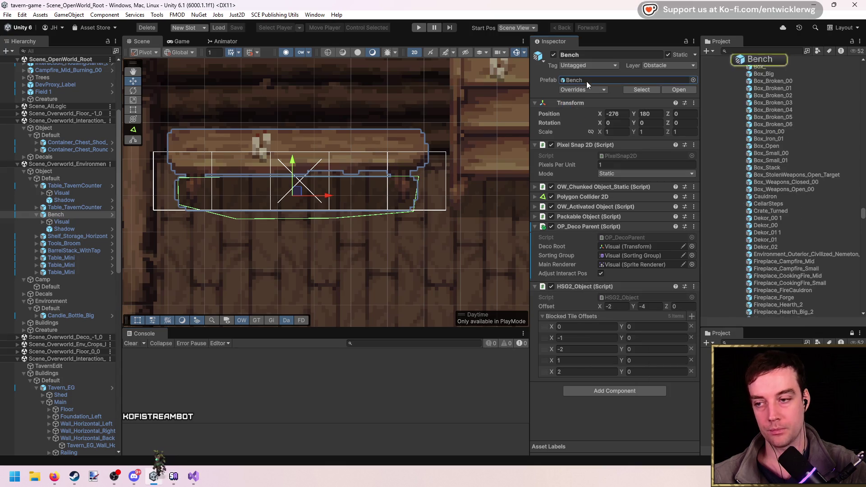
click(792, 59)
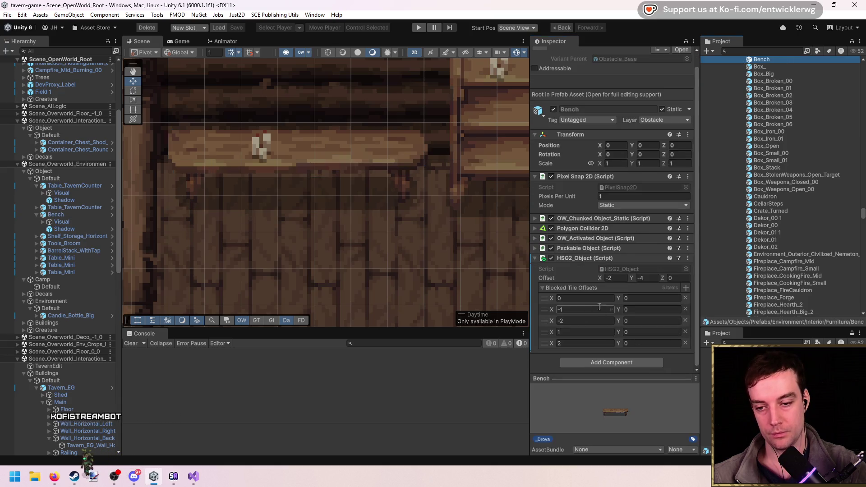
scroll(634, 338, down, 1)
Pan to and select the Shelf_Storage_Horizontal_Small_00 root object
click(297, 138)
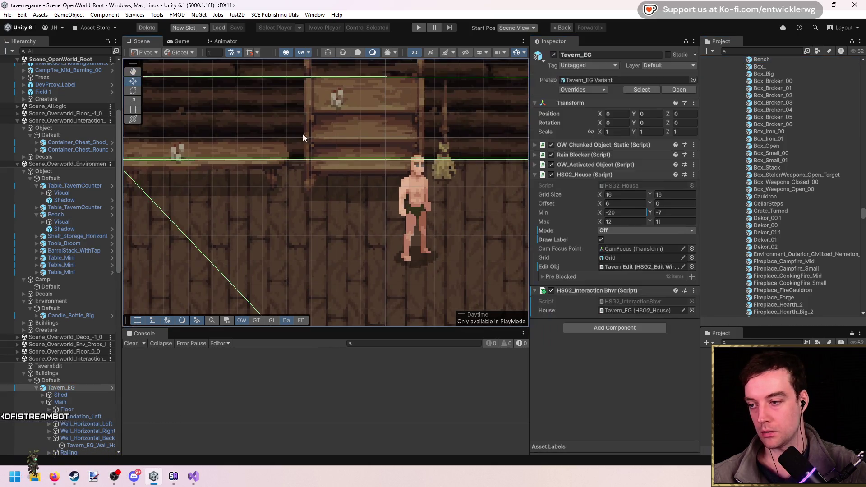
click(318, 157)
click(420, 152)
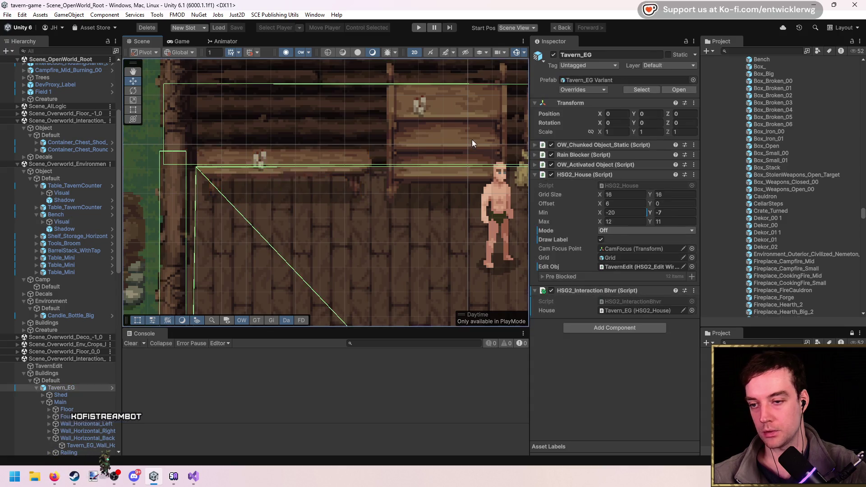
drag(472, 140, 365, 169)
click(364, 166)
click(365, 139)
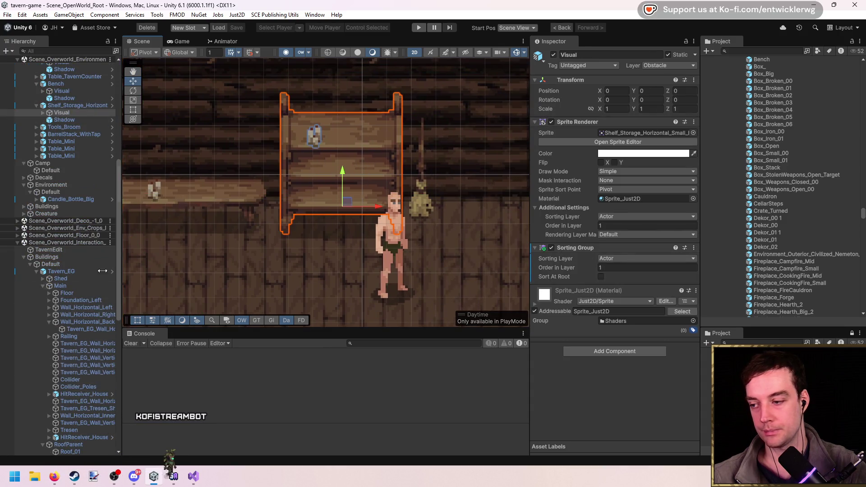
click(82, 159)
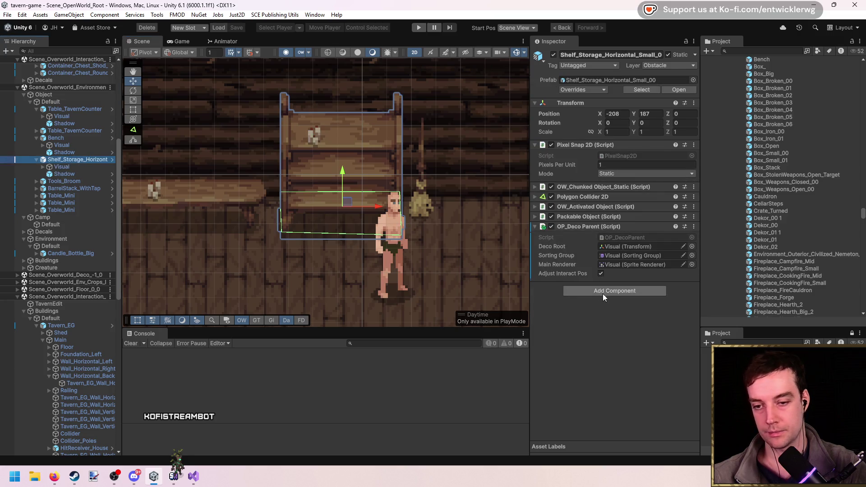
Add an HSG2_Object component to the shelf, removing the wrongly added script first
click(599, 292)
click(643, 358)
right_click(608, 286)
click(628, 311)
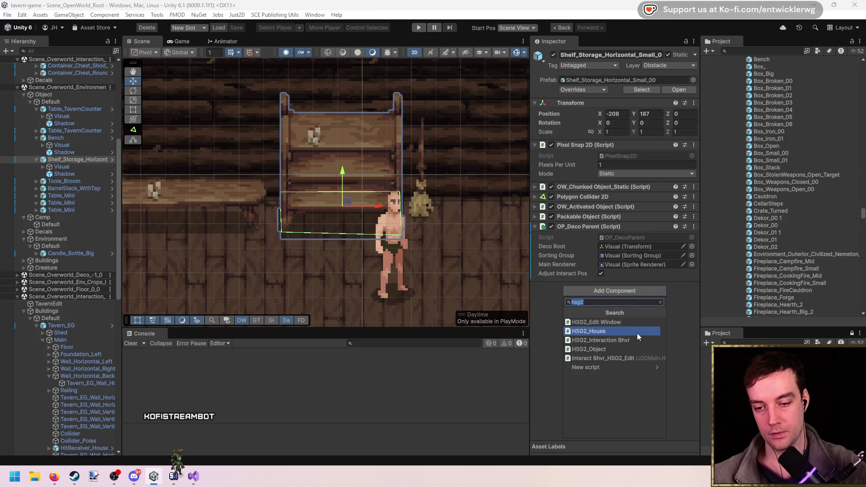
click(629, 349)
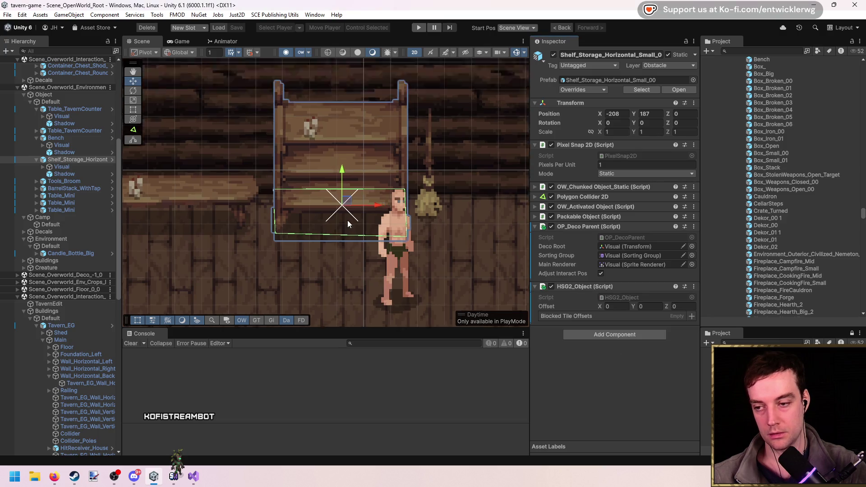
Add three blocked tile offsets at X 0, 1 and -1, and clear the duplicate-entry errors
click(692, 316)
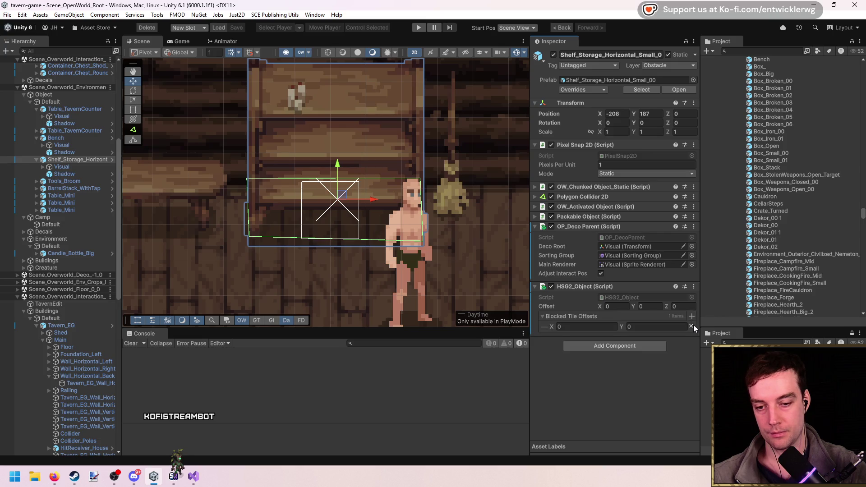
click(692, 324)
click(690, 315)
click(690, 316)
click(575, 337)
text(1)
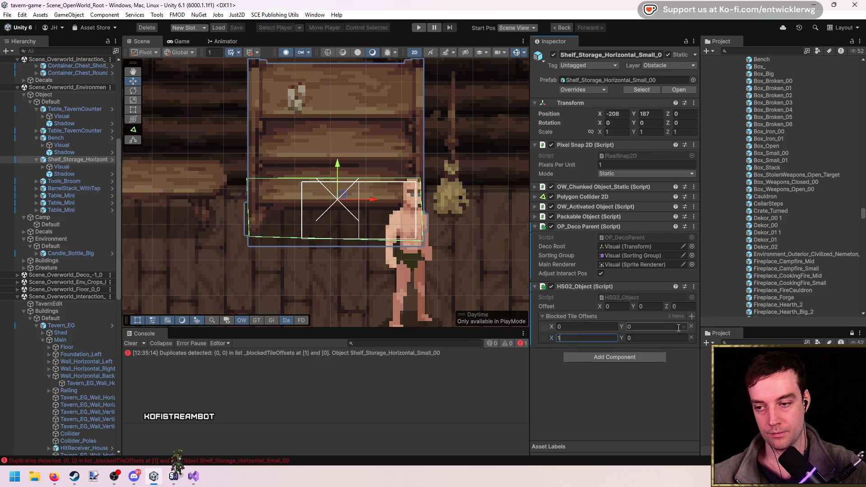
click(692, 316)
click(617, 349)
text(-1)
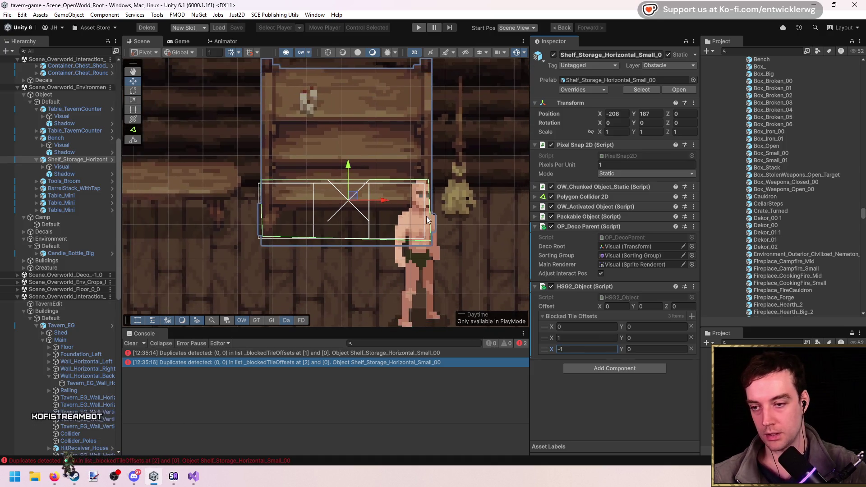
click(135, 342)
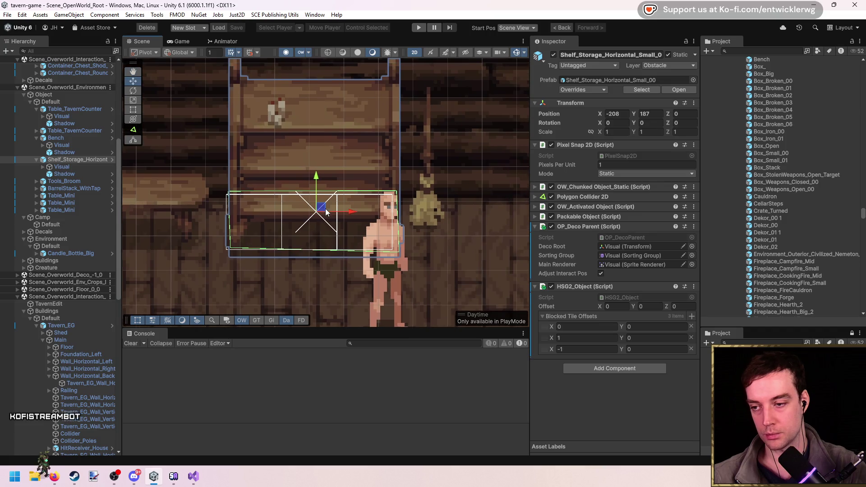
Set the shelf's HSG2_Object offset to 1, 3, nudging the shelf in the scene
drag(326, 213, 324, 213)
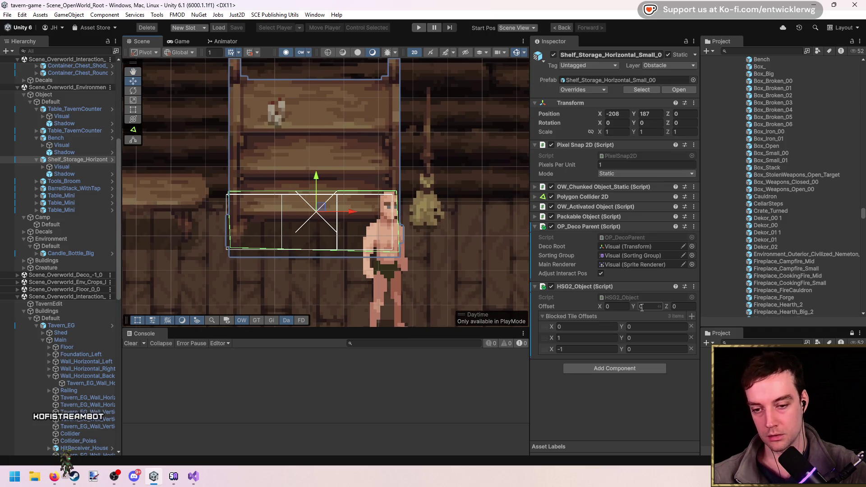
mouse_move(598, 307)
mouse_down()
mouse_move(586, 303)
mouse_move(625, 306)
mouse_up()
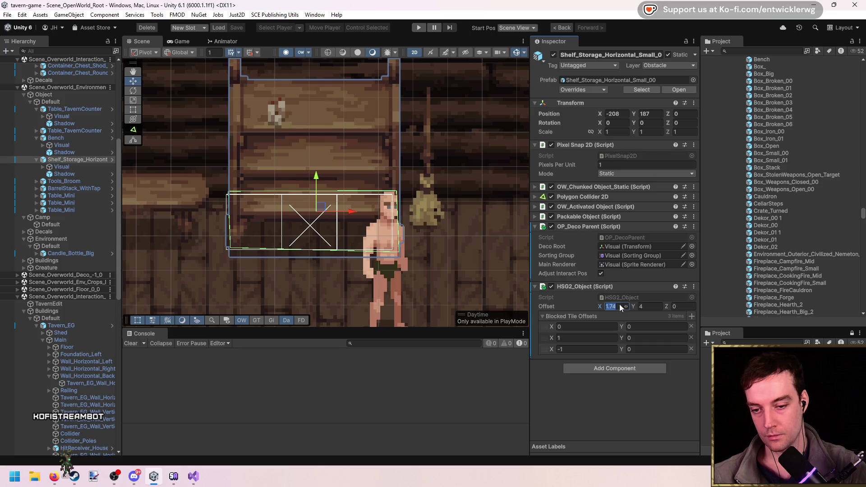
text(2)
click(661, 308)
text(3)
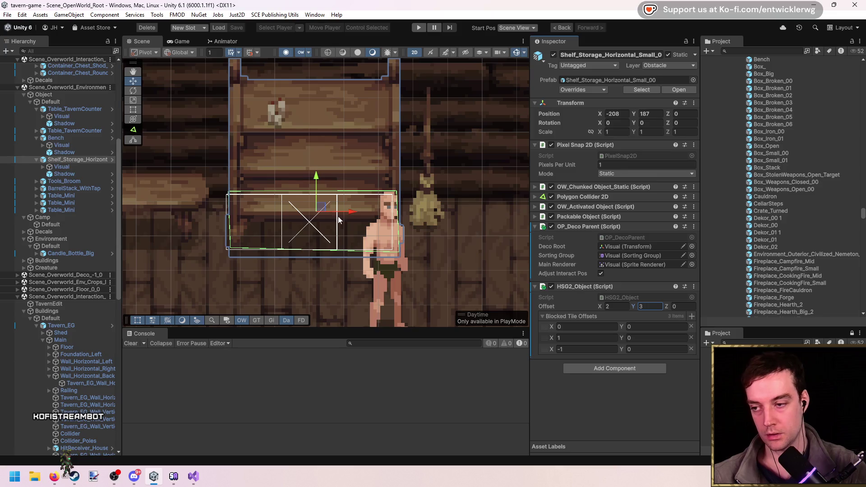
scroll(392, 215, up, 3)
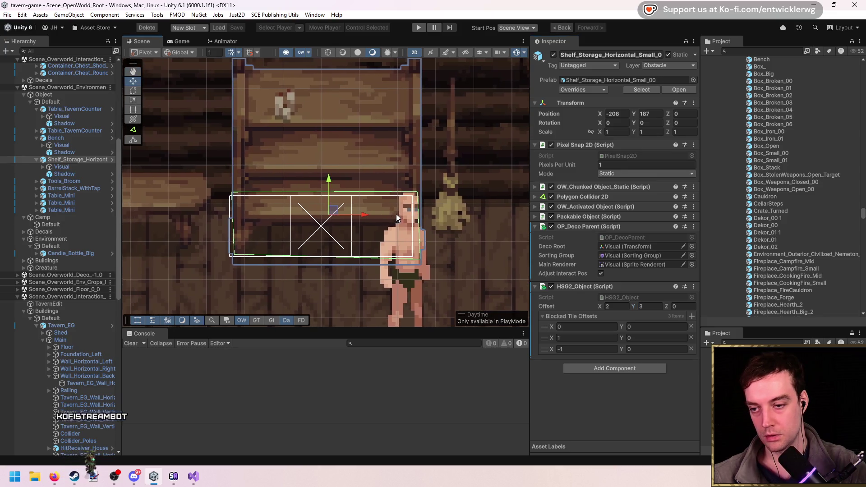
scroll(388, 220, down, 1)
scroll(369, 227, down, 1)
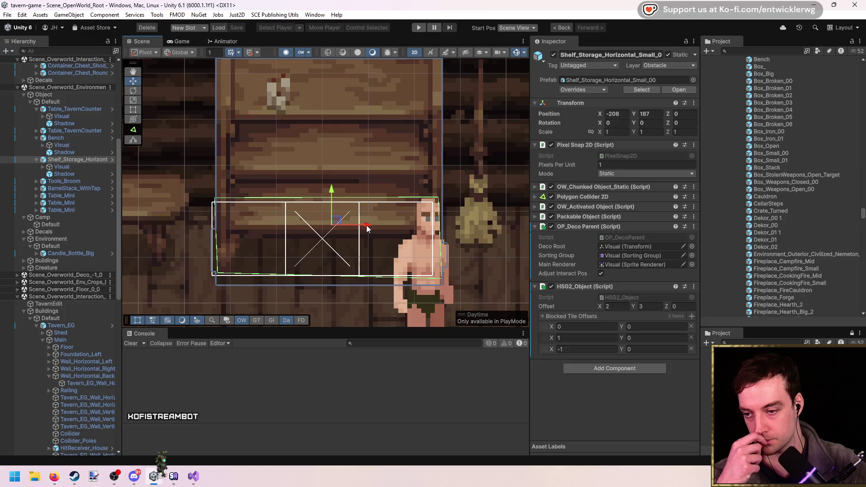
drag(366, 224, 364, 225)
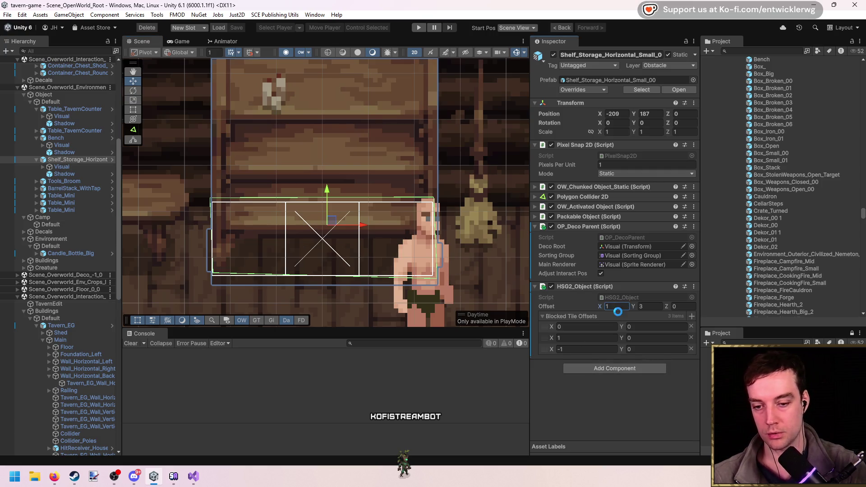
Apply the HSG2_Object component to the shelf prefab and locate its prefab asset
right_click(595, 287)
mouse_move(640, 301)
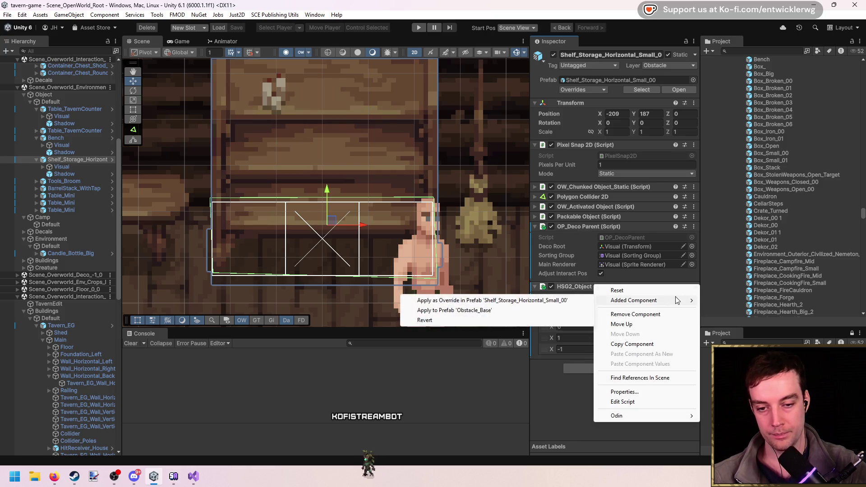
click(513, 301)
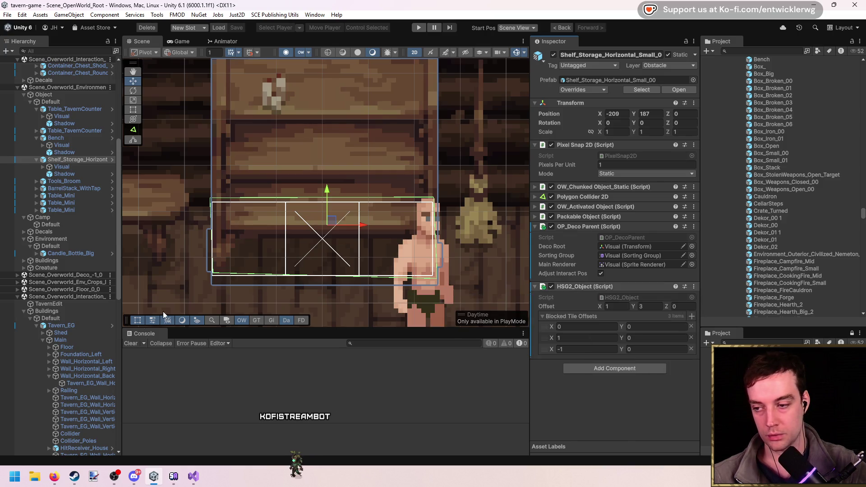
scroll(284, 218, down, 2)
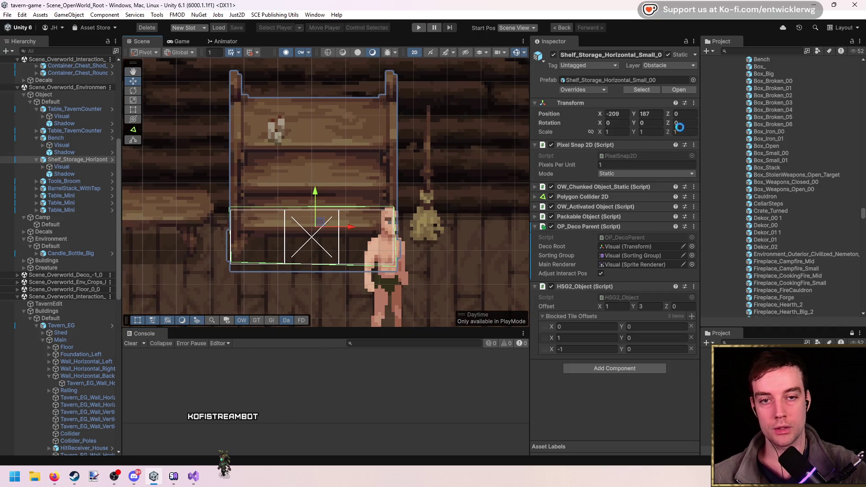
click(588, 80)
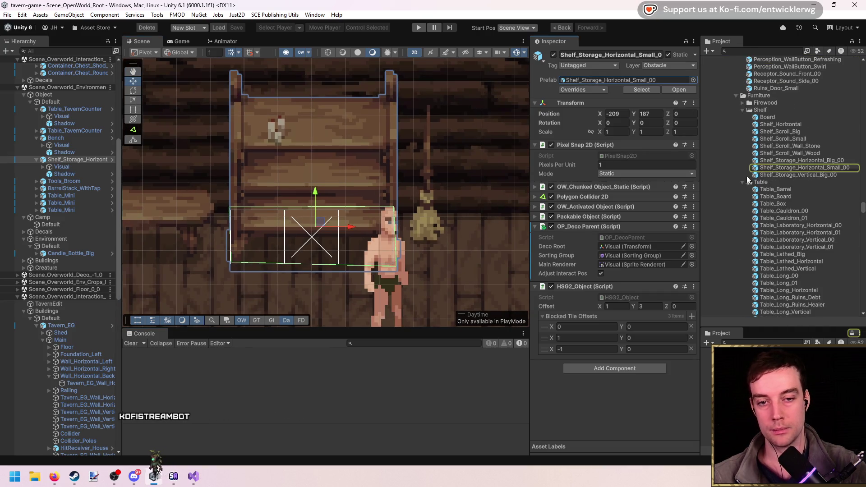
Add Shelf_Storage_Horizontal_Small_00 to TavernEdit's prefab list as the fourth entry
click(95, 159)
key(Escape)
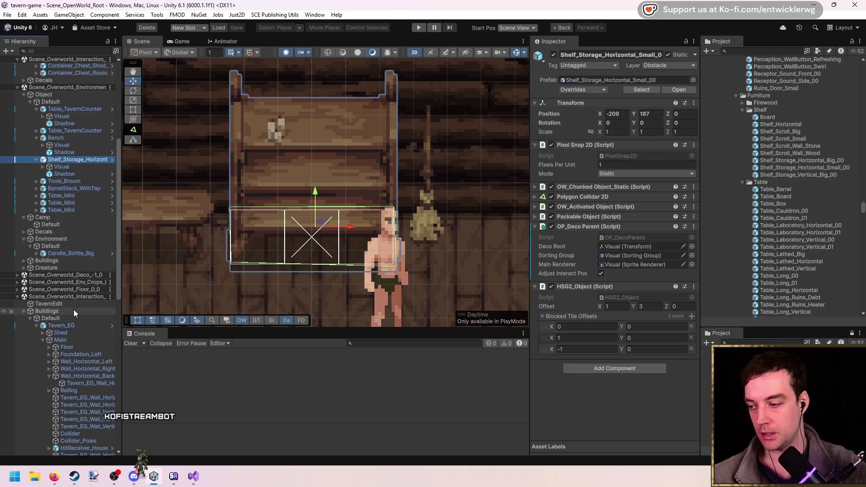
click(59, 304)
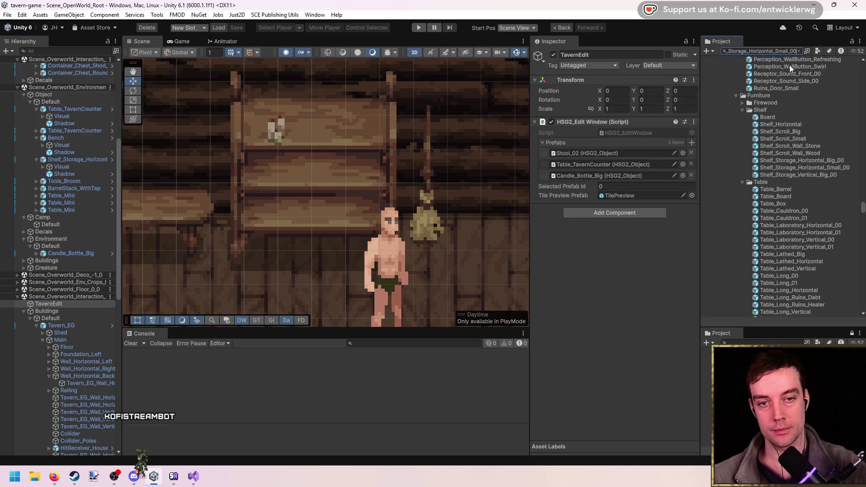
drag(777, 70, 555, 144)
Search the project assets with ':prefab' and start Play mode to test placement
click(770, 51)
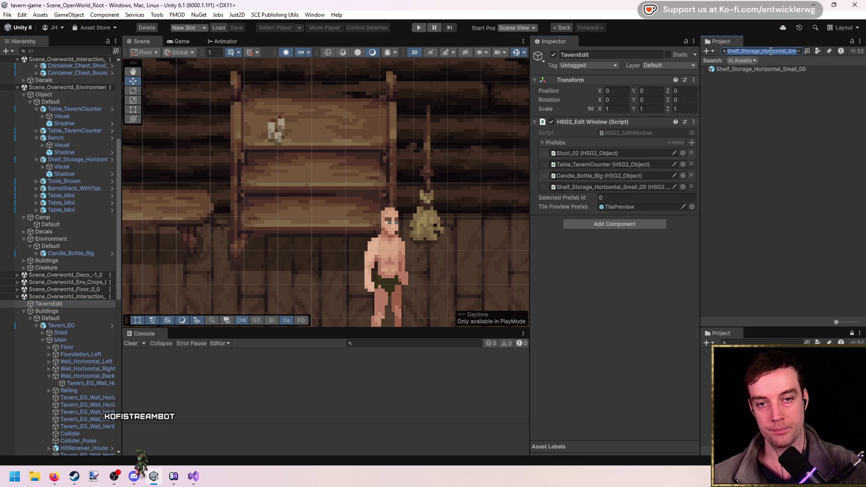
text(bench t:prefab)
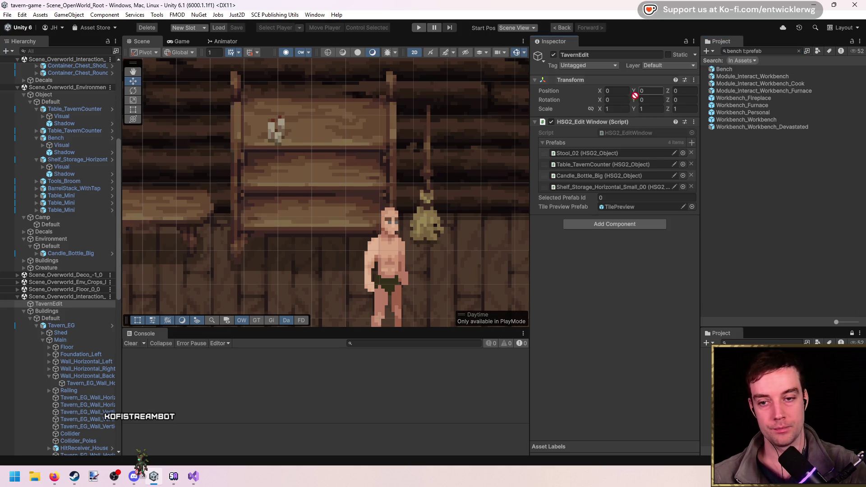
click(419, 27)
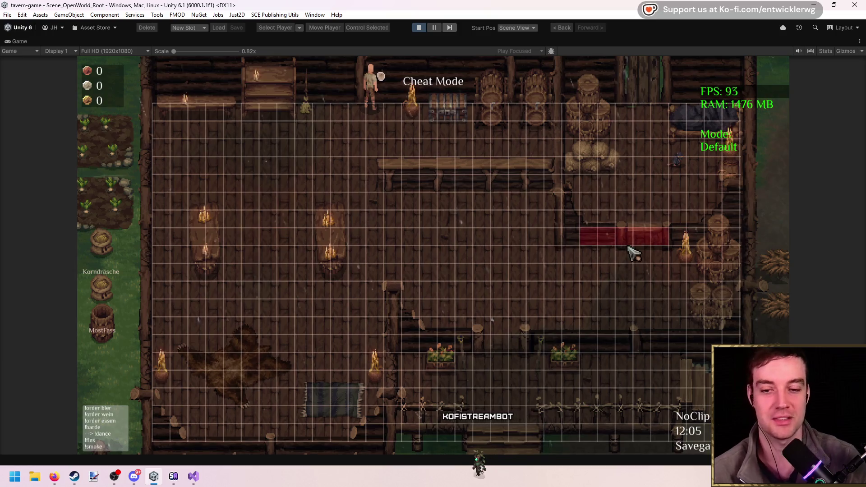
Open the in-game pause menu with Escape and exit Play mode
key(Escape)
click(418, 29)
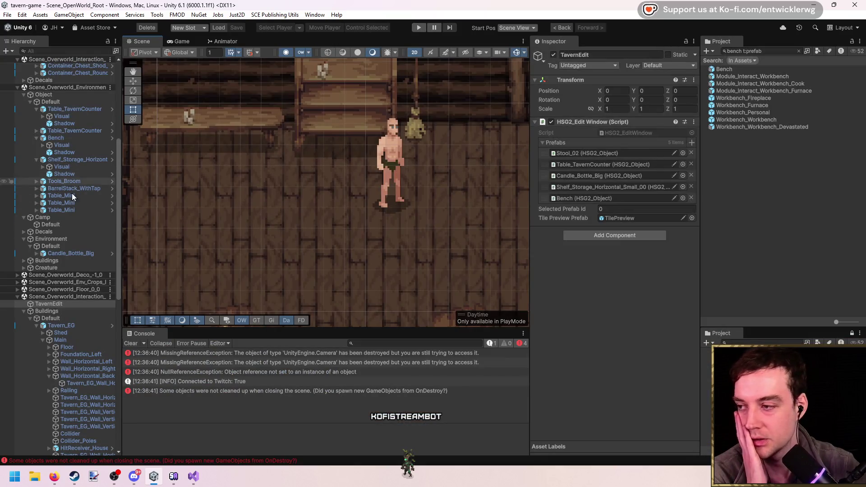
Select the grid line objects under Grid in the scene and open, then close, their colour picker
click(69, 327)
scroll(76, 334, down, 5)
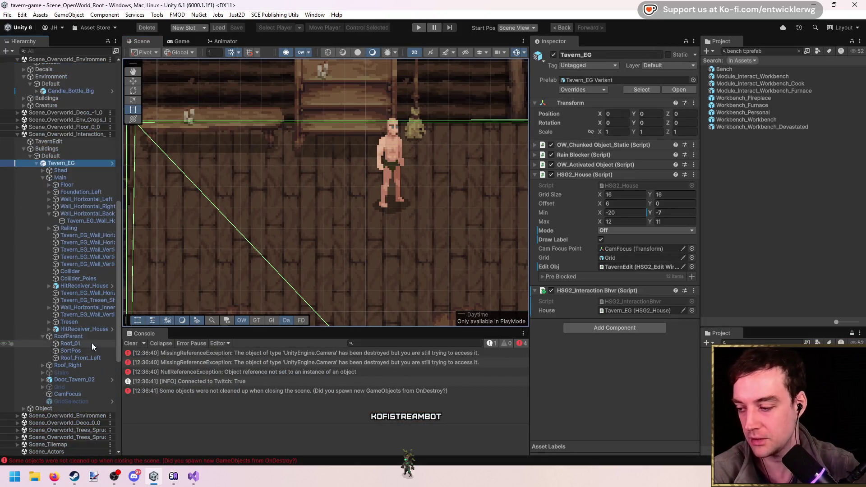
click(84, 400)
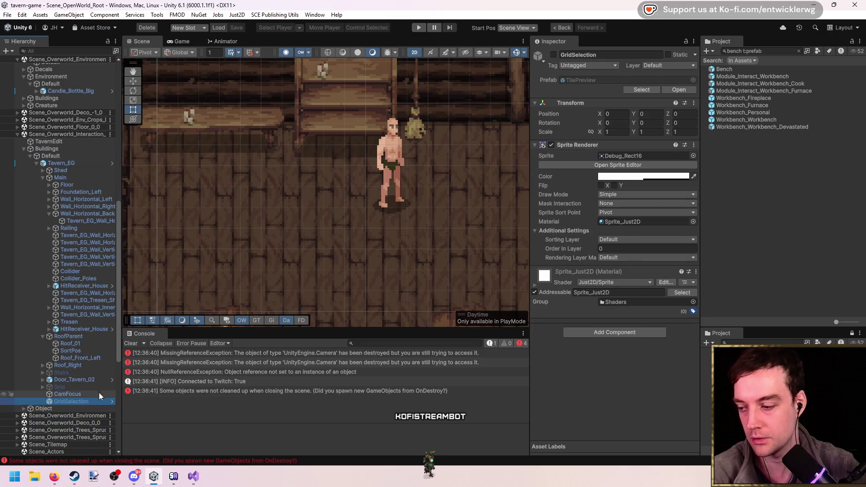
click(96, 407)
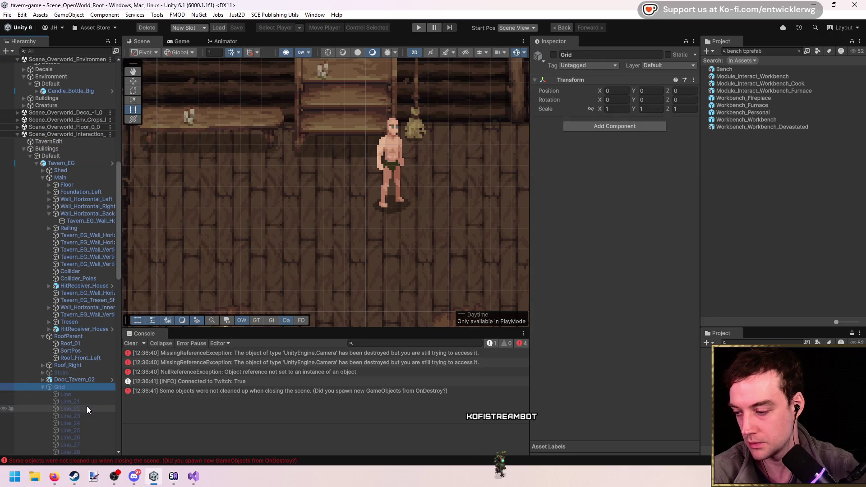
scroll(93, 378, down, 13)
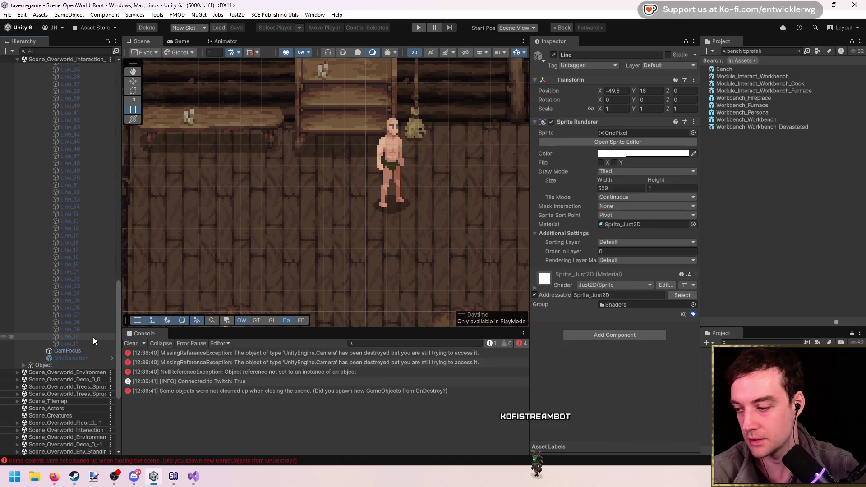
shift+click(91, 343)
click(643, 153)
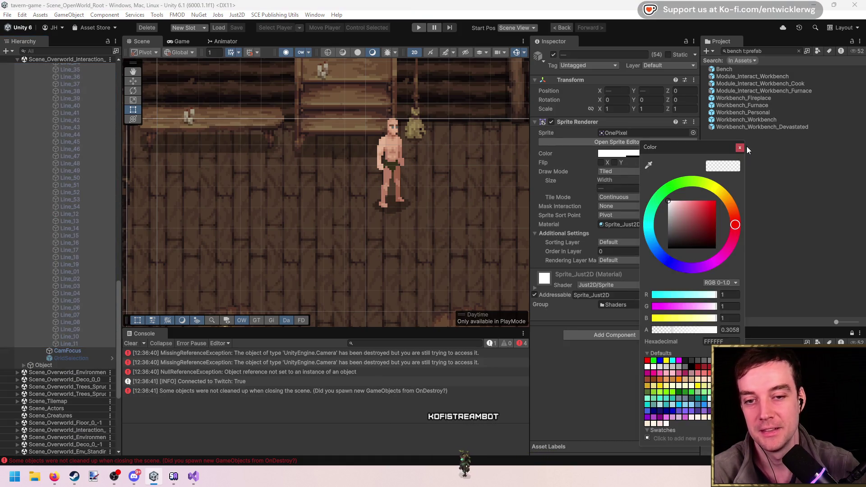
key(Escape)
Open the Tavern_EG Variant prefab for editing from the Tavern_EG house
scroll(92, 184, up, 10)
click(82, 226)
scroll(106, 263, up, 6)
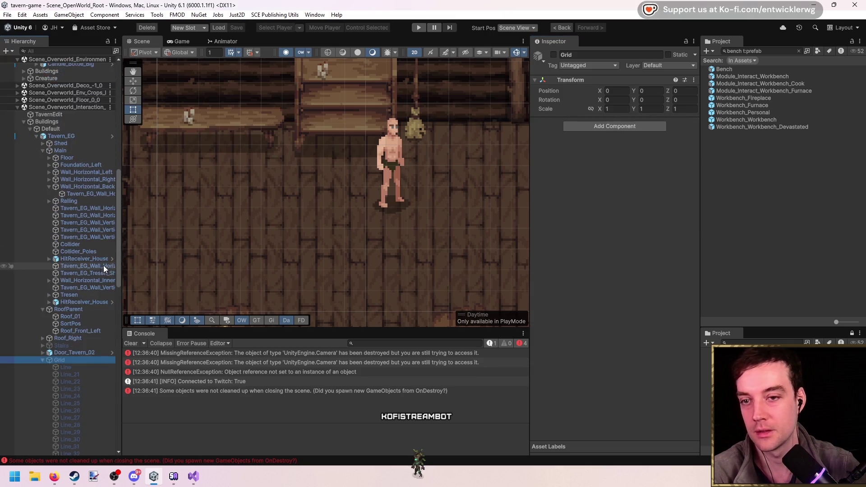
click(70, 164)
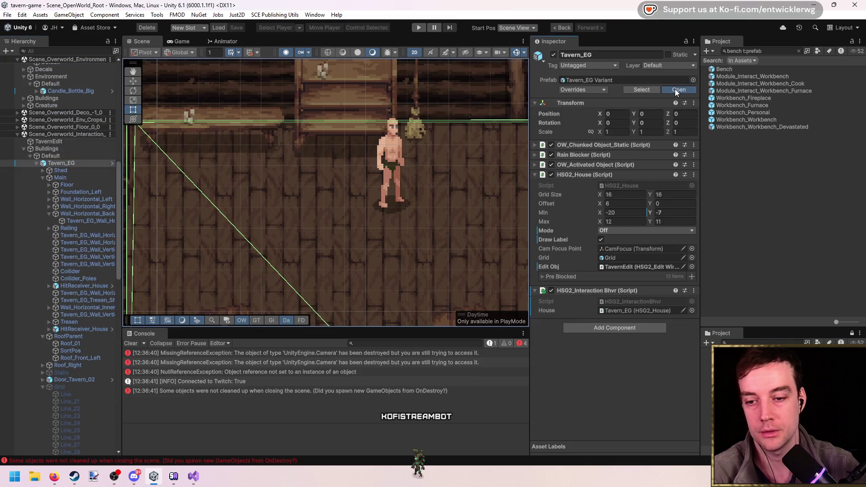
click(674, 90)
Set alpha 21 in HSV mode on all 54 prefab grid lines, then clear the console
click(85, 207)
scroll(96, 264, down, 6)
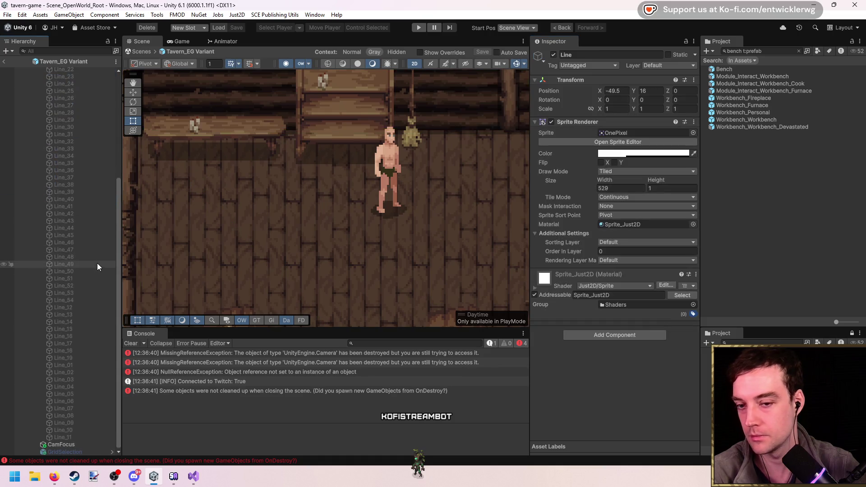
shift+click(87, 438)
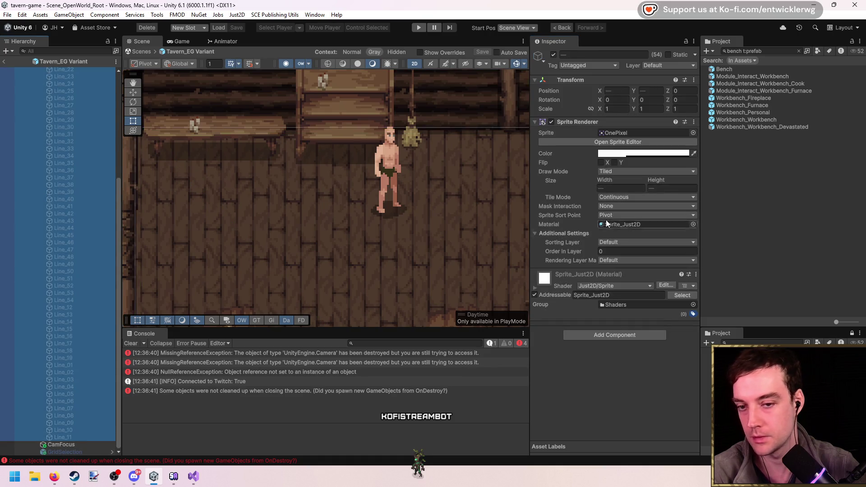
click(636, 154)
click(718, 284)
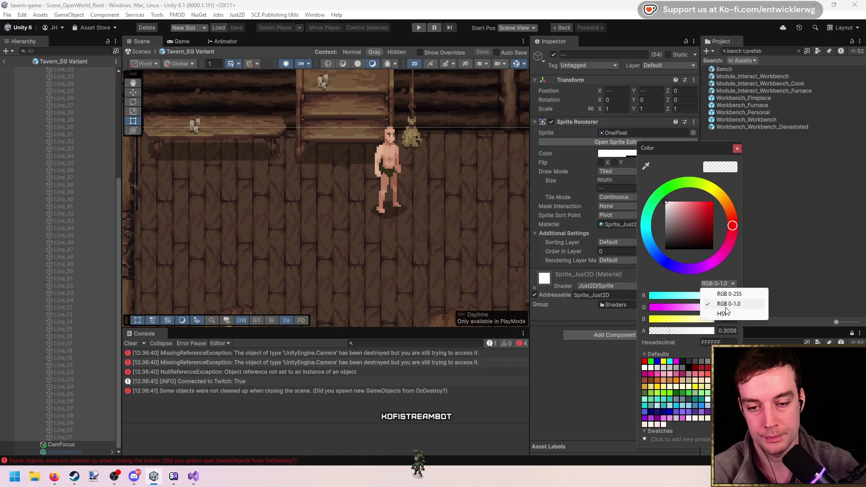
click(708, 312)
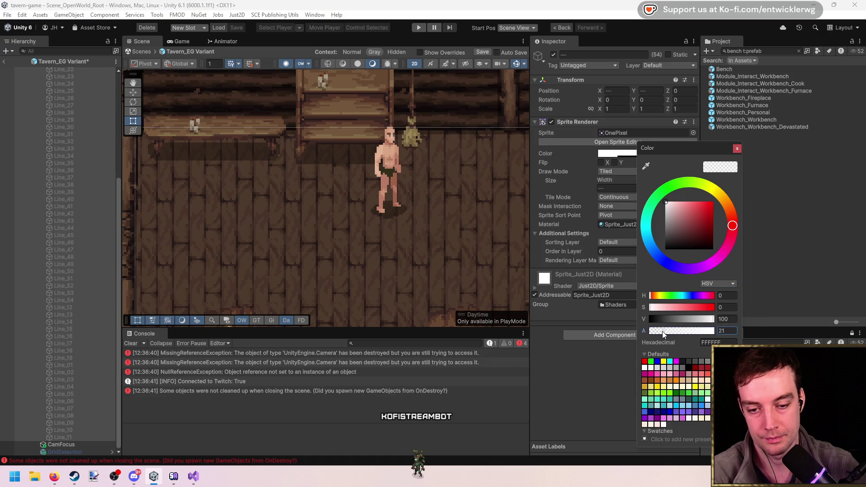
click(735, 149)
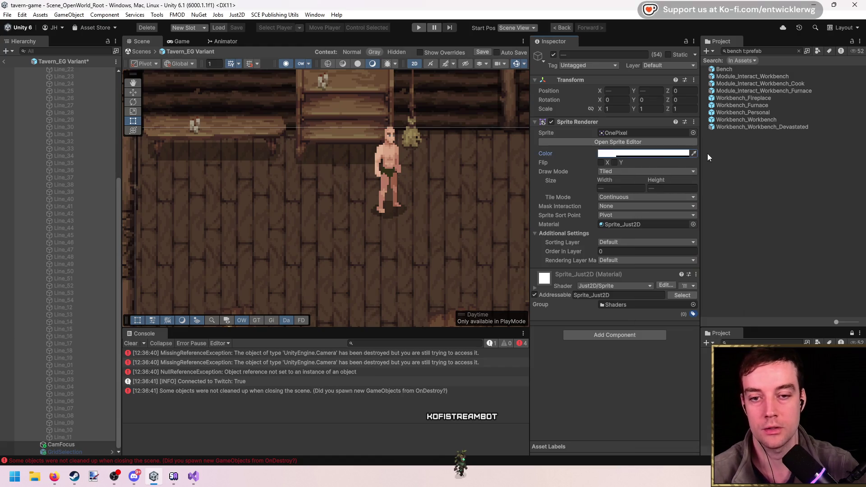
click(131, 343)
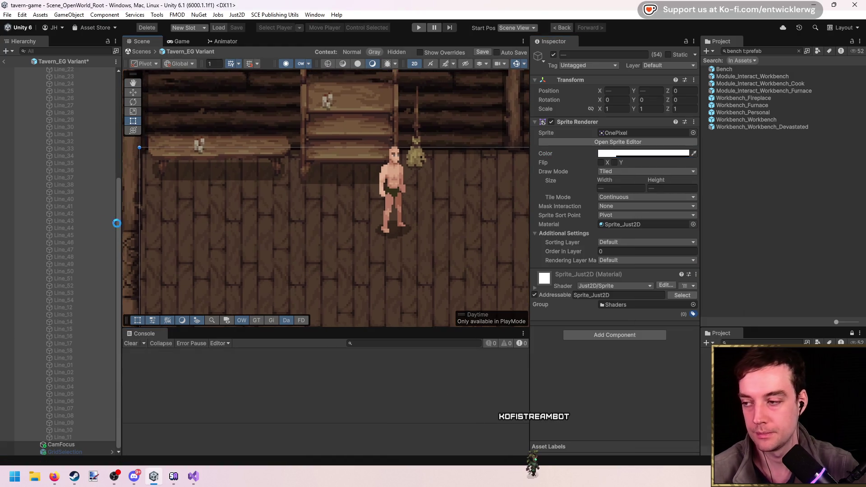
key(Down)
key(Down)
key(Down)
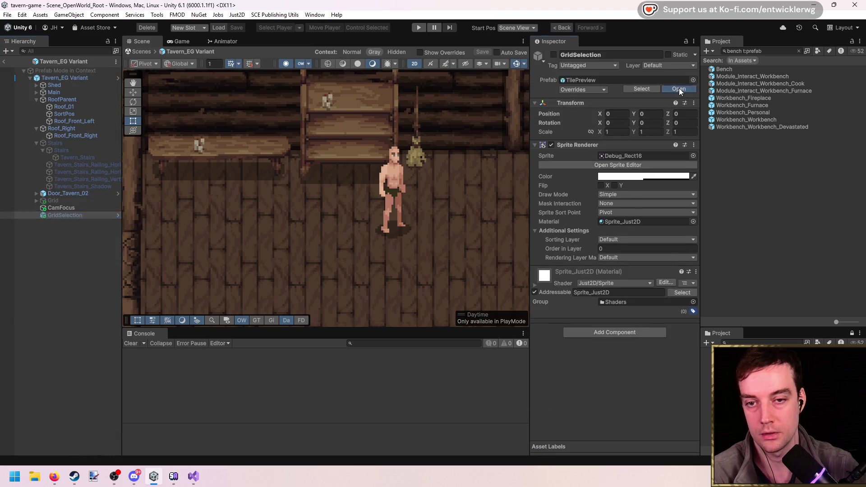
Lower the TilePreview highlight colour's alpha to 32
click(679, 88)
click(649, 154)
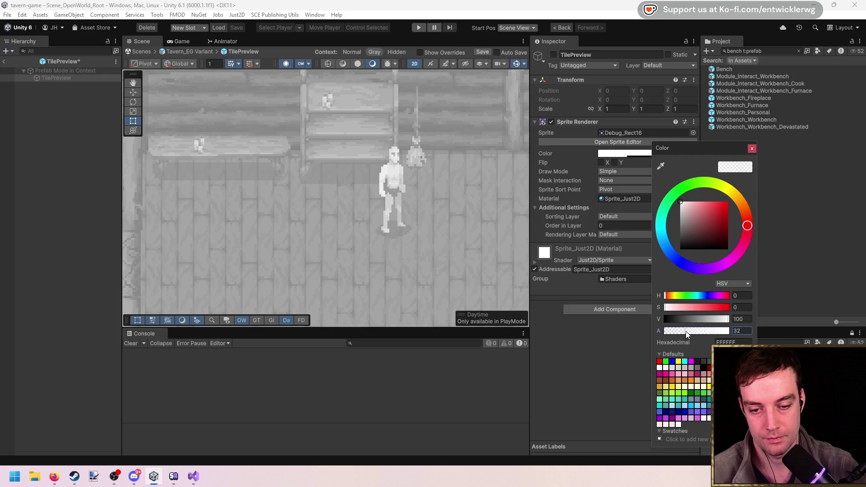
click(752, 149)
Leave prefab editing back to the tavern scene and start the game
click(5, 62)
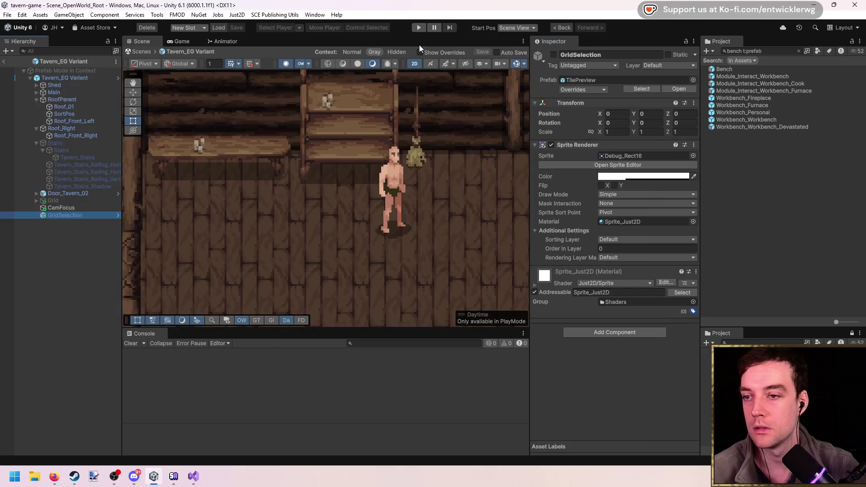
click(5, 63)
key(ctrl+p)
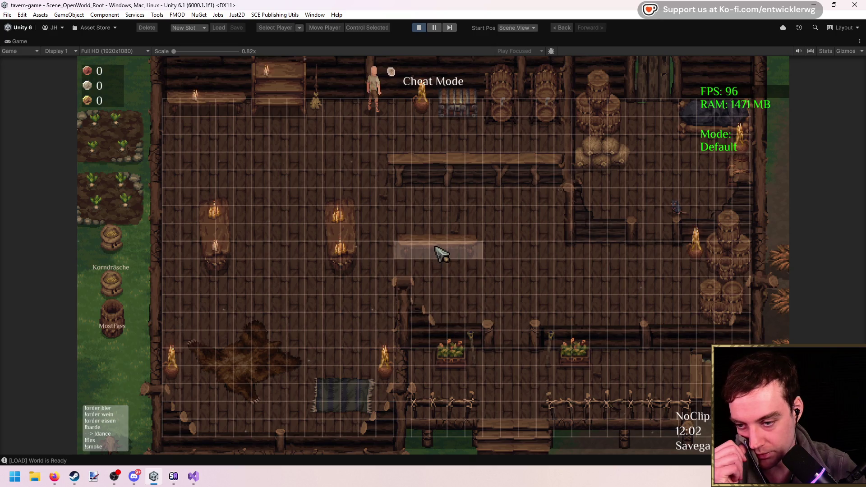
End the tavern test run with the toolbar Stop button
click(418, 28)
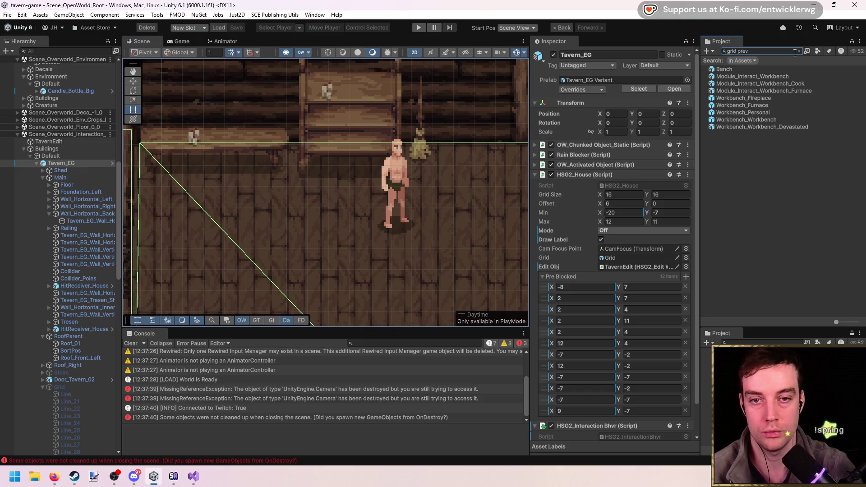
Find TilePreview via 'tile prev', set its sorting layer to Actor, and run the game
key(ctrl+a)
text(tile)
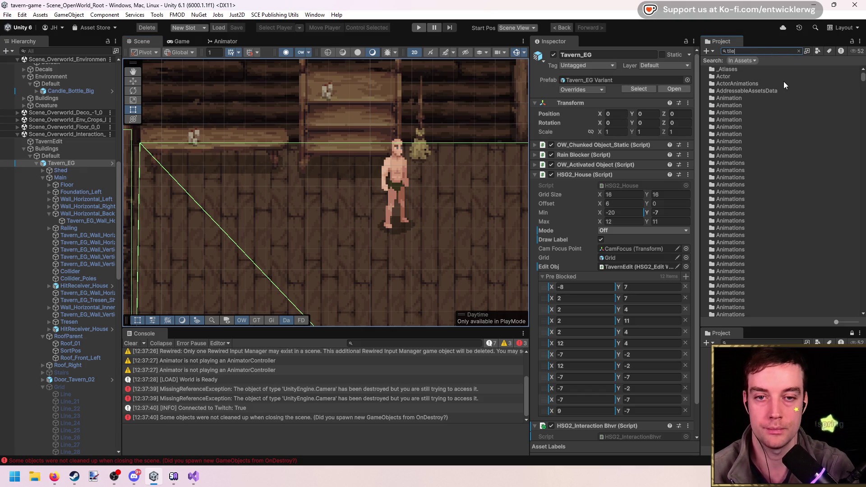
text( prev)
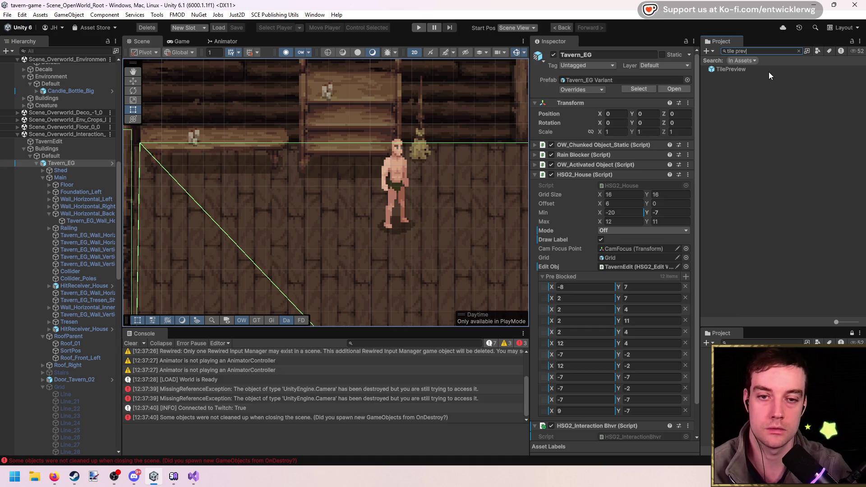
double_click(756, 71)
click(630, 217)
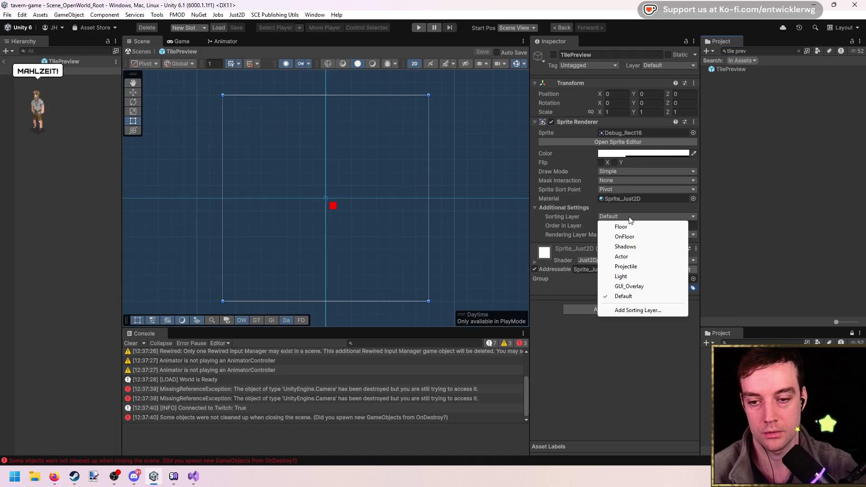
click(645, 255)
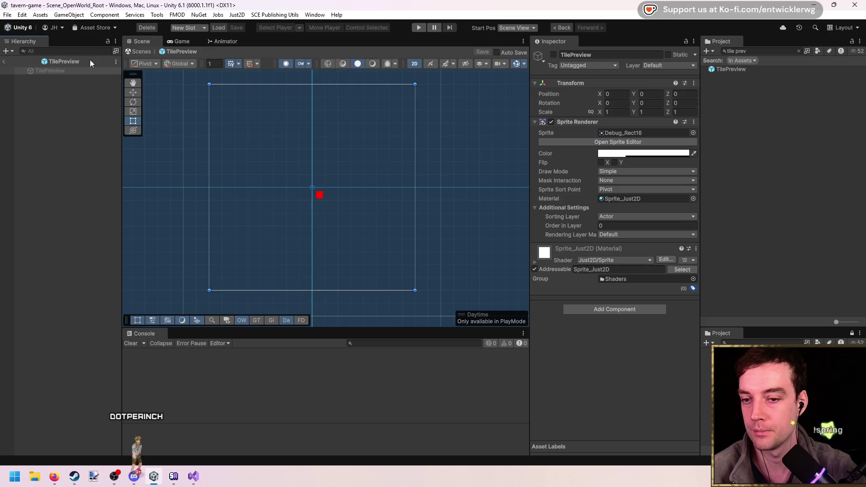
click(419, 27)
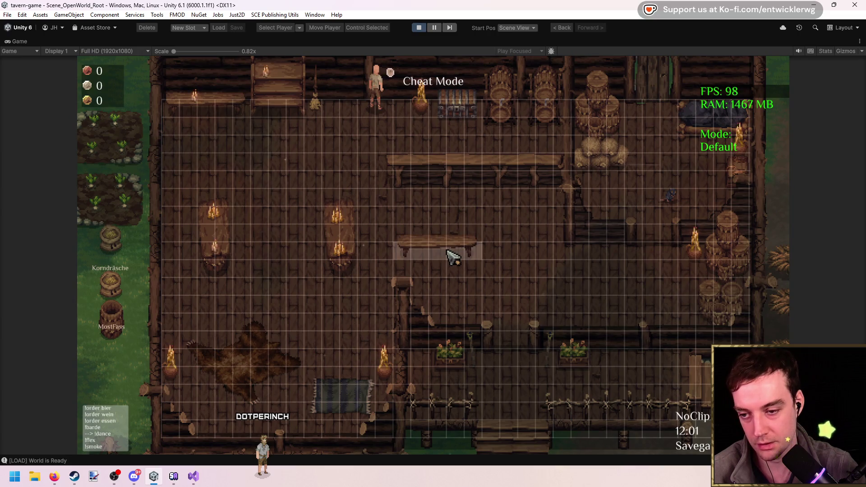
Carry the bench across the floor, place a torch beside the left flower box, then stop
mouse_move(447, 252)
mouse_down()
mouse_move(455, 266)
mouse_move(336, 349)
mouse_move(360, 384)
mouse_move(364, 441)
mouse_move(332, 386)
mouse_move(304, 398)
mouse_move(316, 449)
mouse_move(361, 441)
mouse_move(334, 450)
mouse_move(114, 361)
mouse_move(122, 200)
mouse_move(110, 270)
mouse_move(744, 300)
mouse_move(762, 246)
mouse_move(738, 309)
mouse_move(678, 332)
mouse_move(699, 345)
mouse_move(696, 388)
mouse_move(647, 334)
mouse_move(634, 178)
mouse_move(706, 403)
mouse_move(672, 356)
mouse_move(699, 397)
mouse_move(514, 445)
mouse_move(526, 435)
mouse_move(511, 438)
mouse_move(707, 400)
mouse_up()
mouse_move(701, 371)
mouse_down()
mouse_move(518, 445)
mouse_move(492, 434)
mouse_move(556, 357)
mouse_move(427, 367)
mouse_up()
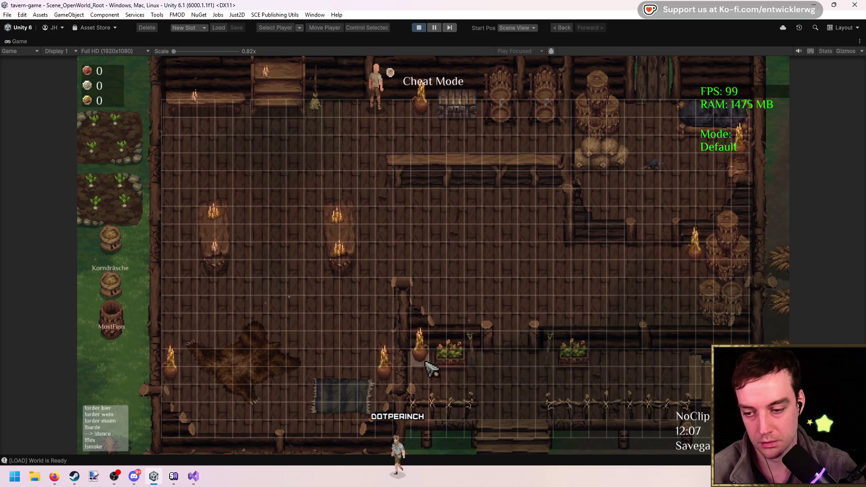
click(428, 367)
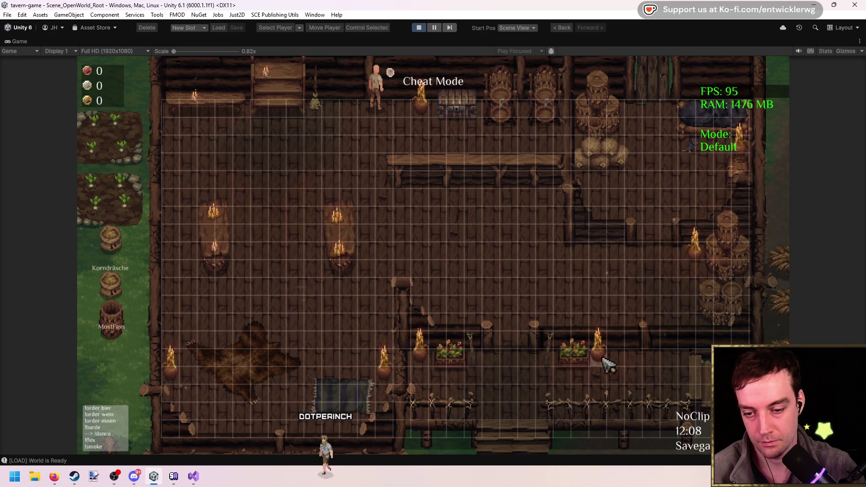
mouse_move(422, 359)
mouse_down()
mouse_move(456, 372)
mouse_move(448, 376)
mouse_move(495, 370)
mouse_move(478, 361)
mouse_move(574, 363)
mouse_move(549, 361)
mouse_move(546, 221)
mouse_up()
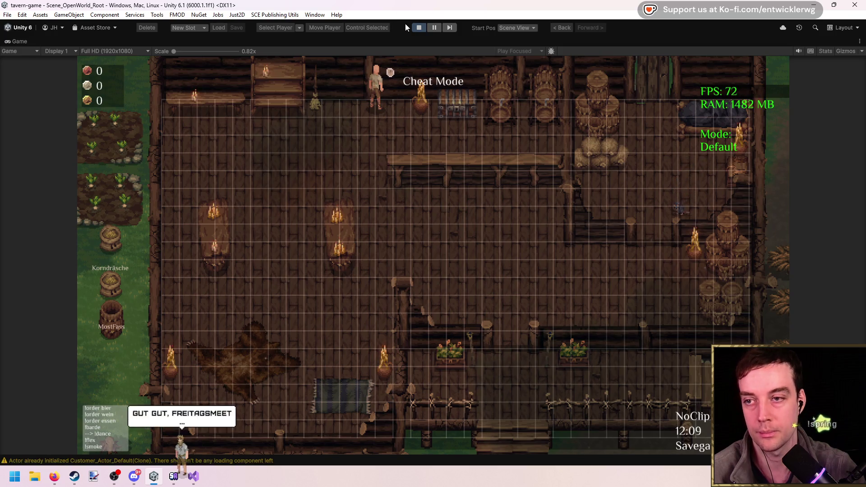
click(419, 28)
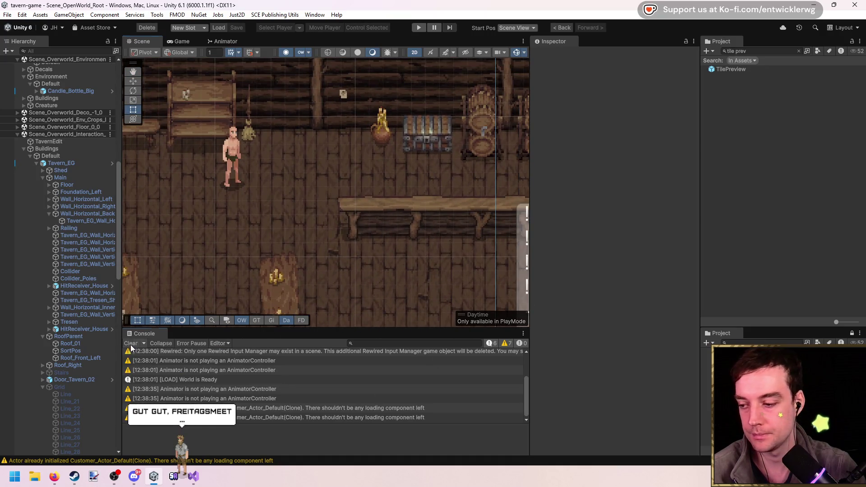
Clear the console and nudge the big candle bottle up and left
click(130, 343)
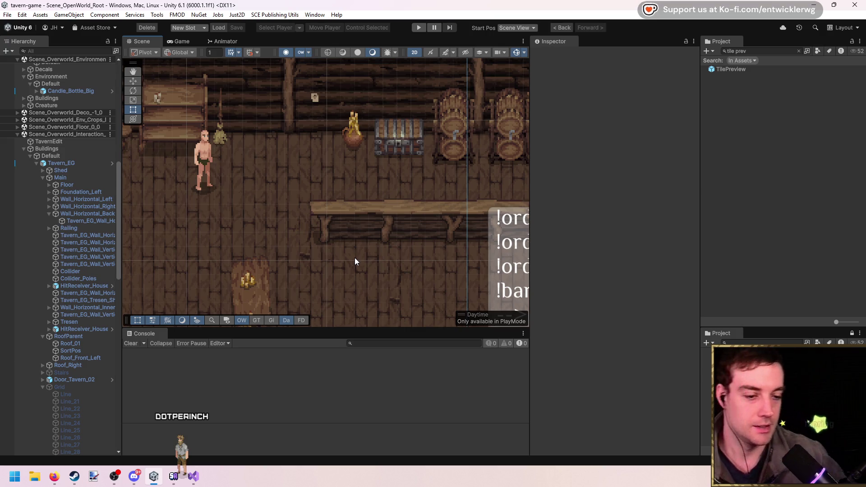
drag(393, 219, 342, 194)
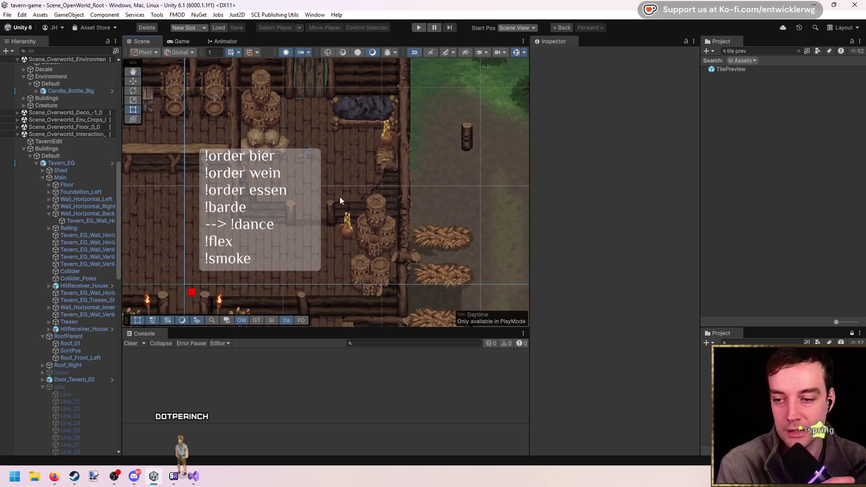
click(354, 236)
scroll(354, 239, up, 5)
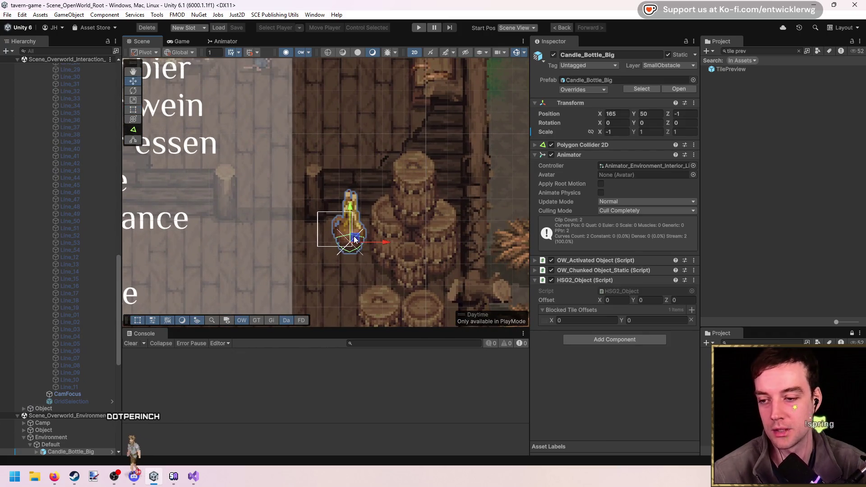
drag(354, 239, 338, 225)
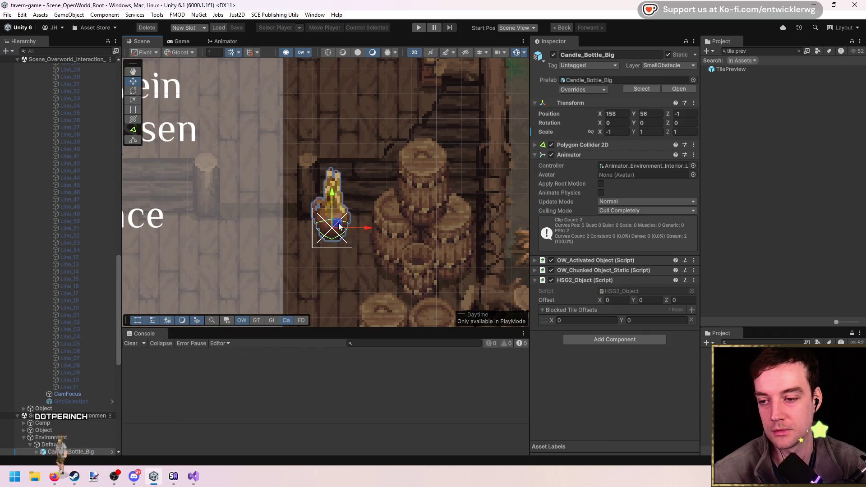
scroll(295, 279, up, 2)
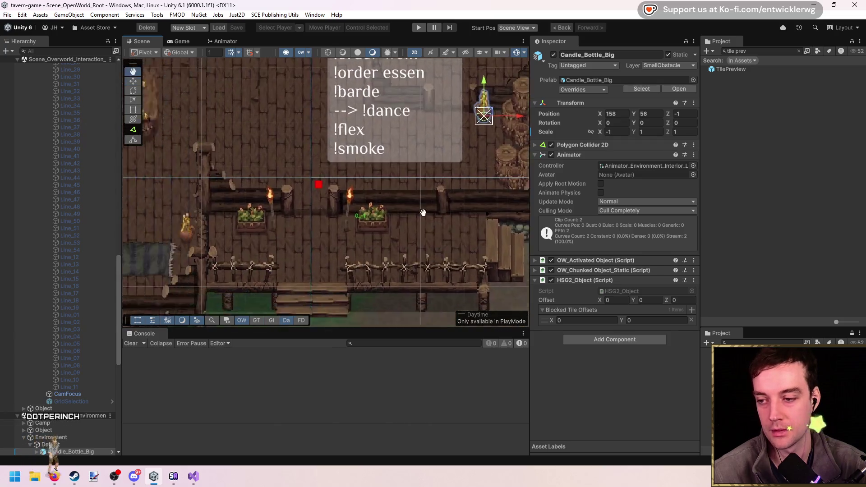
Give StandingTorch_0 an HSG2_Object with one blocked tile offset at 0, 0
click(300, 216)
scroll(299, 216, up, 2)
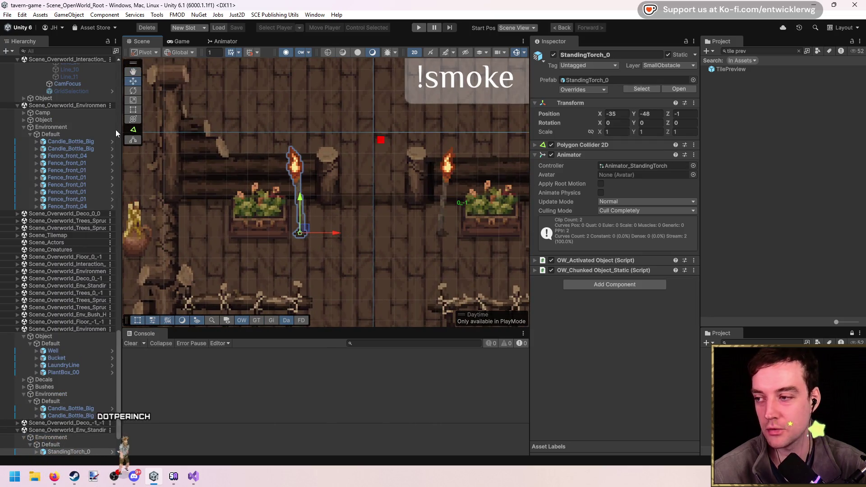
scroll(68, 172, down, 3)
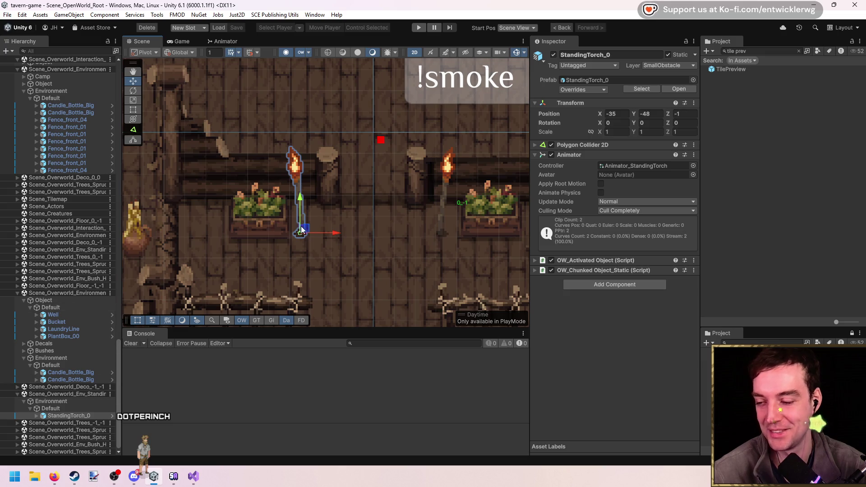
scroll(496, 266, up, 1)
click(601, 285)
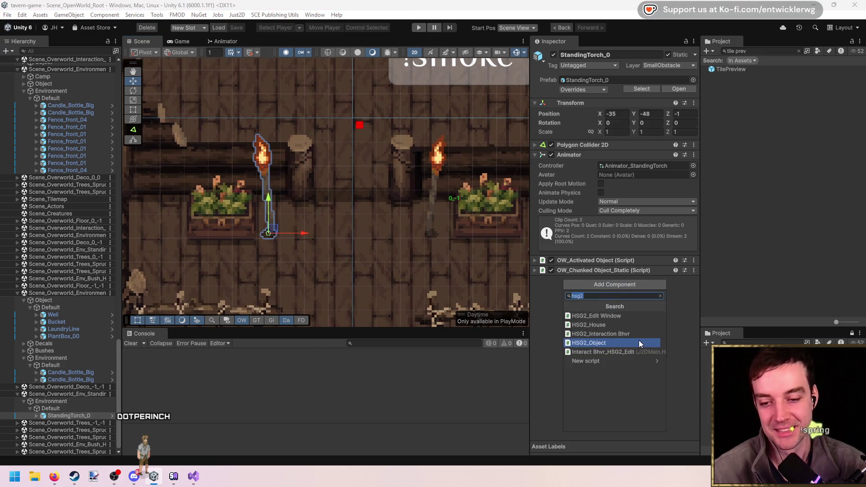
click(632, 341)
scroll(277, 248, up, 1)
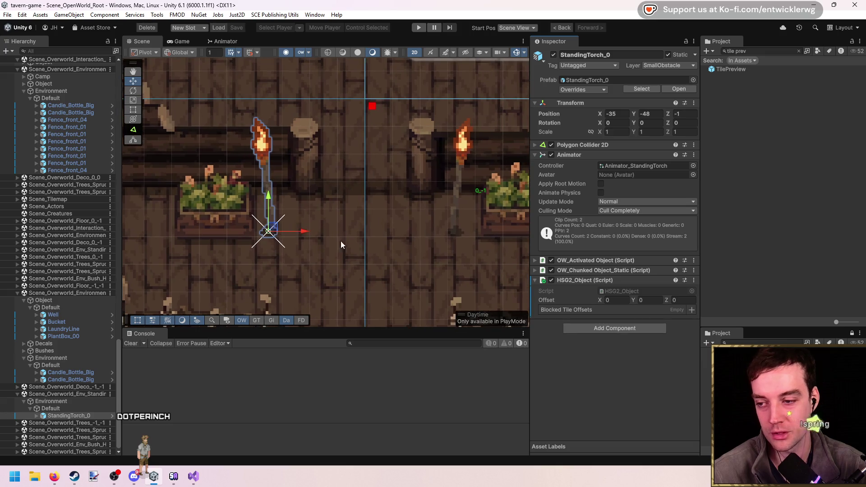
click(691, 310)
Move the torch to -34, -40 and apply the added component to its prefab
drag(277, 232, 273, 205)
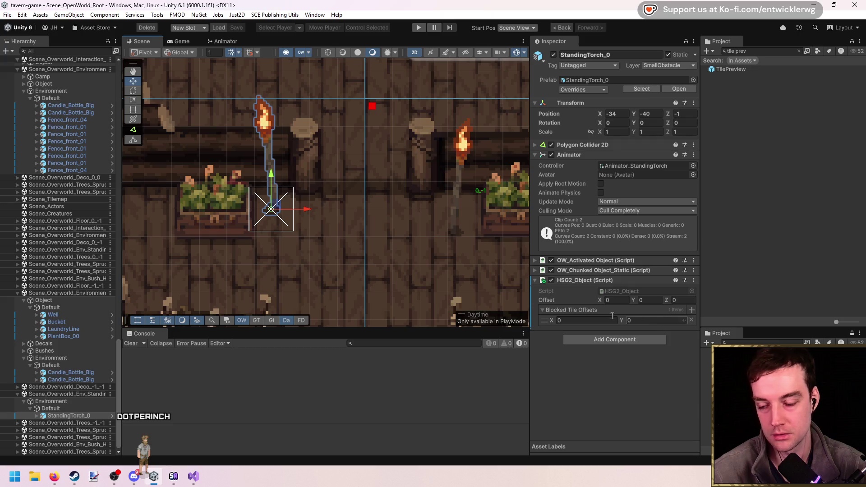
scroll(273, 216, up, 1)
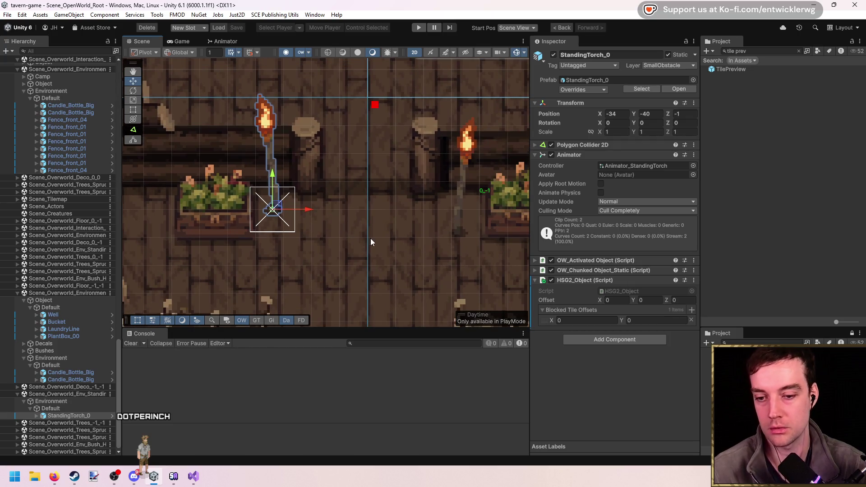
right_click(605, 285)
mouse_move(696, 301)
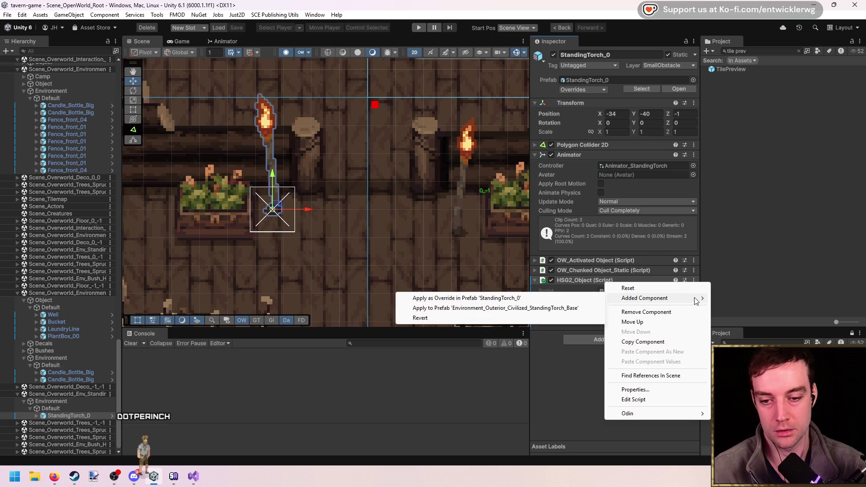
click(510, 298)
Add an HSG2_Object with two blocked tile offset entries to PlantBox_00
click(227, 224)
key(f)
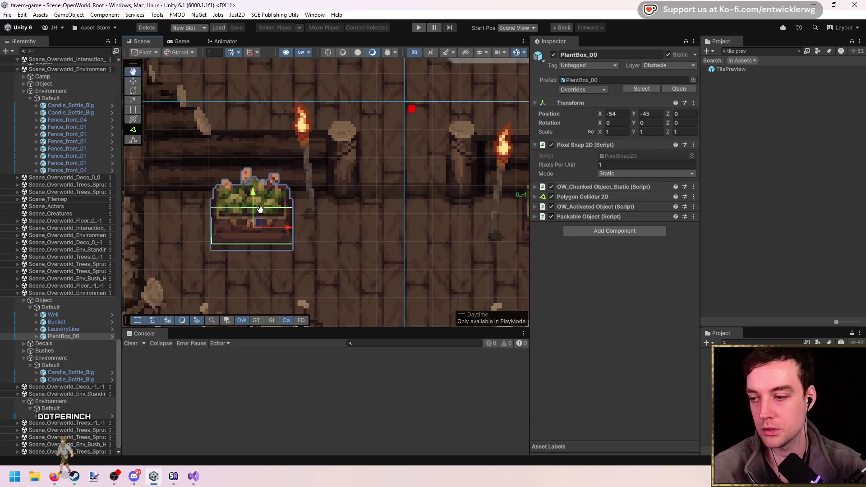
click(603, 233)
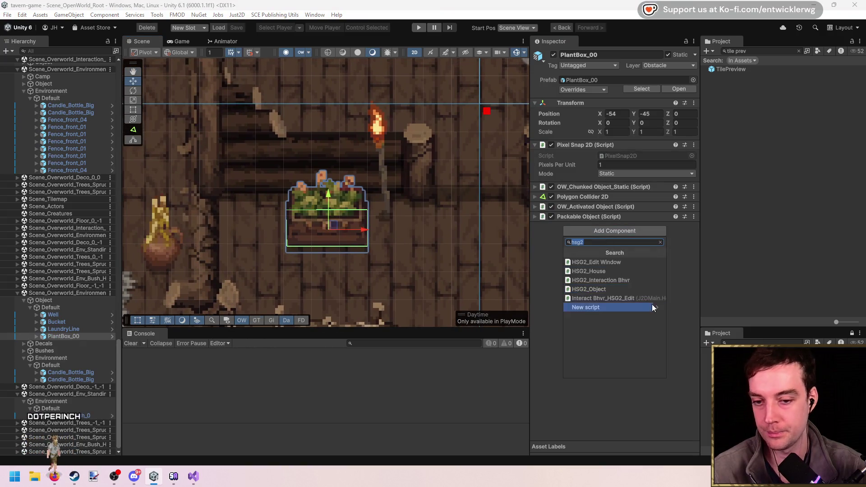
click(632, 289)
click(691, 256)
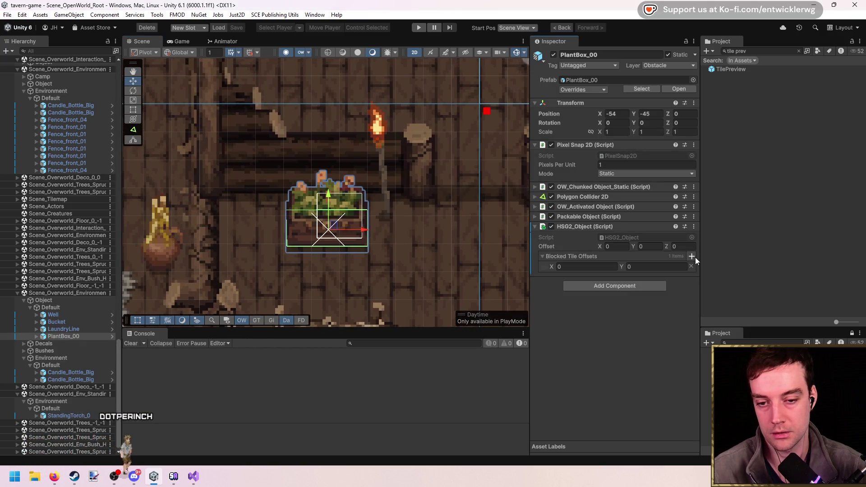
click(692, 256)
Set the blocked tiles to -1, 0 and 0, 0 and reposition the plant box
click(585, 278)
text(1)
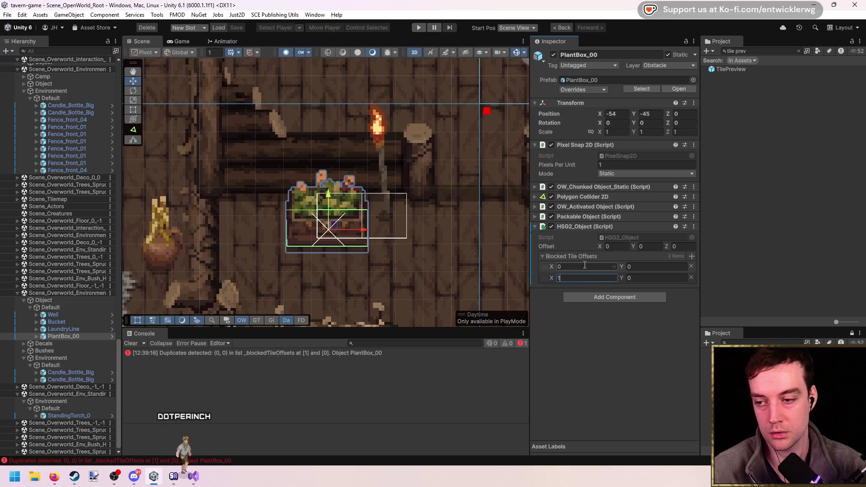
click(581, 268)
text(-1)
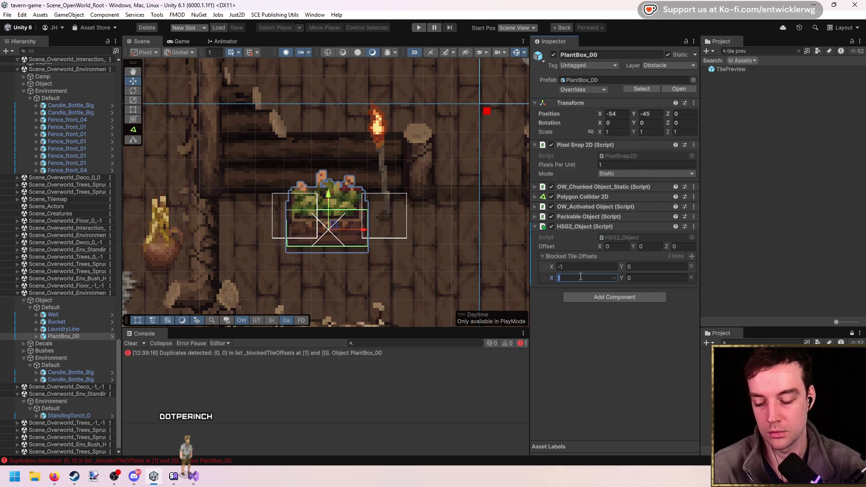
scroll(298, 215, up, 4)
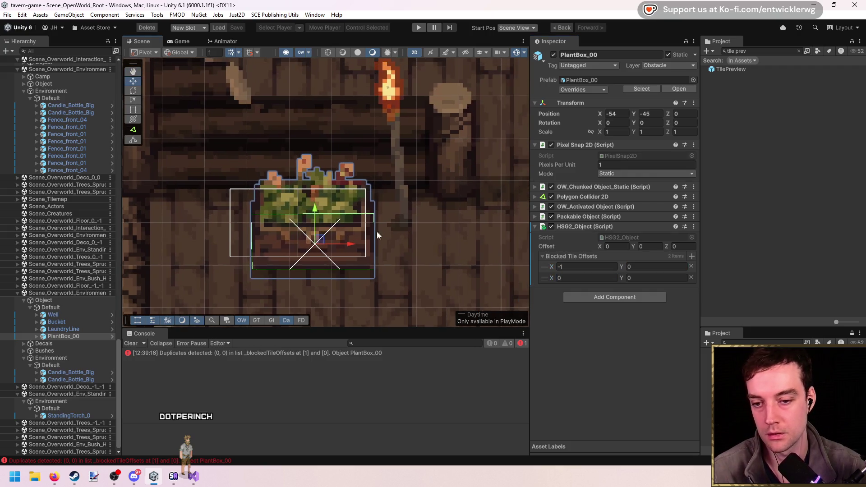
mouse_move(333, 243)
mouse_down()
mouse_move(314, 221)
mouse_move(339, 221)
mouse_move(310, 215)
mouse_up()
Set the plant box's HSG2_Object offset to -8, 1
mouse_move(600, 247)
mouse_down()
mouse_move(718, 248)
mouse_move(505, 240)
mouse_move(547, 237)
mouse_up()
text(0.9)
key(Return)
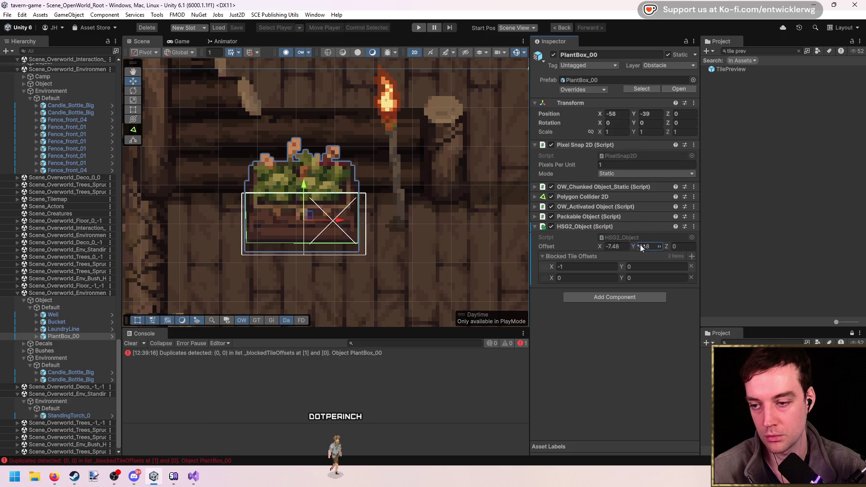
click(626, 247)
text(-8)
key(Tab)
text(1)
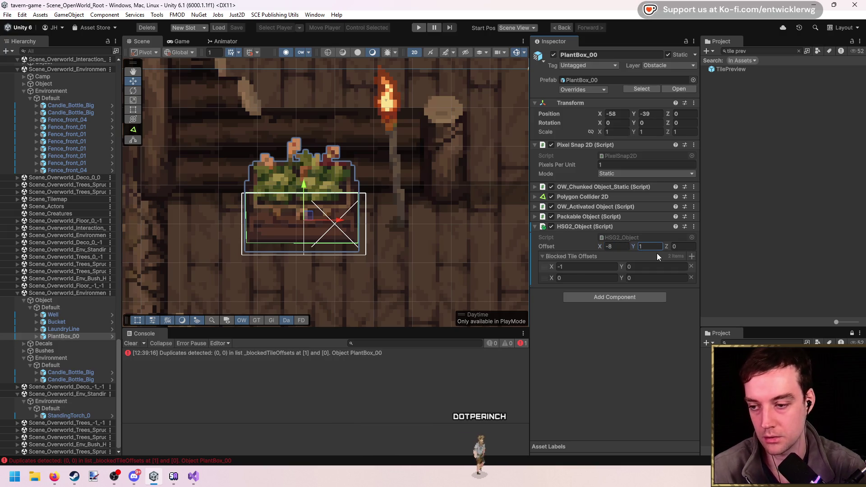
scroll(429, 220, down, 2)
click(132, 343)
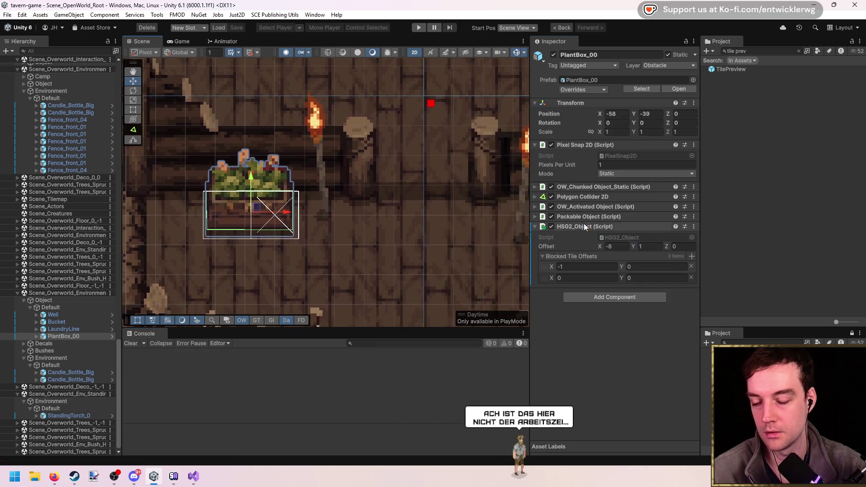
Apply the added HSG2_Object as an override to the PlantBox_00 prefab
right_click(605, 227)
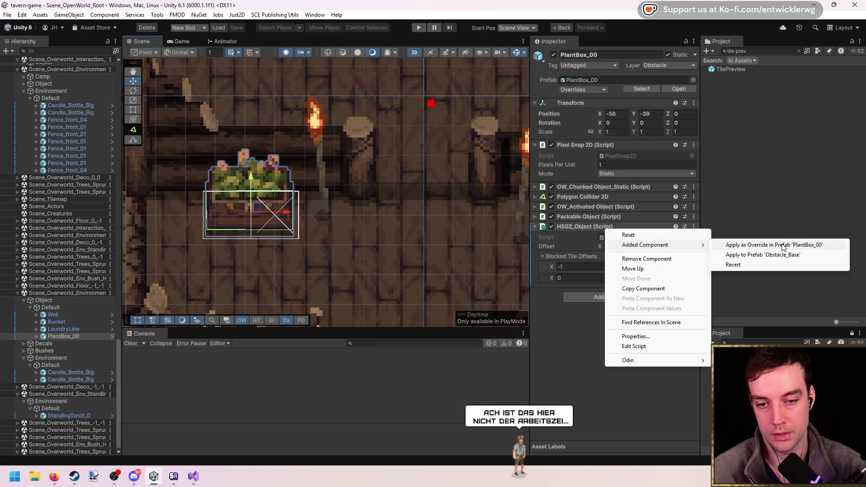
click(739, 245)
click(78, 336)
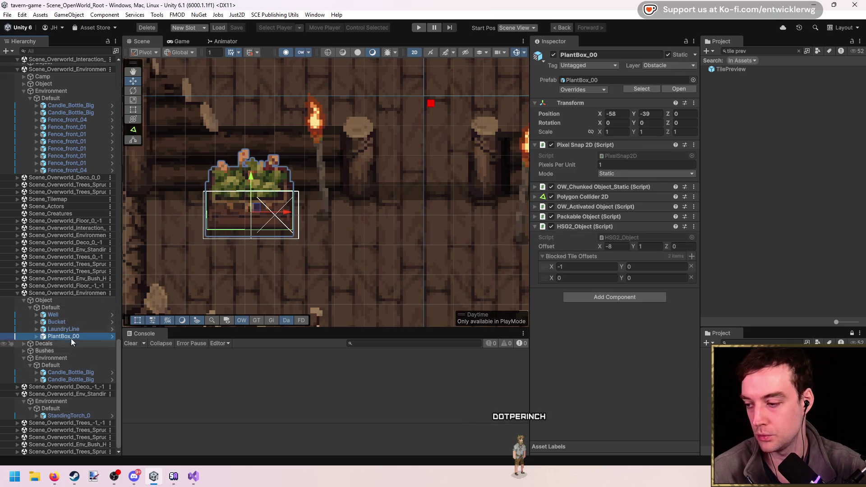
scroll(74, 174, up, 10)
scroll(77, 211, up, 5)
click(71, 250)
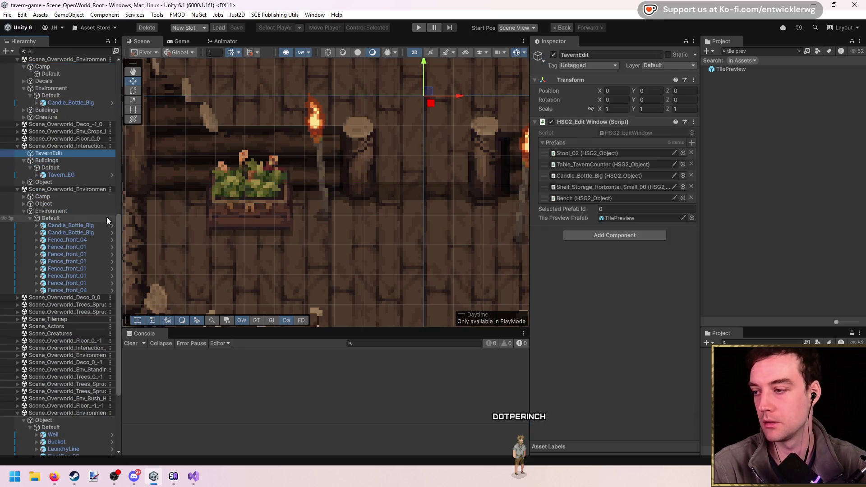
Drag PlantBox_00 and StandingTorch_0 from the Project window into TavernEdit's HSG2_Edit prefab list
mouse_move(746, 68)
mouse_down()
mouse_move(578, 140)
mouse_move(580, 149)
mouse_up()
click(786, 51)
text(stand torch 2)
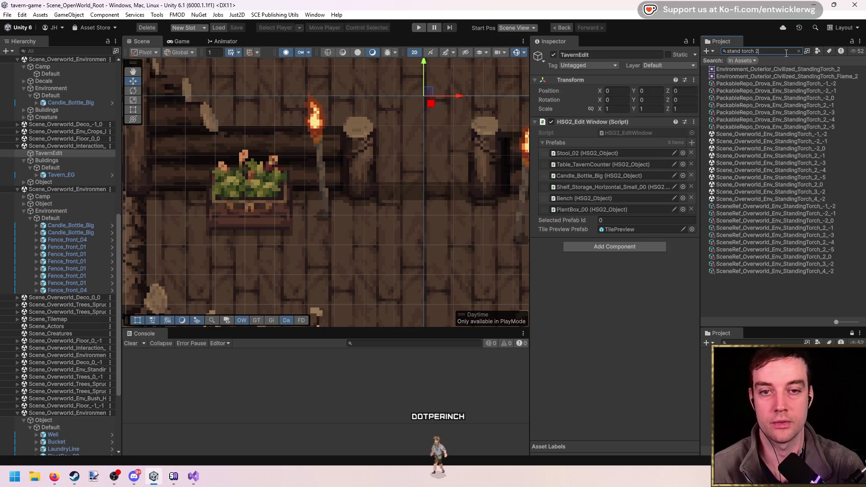
key(BackSpace)
key(BackSpace)
mouse_move(819, 145)
mouse_down()
mouse_move(445, 145)
mouse_move(318, 185)
mouse_move(322, 212)
mouse_move(286, 216)
mouse_up()
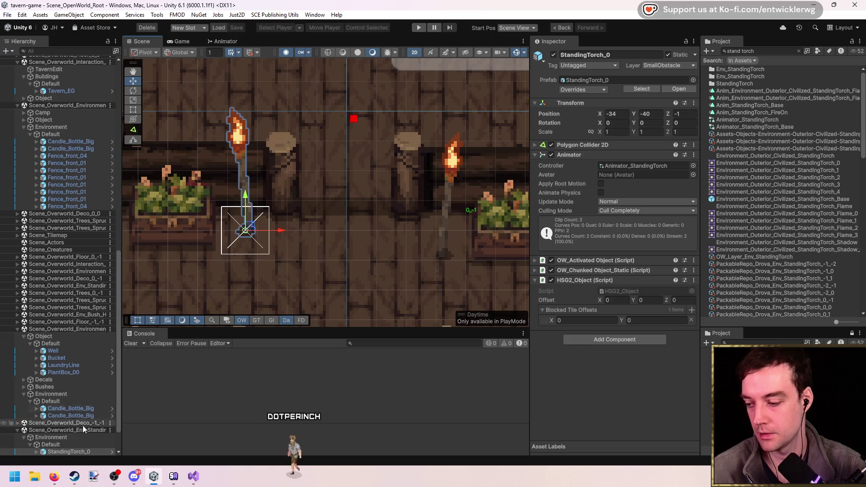
scroll(63, 170, up, 15)
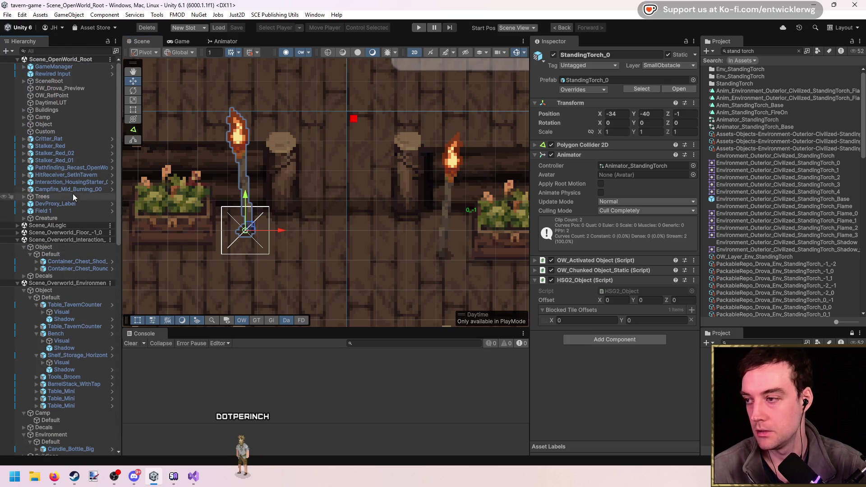
scroll(73, 199, down, 5)
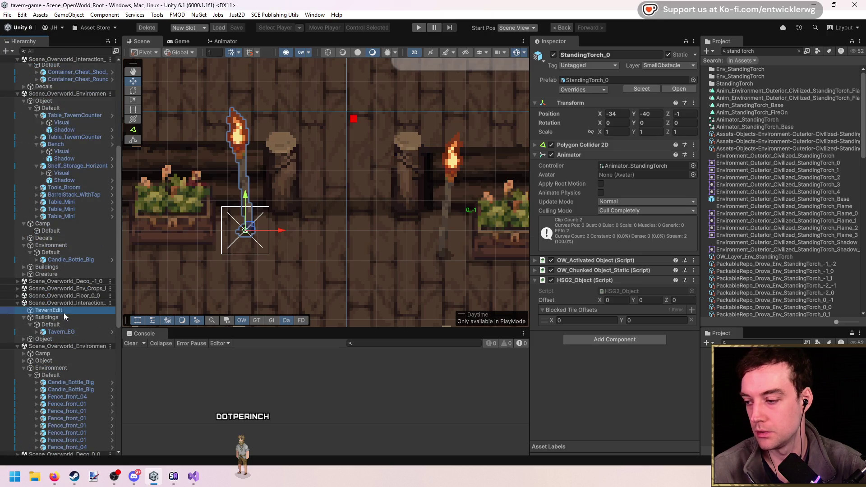
text(StandingTorch_0)
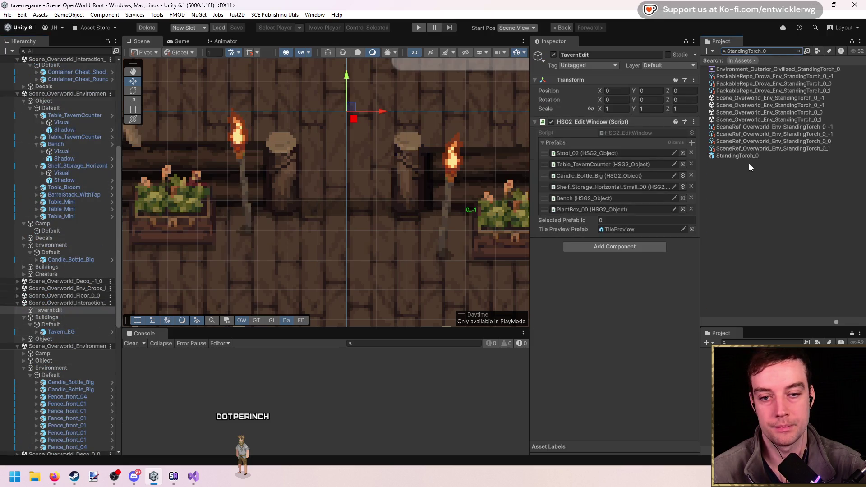
click(748, 170)
click(561, 28)
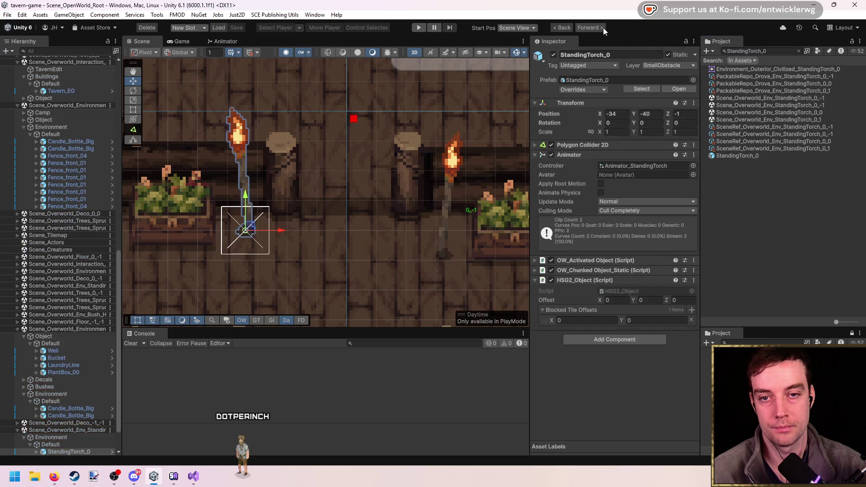
click(591, 28)
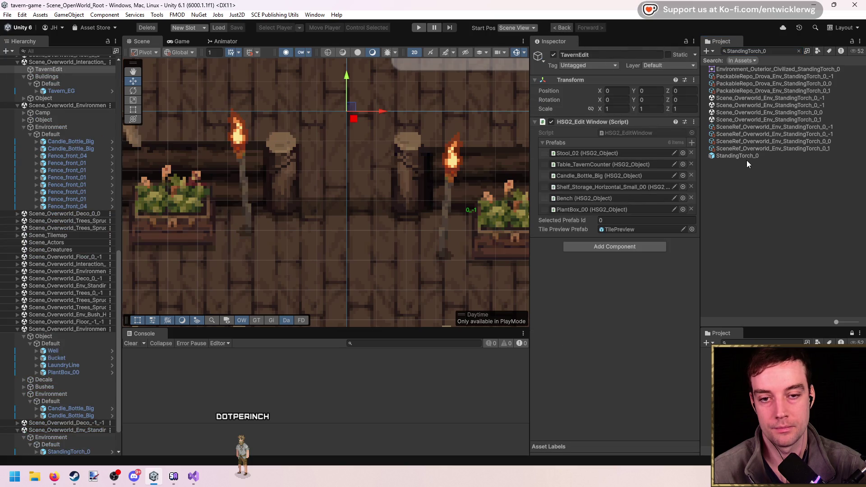
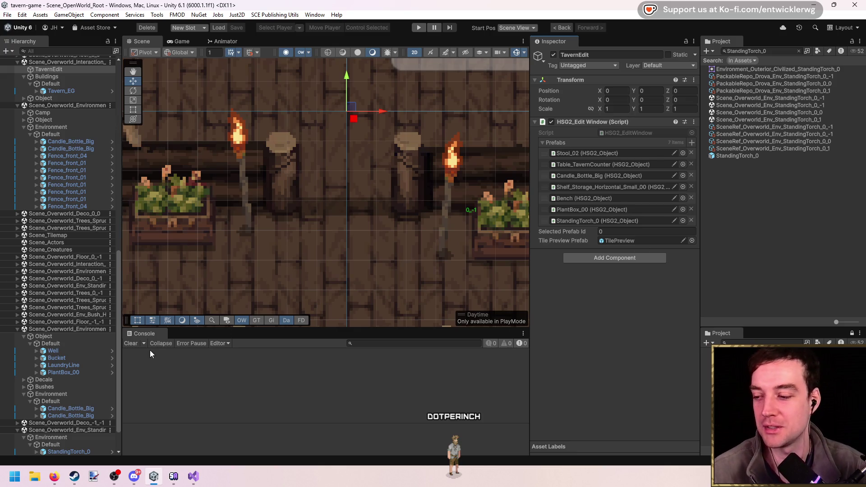
Move the PlantBox_00 plant box up and to the left
scroll(296, 223, down, 2)
click(431, 229)
key(f)
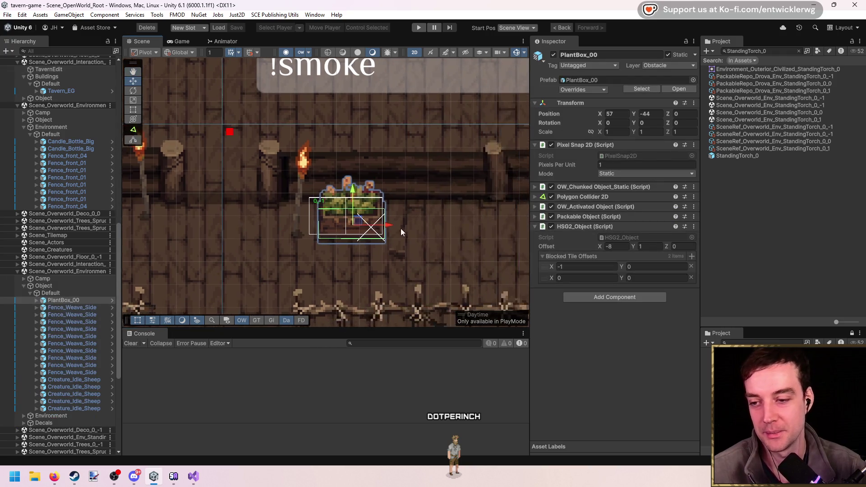
drag(347, 219, 336, 202)
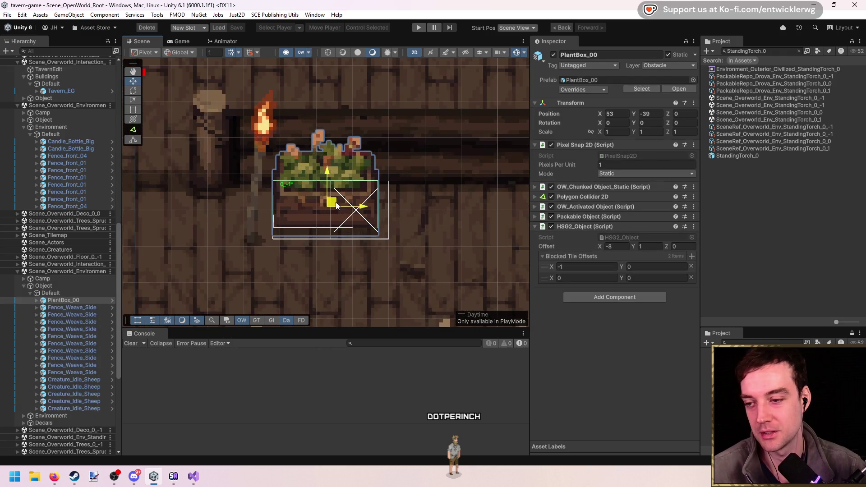
Move the standing torch up beside the plant box
click(253, 221)
key(f)
mouse_move(379, 266)
mouse_down()
mouse_move(364, 225)
mouse_move(307, 216)
mouse_up()
Pan across the tavern interior and select the two barrel groups
scroll(427, 237, down, 5)
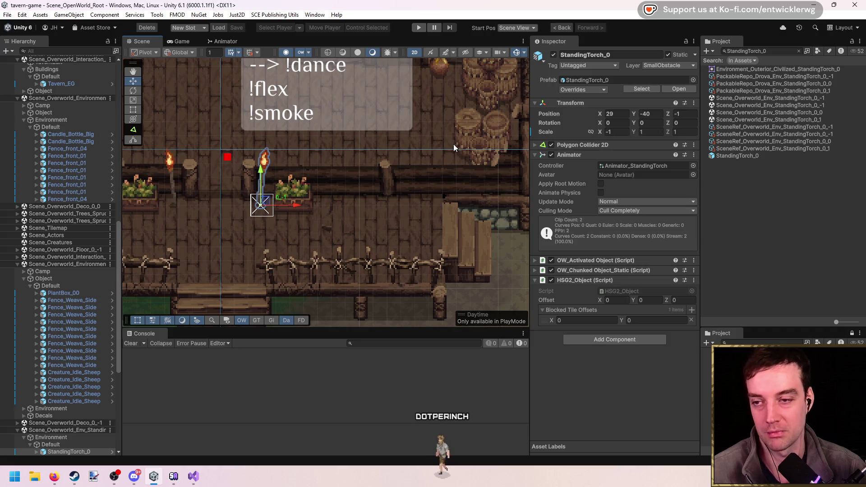
scroll(454, 140, down, 3)
mouse_move(396, 182)
mouse_down()
mouse_move(477, 91)
mouse_move(522, 149)
mouse_move(377, 249)
mouse_up()
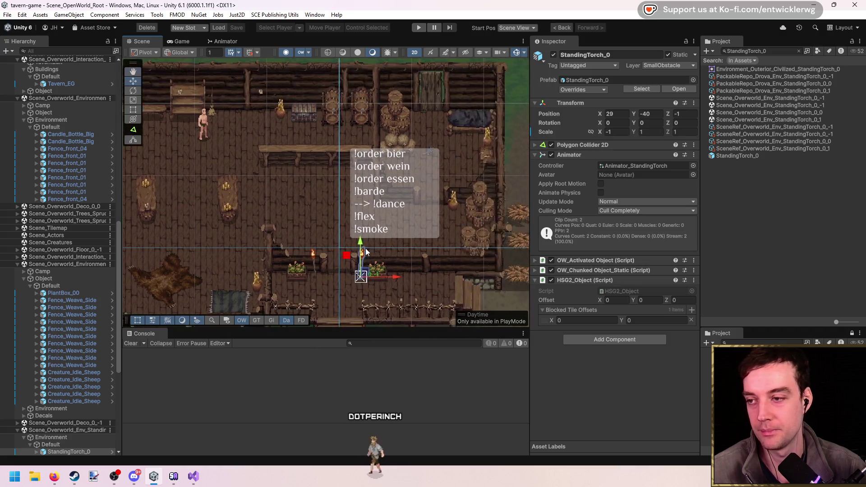
scroll(383, 171, up, 2)
click(383, 170)
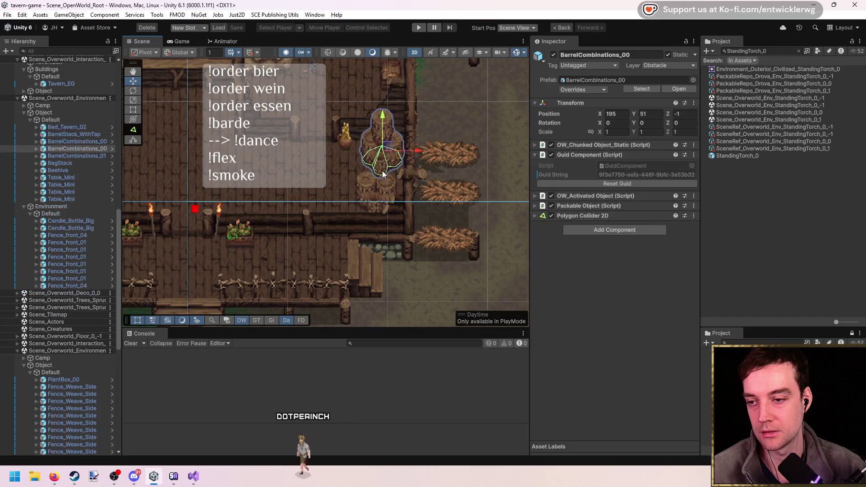
scroll(383, 171, up, 2)
click(372, 202)
scroll(287, 170, down, 2)
mouse_move(286, 170)
mouse_down()
mouse_move(337, 214)
mouse_move(409, 193)
mouse_up()
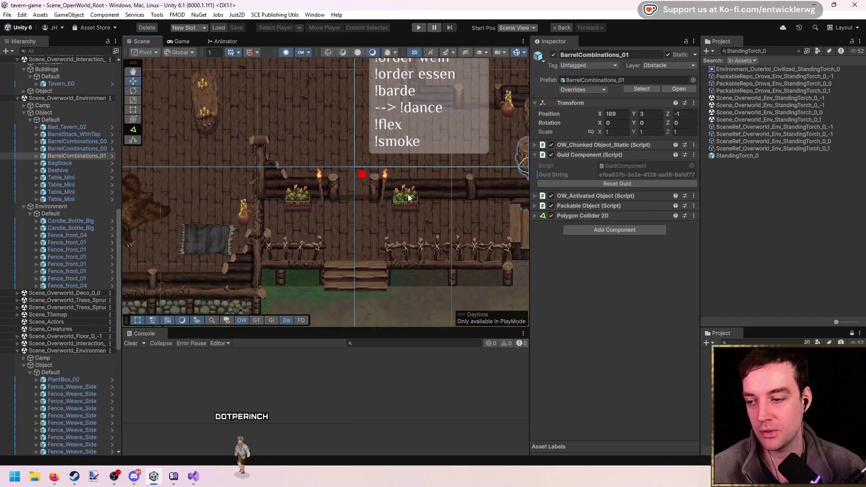
mouse_move(398, 252)
mouse_down()
mouse_move(271, 301)
mouse_move(300, 167)
mouse_move(294, 154)
mouse_move(380, 150)
mouse_up()
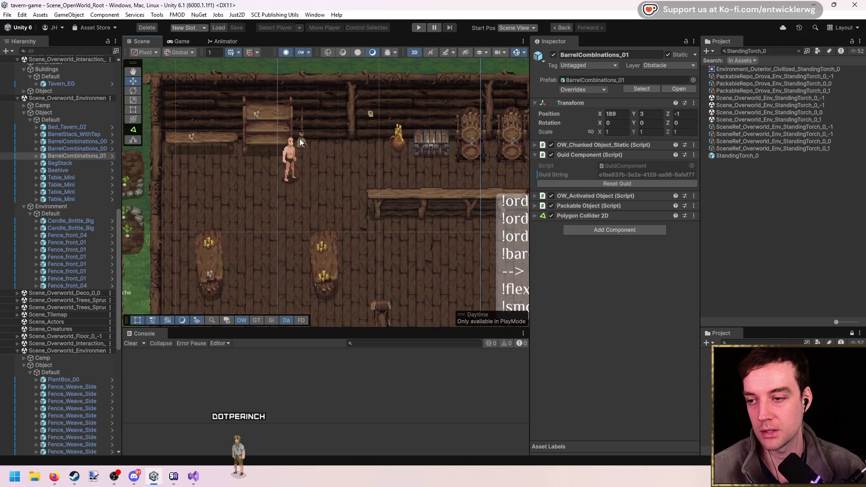
drag(474, 144, 369, 155)
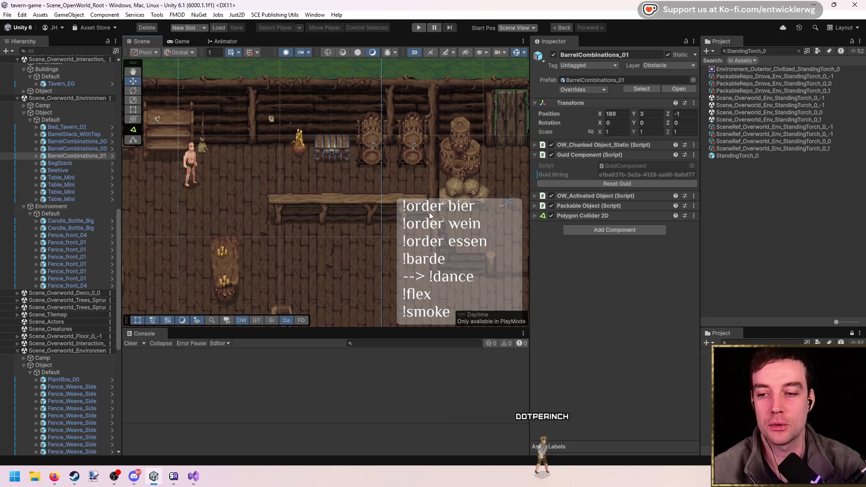
key(f)
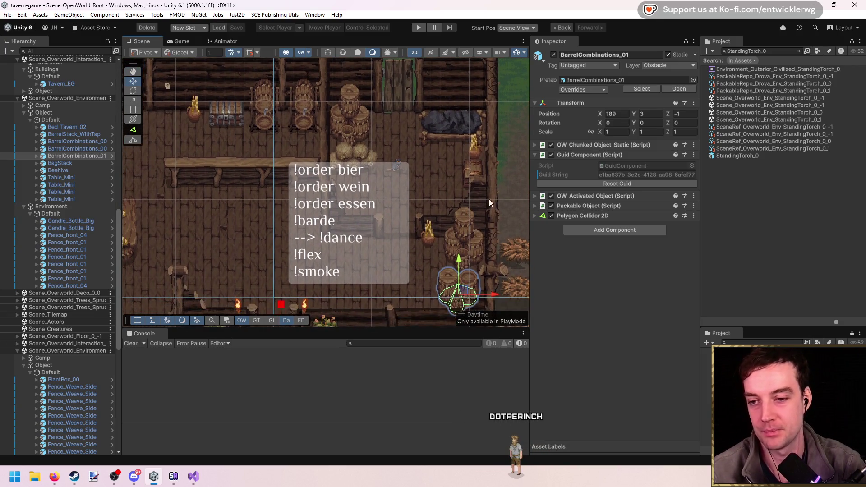
Raise the big candle bottle slightly to X 206, Y 151, Z -1
click(467, 145)
scroll(471, 148, up, 6)
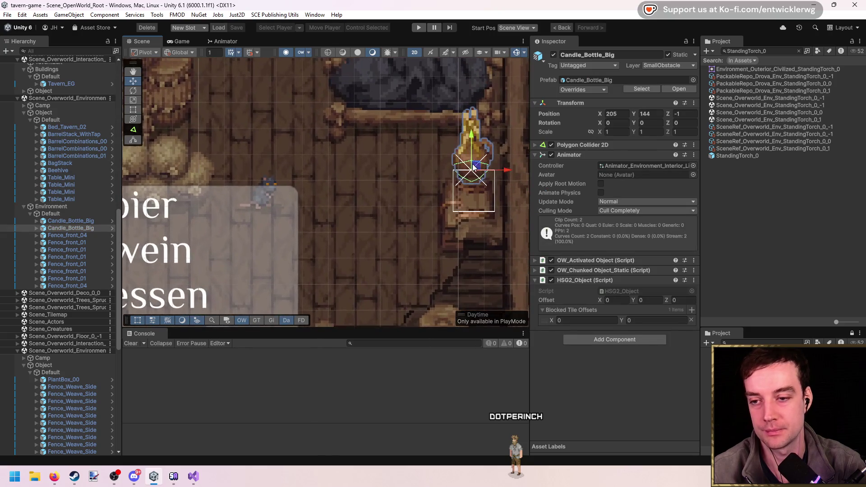
drag(479, 150, 478, 148)
scroll(395, 146, down, 6)
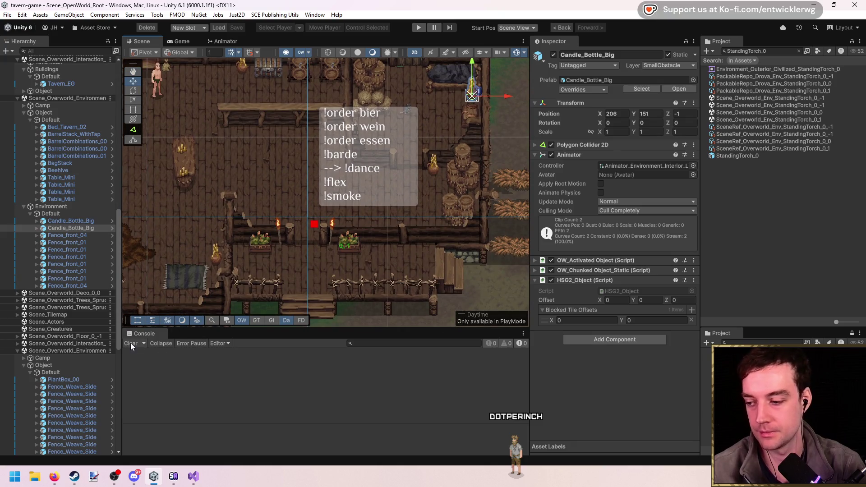
scroll(402, 244, up, 3)
scroll(397, 235, down, 4)
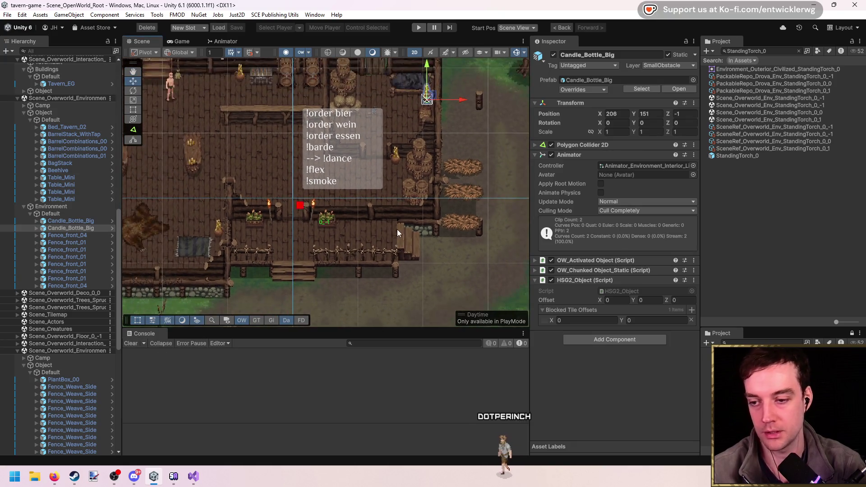
scroll(398, 234, up, 2)
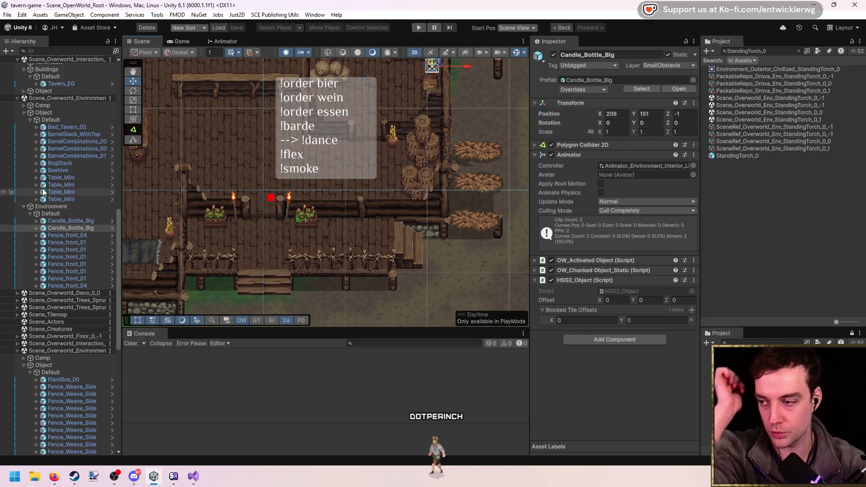
drag(237, 156, 284, 177)
Select Tavern_EG and set its HSG2_House grid label Mode to Always, then Selected
click(87, 84)
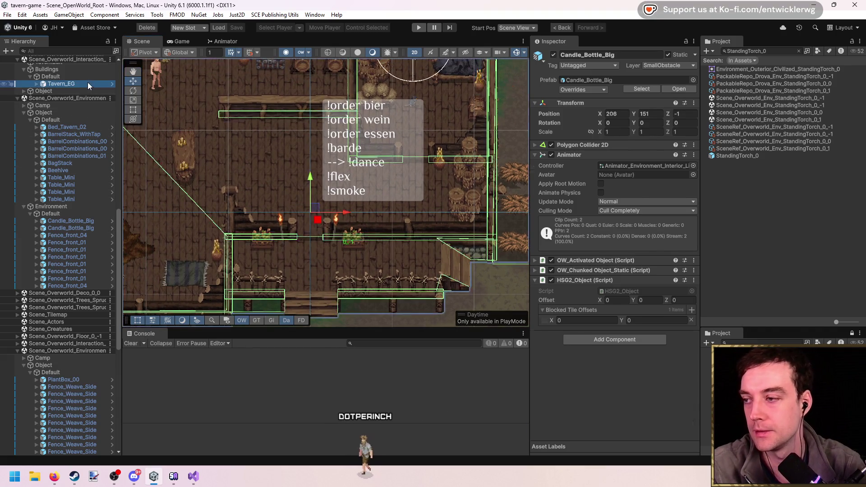
scroll(586, 284, down, 1)
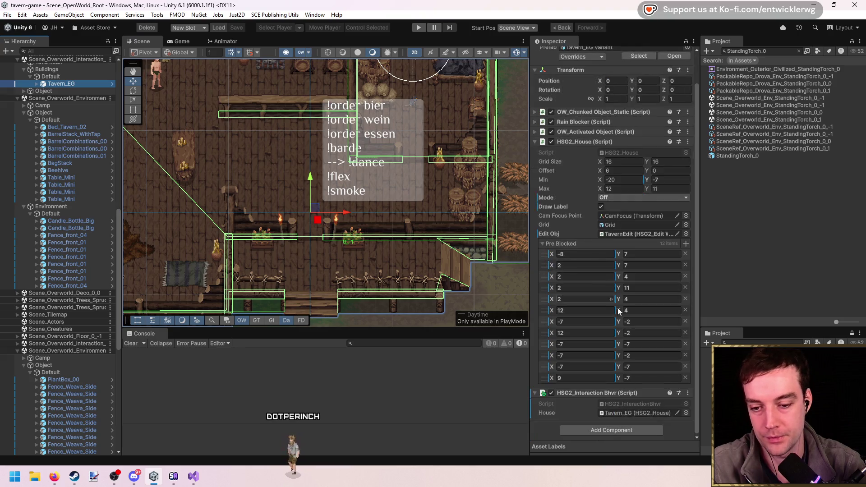
drag(421, 254, 393, 250)
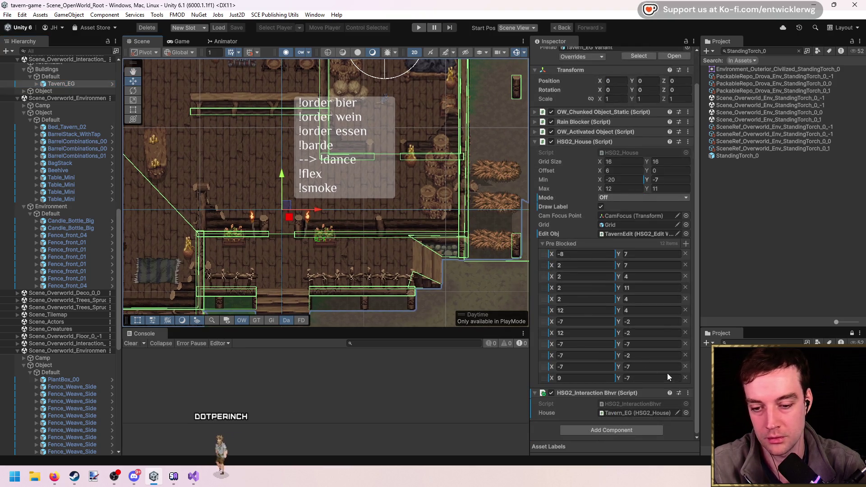
click(630, 199)
click(627, 236)
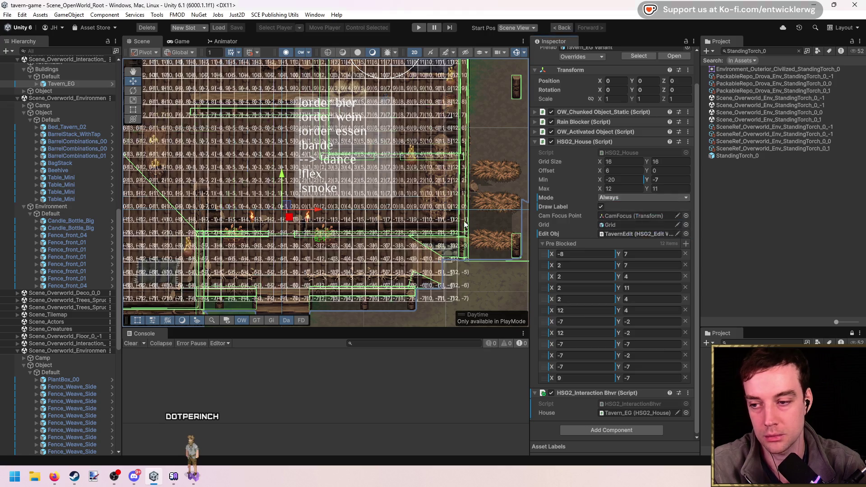
click(637, 197)
click(631, 227)
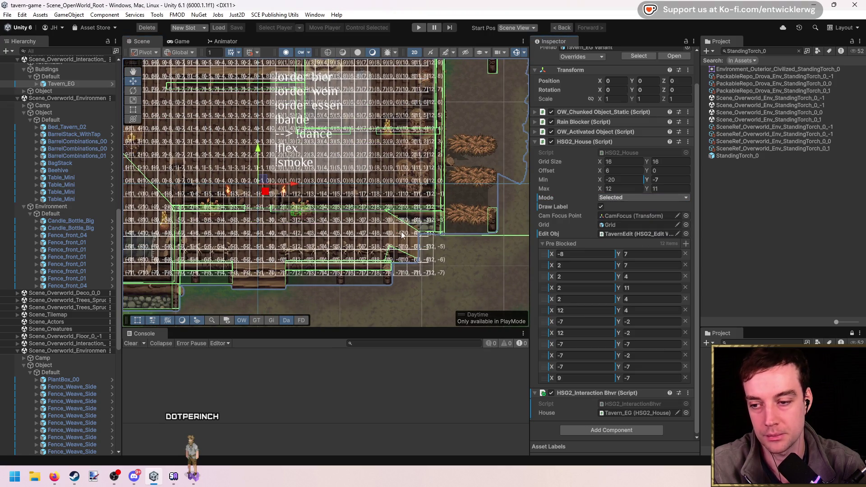
scroll(392, 236, up, 6)
scroll(343, 203, up, 2)
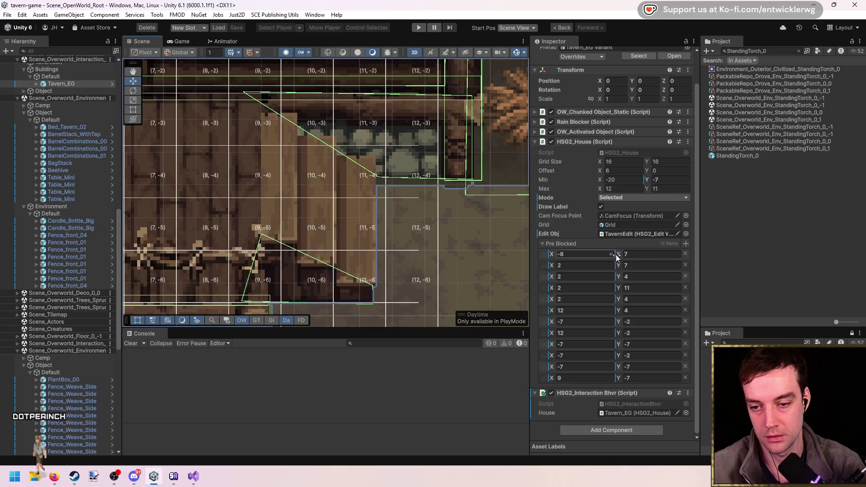
Add Pre Blocked cell entries to Tavern_EG, entering X values 9 and 12 with Y -3 and -4
click(686, 244)
click(588, 389)
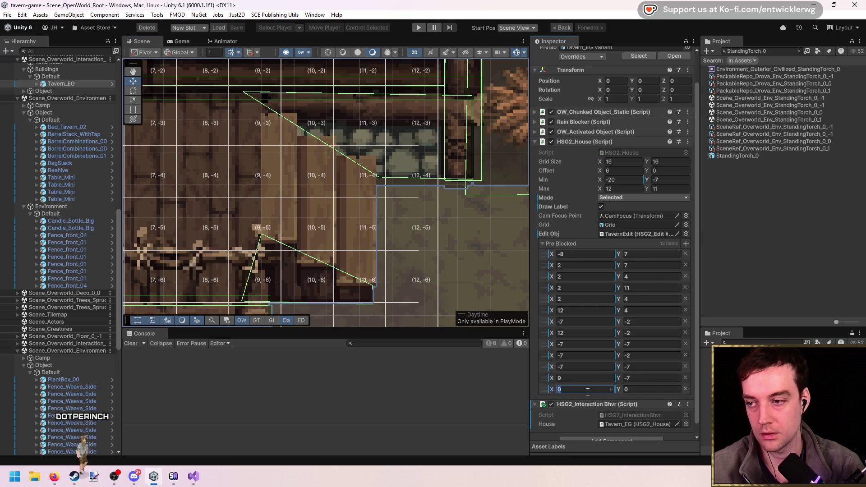
text(9)
key(Tab)
text(-3)
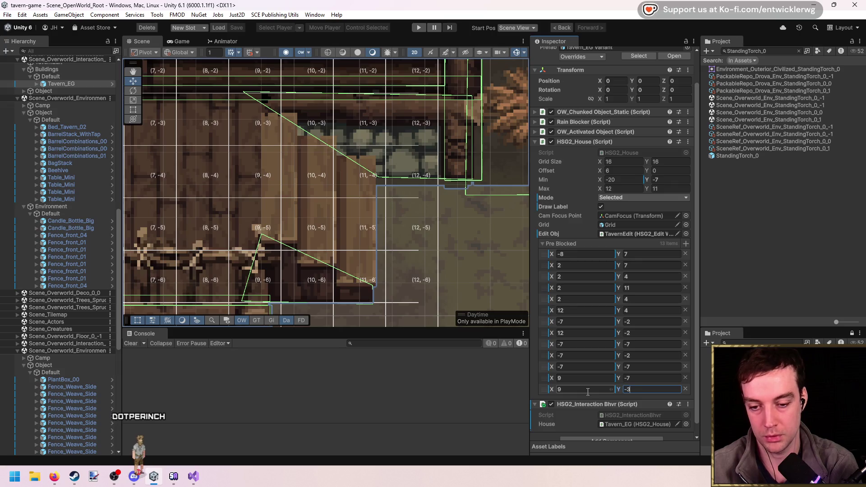
click(686, 244)
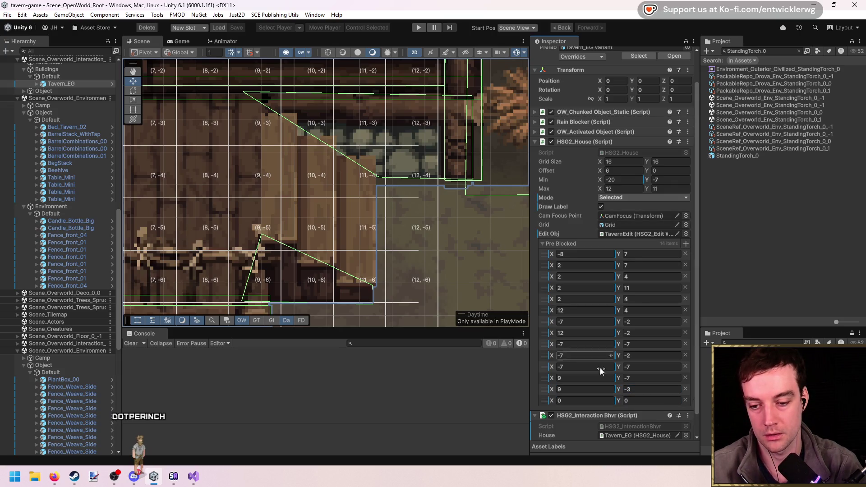
text(0)
key(Tab)
text(-3)
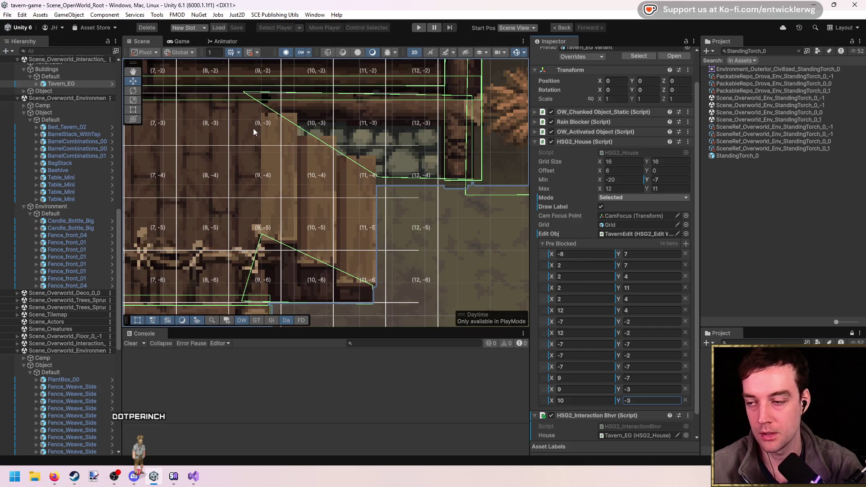
key(shift+Tab)
text(12)
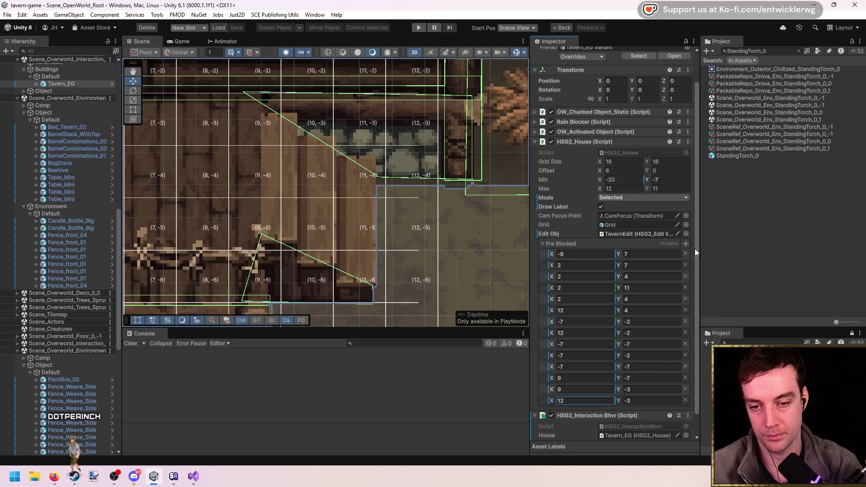
key(Return)
text(9)
key(Tab)
text(-4)
key(Return)
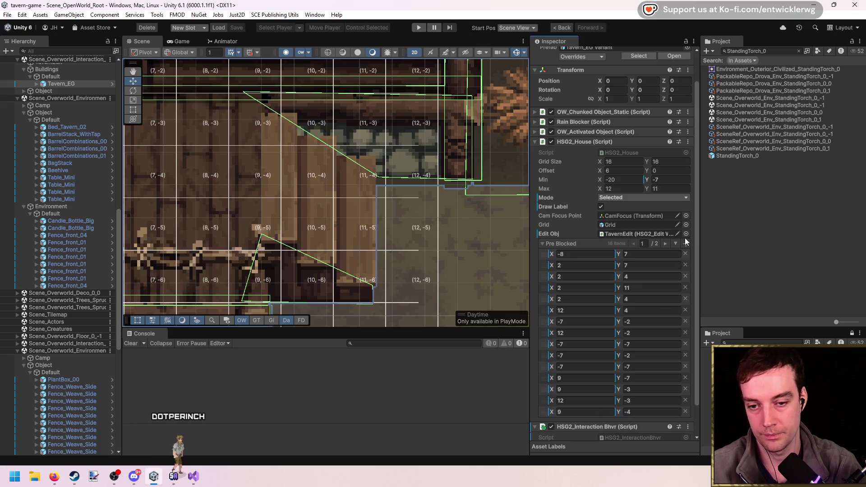
Add more blocked cells up to 20 entries, including (9,-6) and (12,-6), then open the Mode choices
click(665, 244)
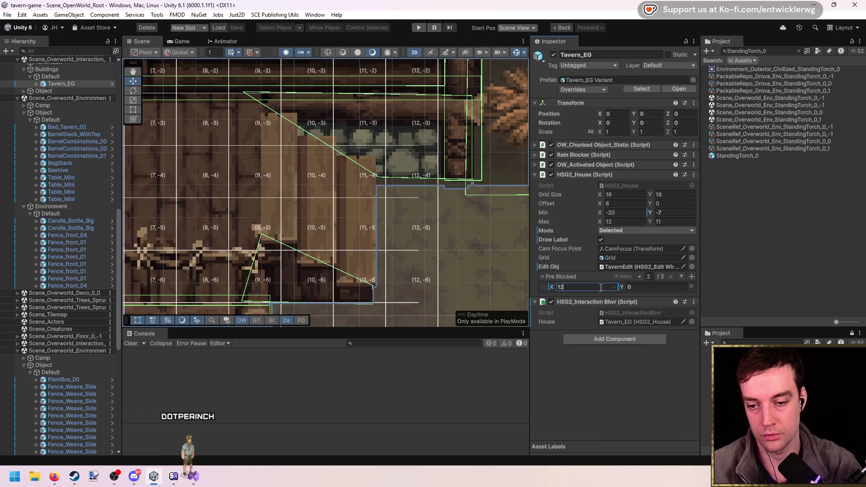
click(691, 277)
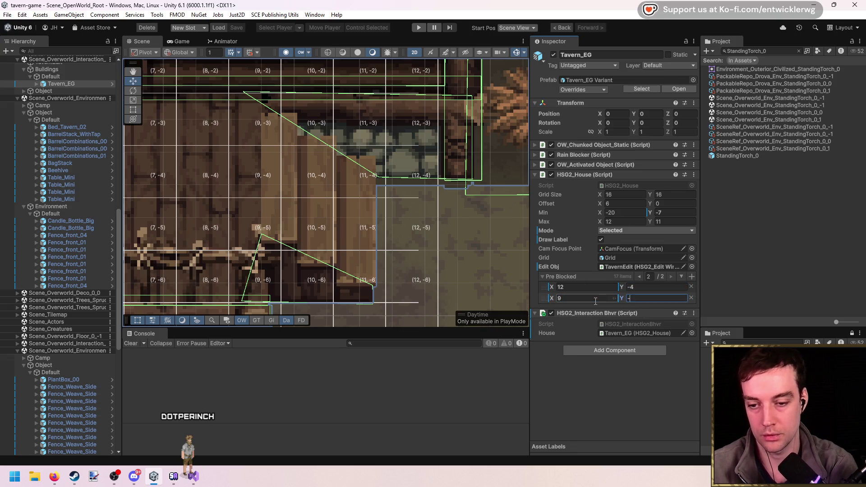
text(5)
click(692, 276)
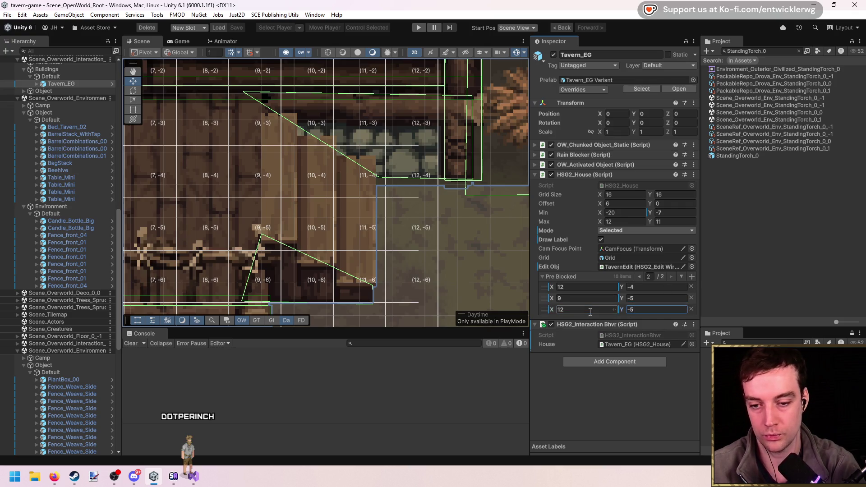
click(691, 277)
text(9)
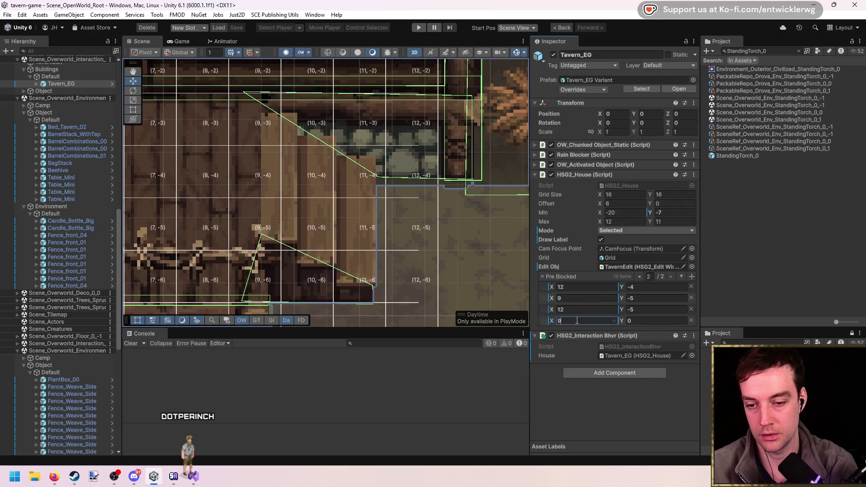
text(-6)
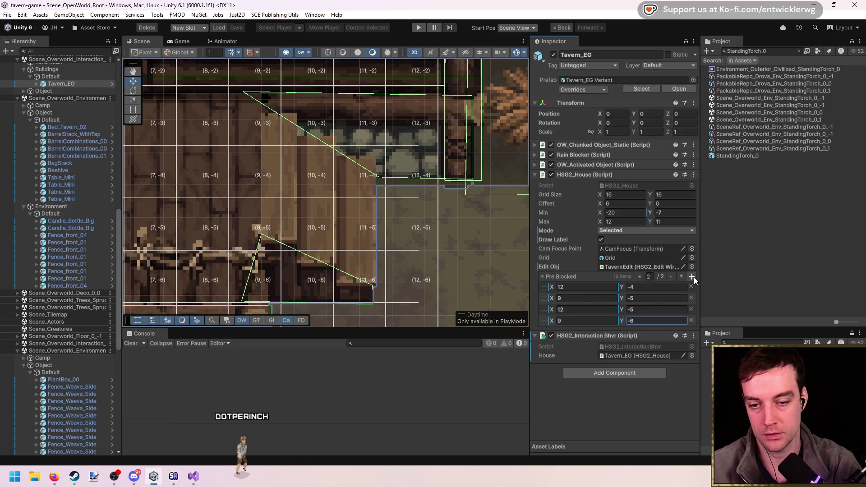
click(691, 276)
click(578, 332)
text(6)
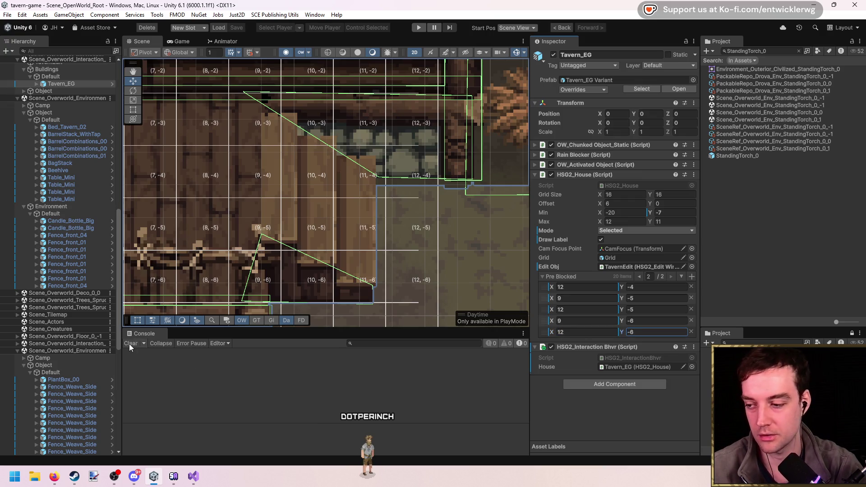
key(Return)
scroll(421, 224, down, 3)
click(554, 277)
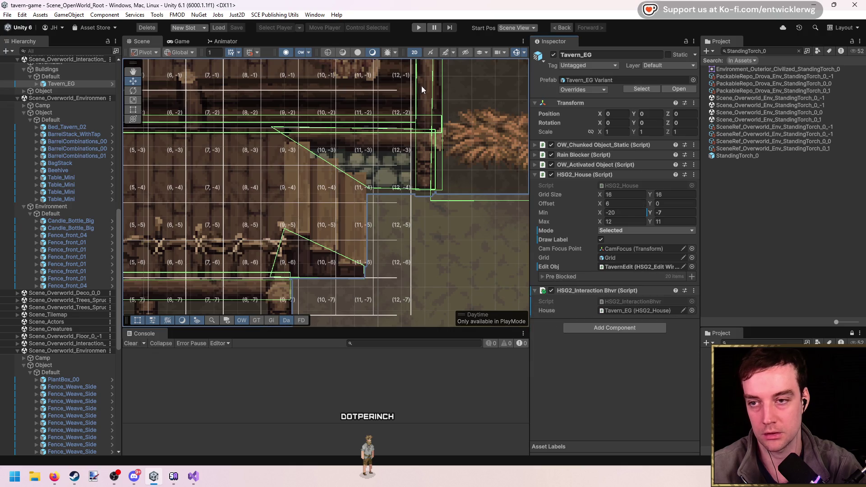
click(645, 231)
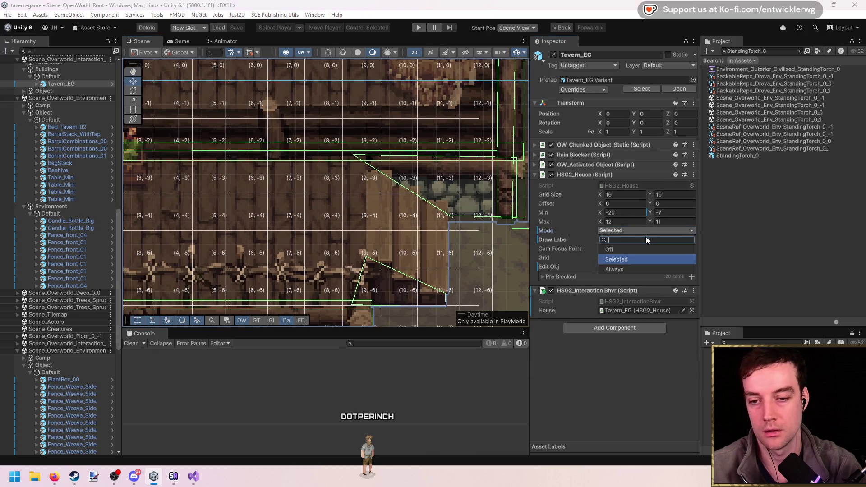
Set the HSG2_House grid label Mode to Off
click(628, 253)
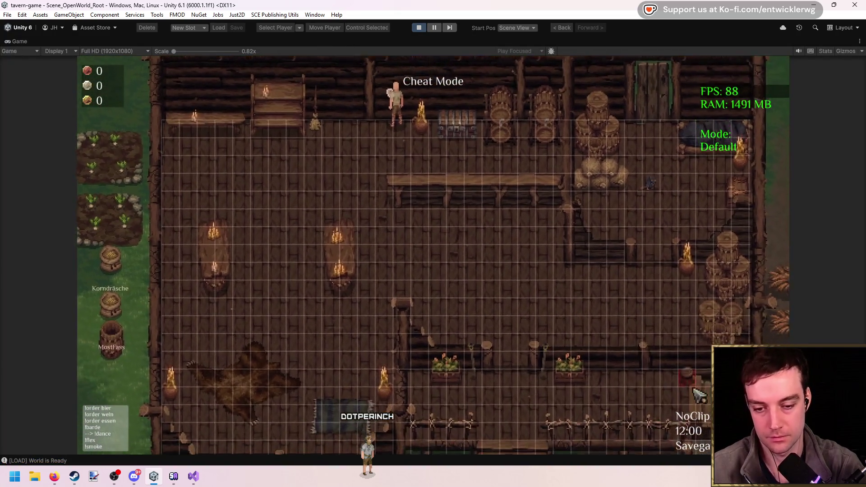
Walk the player character right, then left across the tavern
key(d)
key(d)
key(d)
key(a)
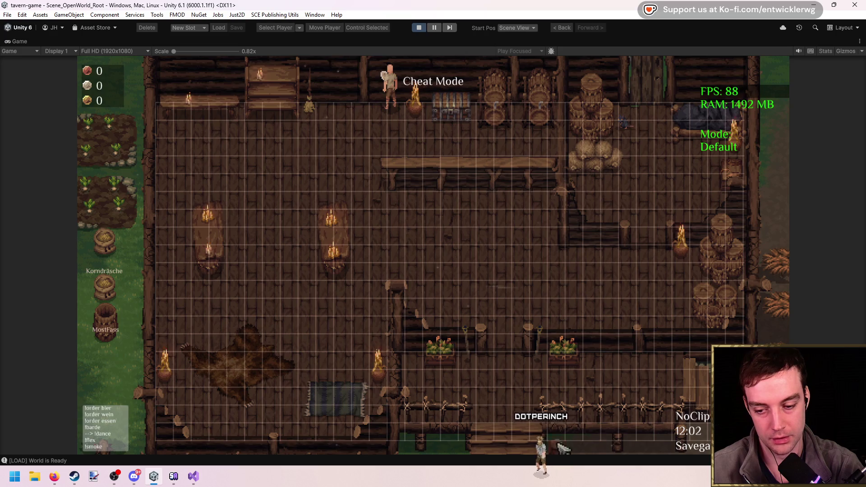
key(a)
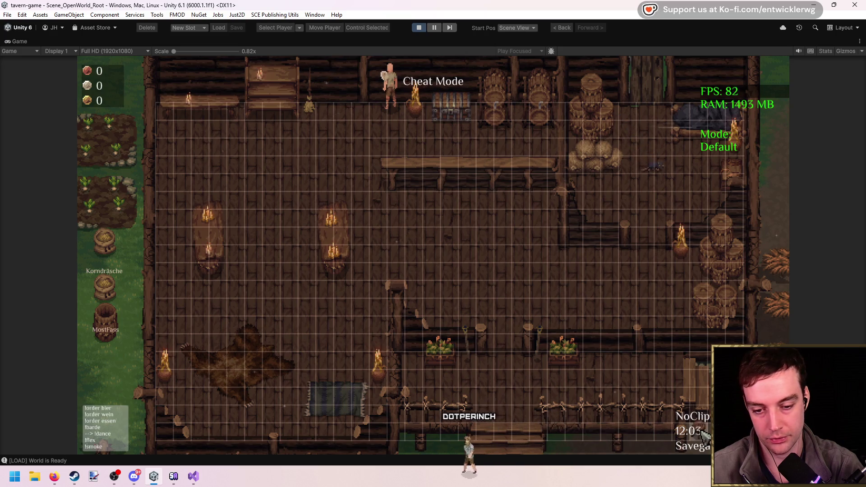
key(a)
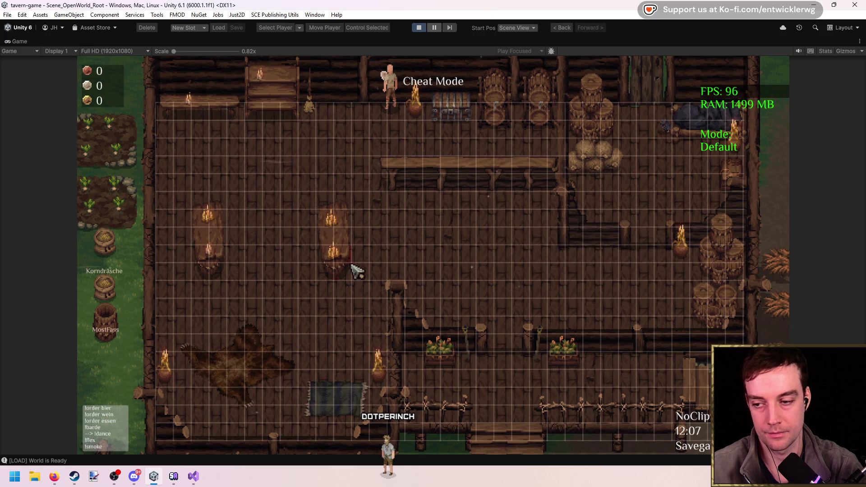
Drag a stool to the top-left corner, remove the top-wall stools and shelf, then stop the game
mouse_move(187, 205)
mouse_down()
mouse_move(166, 111)
mouse_move(215, 112)
mouse_move(164, 111)
mouse_move(244, 116)
mouse_up()
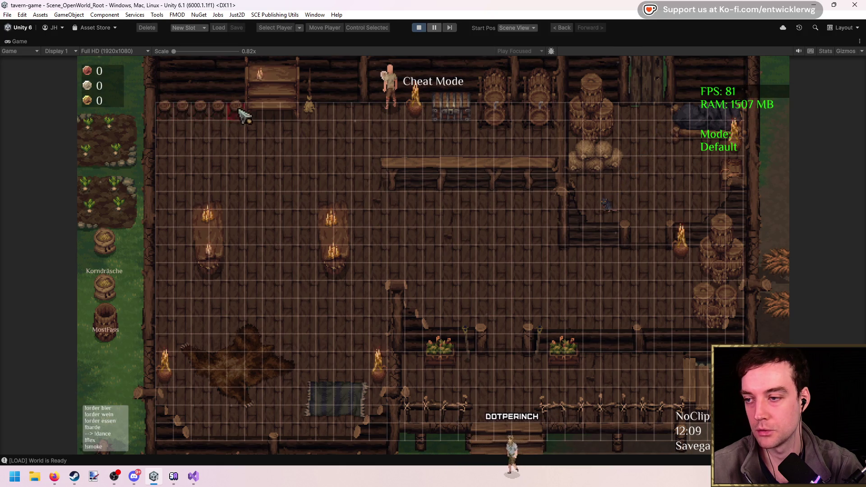
right_click(225, 116)
right_click(251, 110)
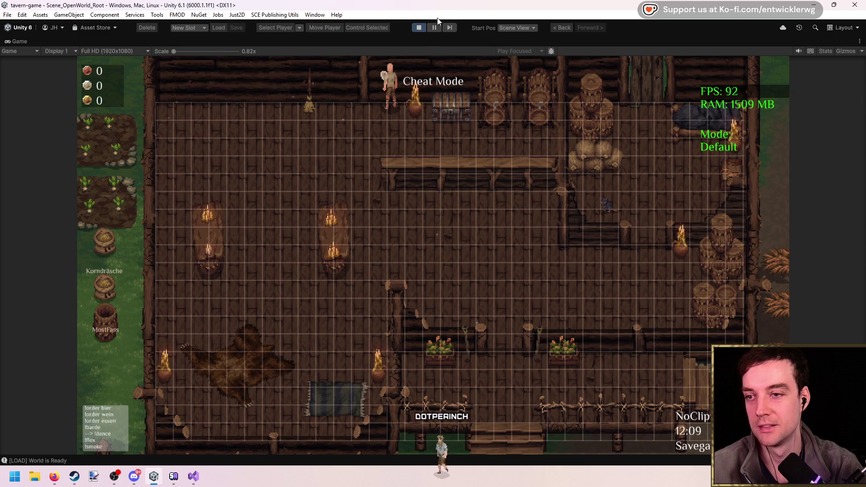
click(418, 28)
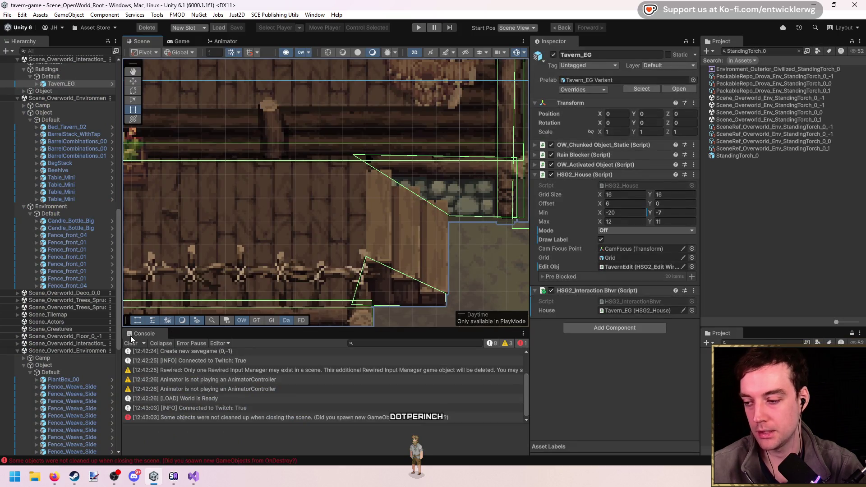
Clear the Console, pan the Scene view over the whole tavern, and run the game again
click(132, 343)
scroll(288, 181, down, 5)
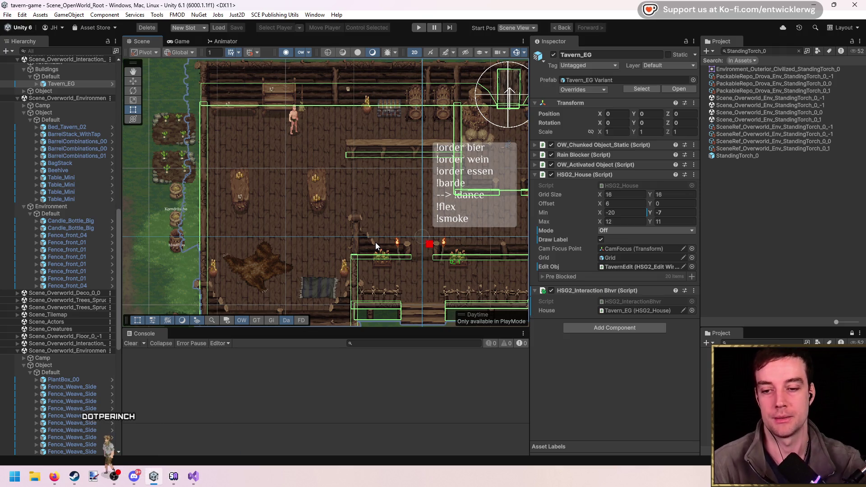
drag(361, 242, 282, 235)
mouse_move(343, 175)
mouse_down()
mouse_move(371, 206)
mouse_move(384, 195)
mouse_up()
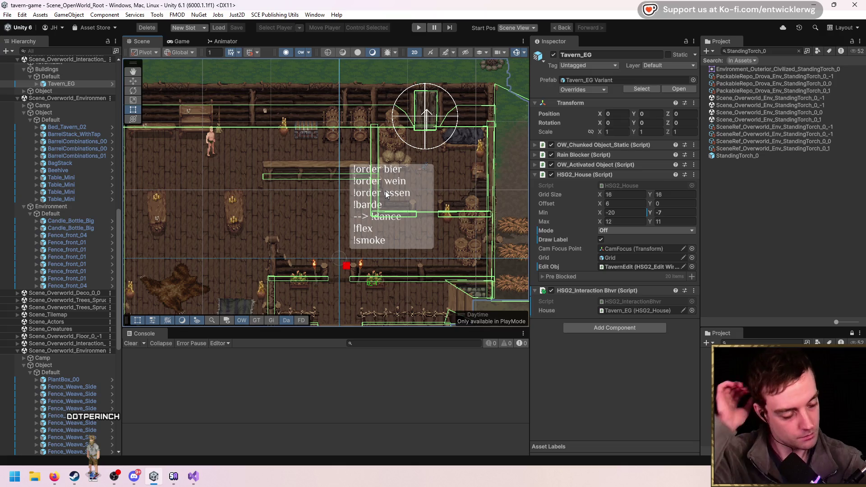
click(418, 27)
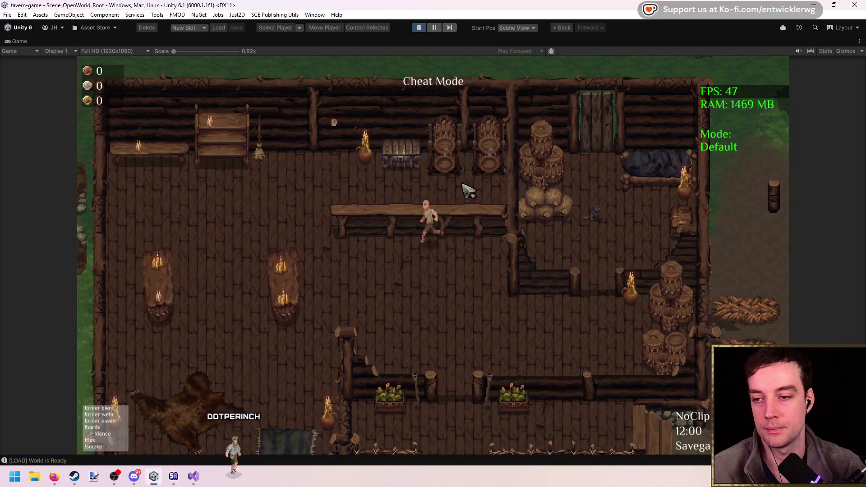
Walk the character into the tavern and scroll the build preview to a planter box
key(w)
key(b)
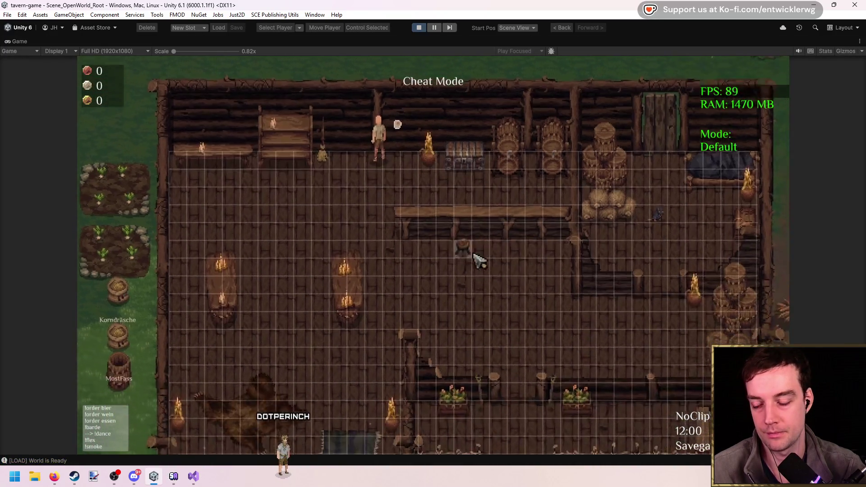
key(s)
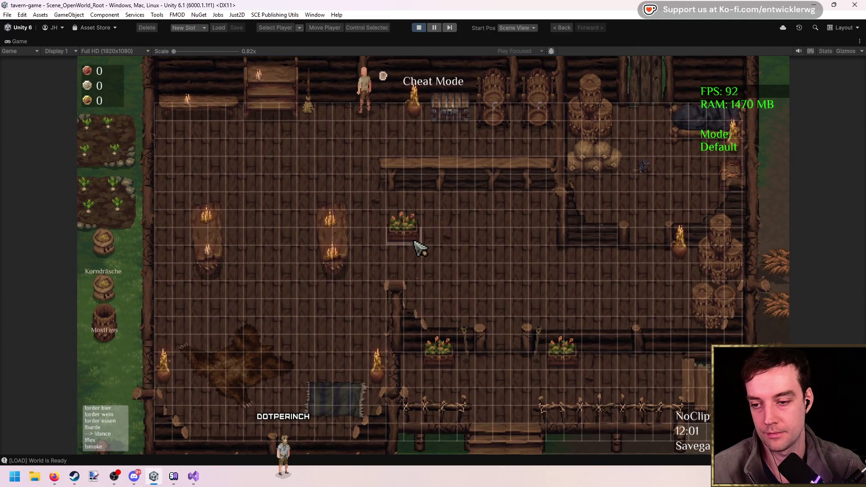
scroll(492, 298, down, 1)
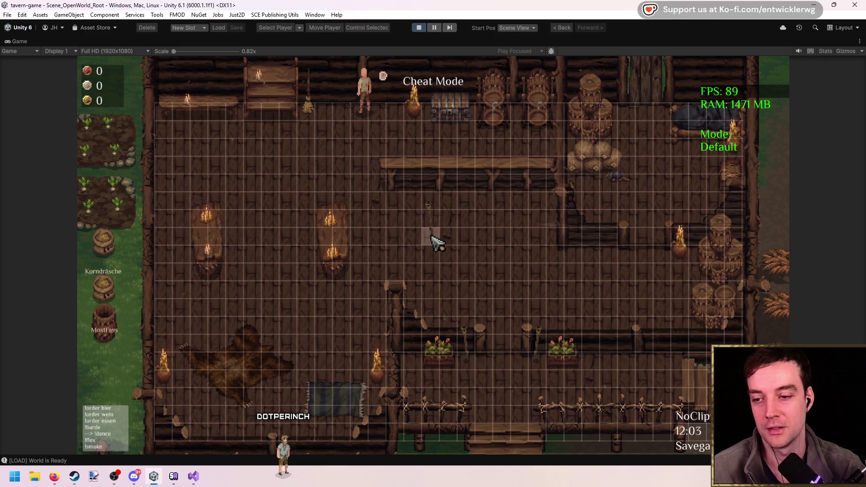
scroll(338, 245, up, 2)
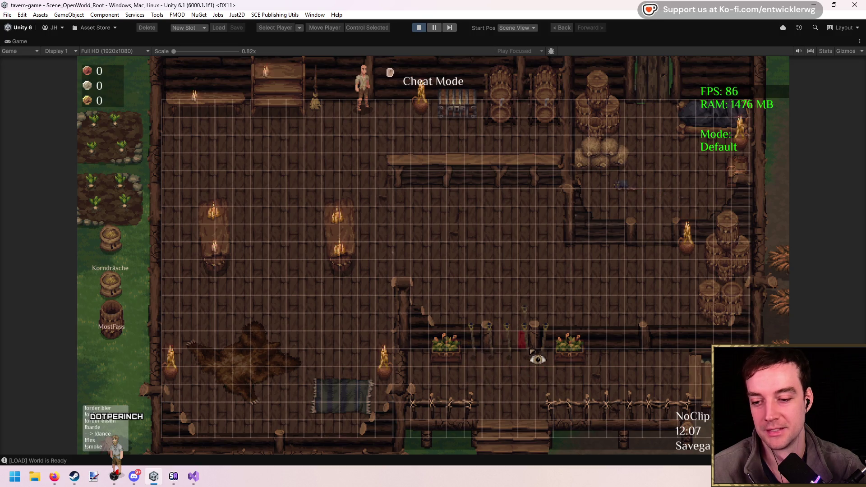
Remove the flower box, both candle-lit tables and the back-wall candle shelf
click(577, 359)
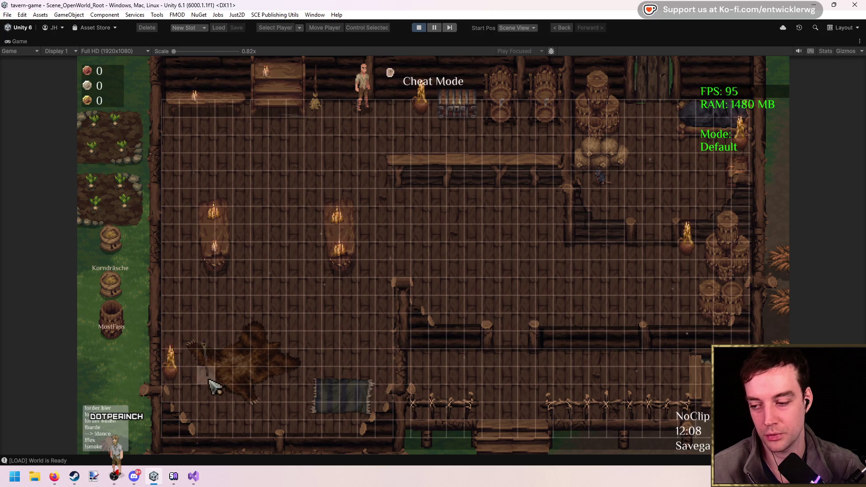
click(219, 245)
click(342, 245)
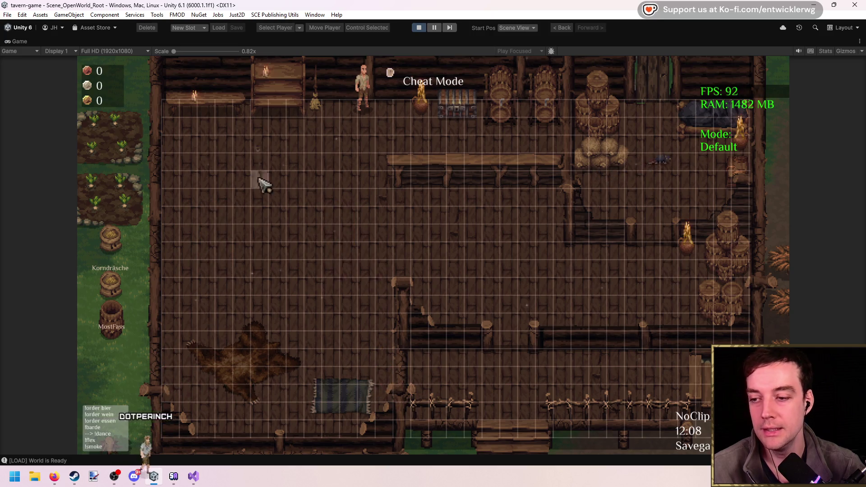
click(277, 106)
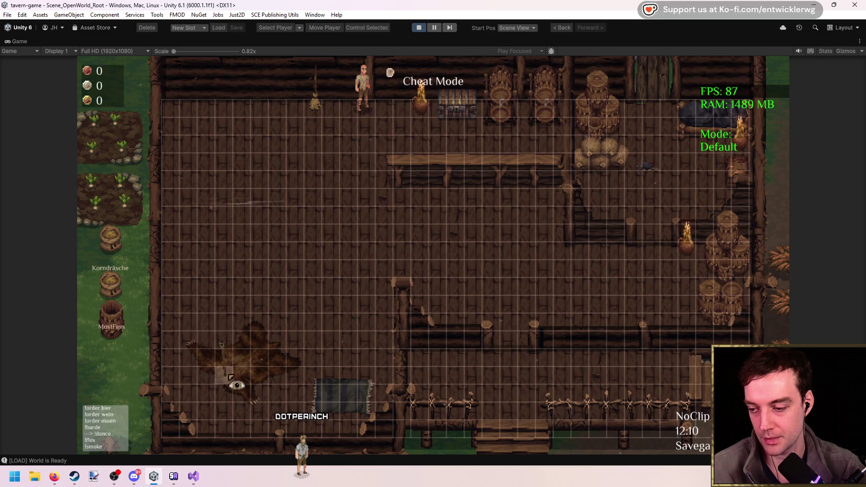
Carry a planter box over and place planters across the tavern's left side
mouse_move(271, 379)
mouse_down()
mouse_move(311, 374)
mouse_move(331, 360)
mouse_move(329, 354)
mouse_move(316, 368)
mouse_move(323, 331)
mouse_move(316, 349)
mouse_move(243, 394)
mouse_move(358, 386)
mouse_move(374, 408)
mouse_move(325, 408)
mouse_move(348, 388)
mouse_move(366, 411)
mouse_move(336, 411)
mouse_move(336, 387)
mouse_move(366, 408)
mouse_move(325, 390)
mouse_move(363, 391)
mouse_move(368, 422)
mouse_move(330, 408)
mouse_move(356, 397)
mouse_move(261, 367)
mouse_move(399, 437)
mouse_move(344, 396)
mouse_move(309, 324)
mouse_move(312, 331)
mouse_move(356, 280)
mouse_move(402, 160)
mouse_move(420, 187)
mouse_move(406, 186)
mouse_move(408, 167)
mouse_up()
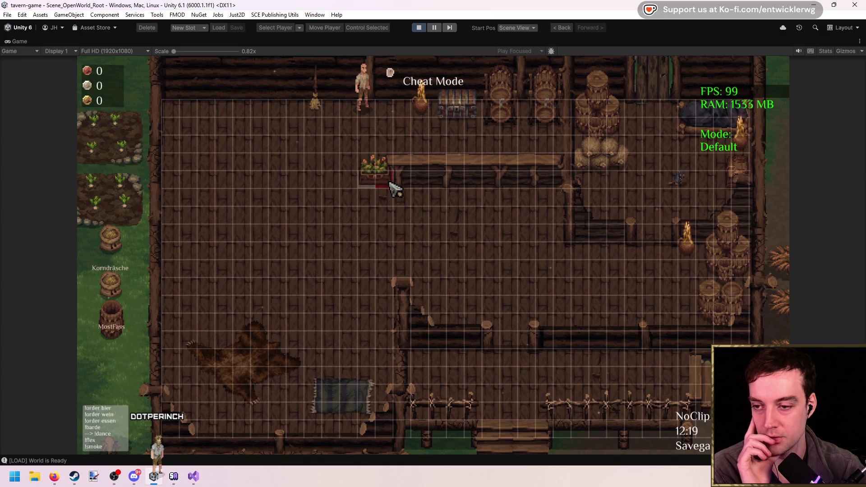
mouse_move(391, 187)
mouse_down()
mouse_move(444, 206)
mouse_move(551, 201)
mouse_move(524, 121)
mouse_move(550, 178)
mouse_move(550, 170)
mouse_move(487, 163)
mouse_move(405, 162)
mouse_move(555, 175)
mouse_move(424, 27)
mouse_up()
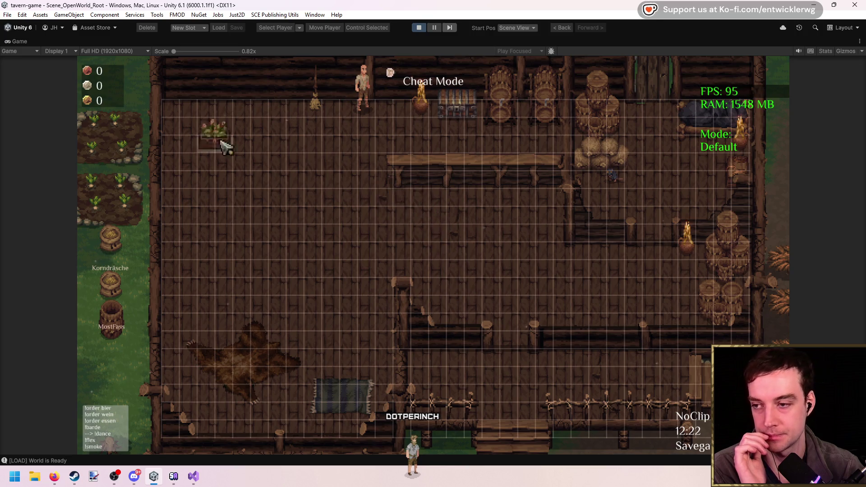
click(198, 118)
click(268, 117)
click(258, 177)
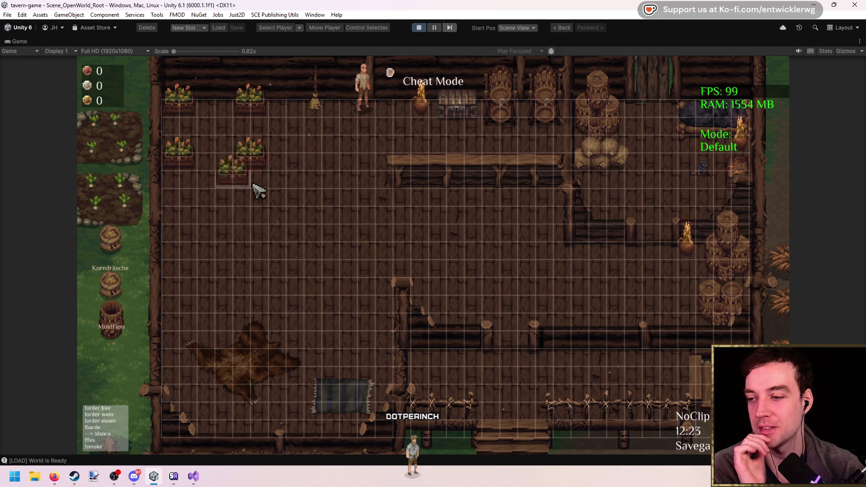
click(266, 227)
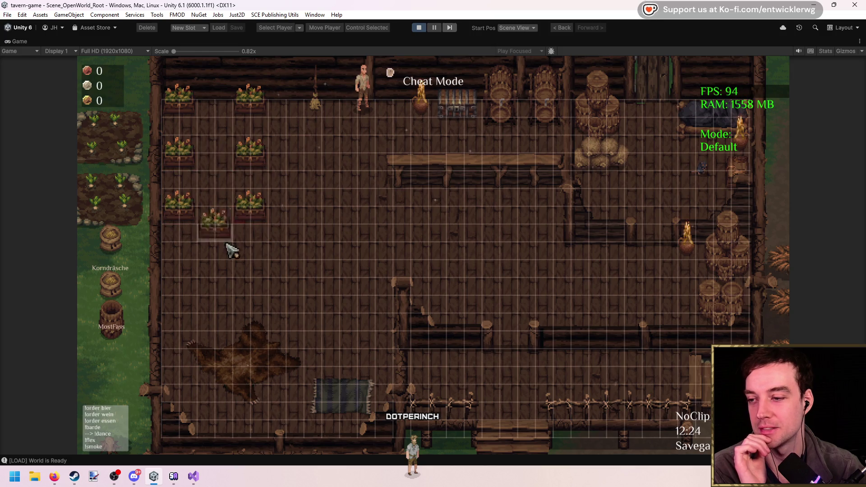
click(268, 285)
click(184, 333)
click(266, 386)
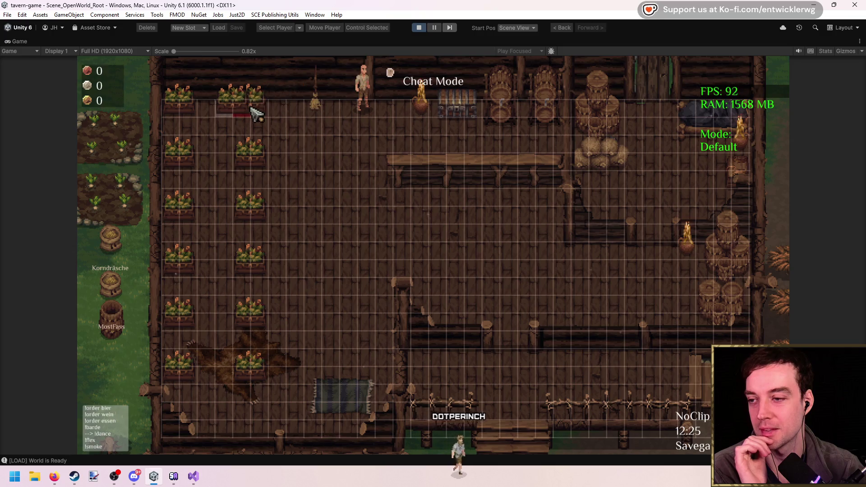
click(225, 111)
click(230, 382)
Fill the left, second and upper third columns with planter boxes, then stop the game
click(187, 298)
click(184, 243)
click(187, 221)
click(194, 122)
mouse_move(194, 140)
mouse_down()
mouse_move(184, 359)
mouse_move(190, 356)
mouse_up()
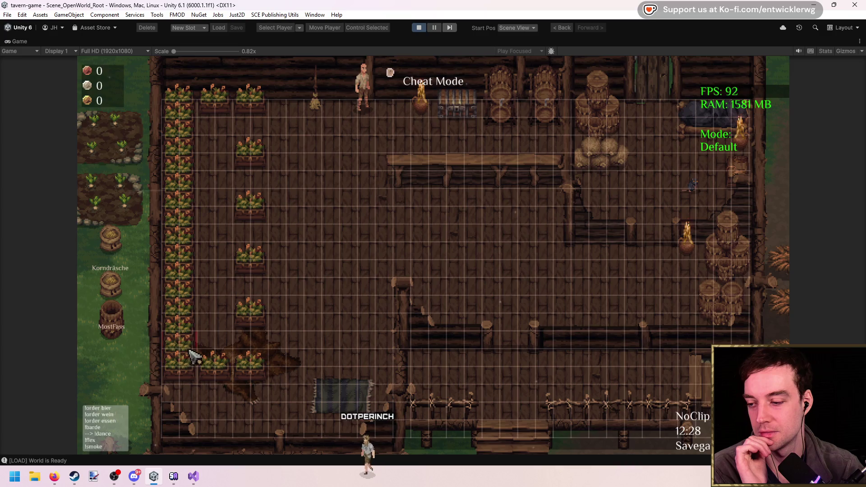
click(223, 133)
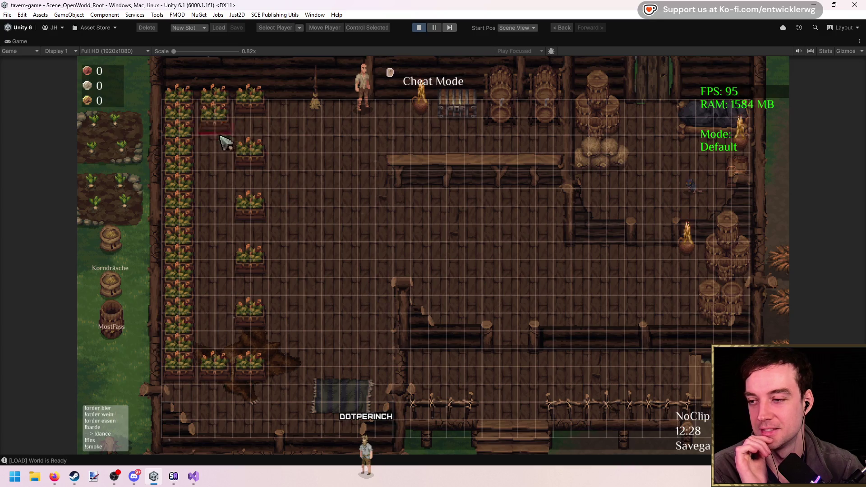
drag(223, 134, 231, 357)
drag(250, 174, 250, 124)
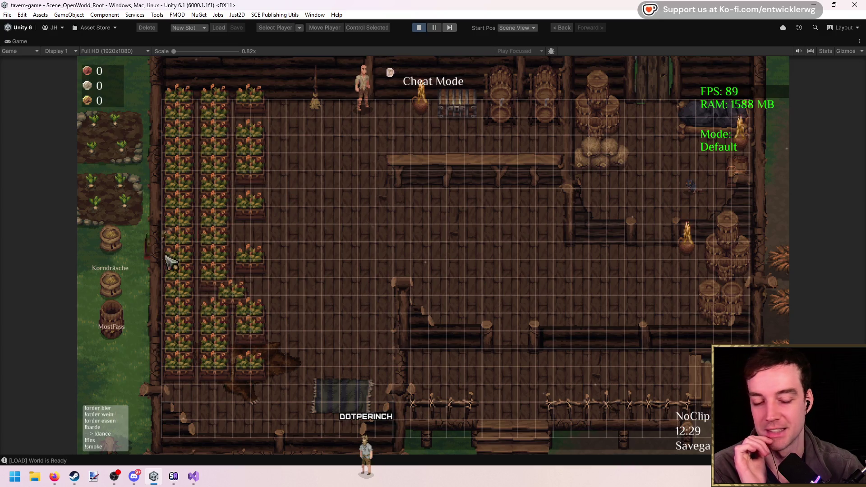
click(418, 28)
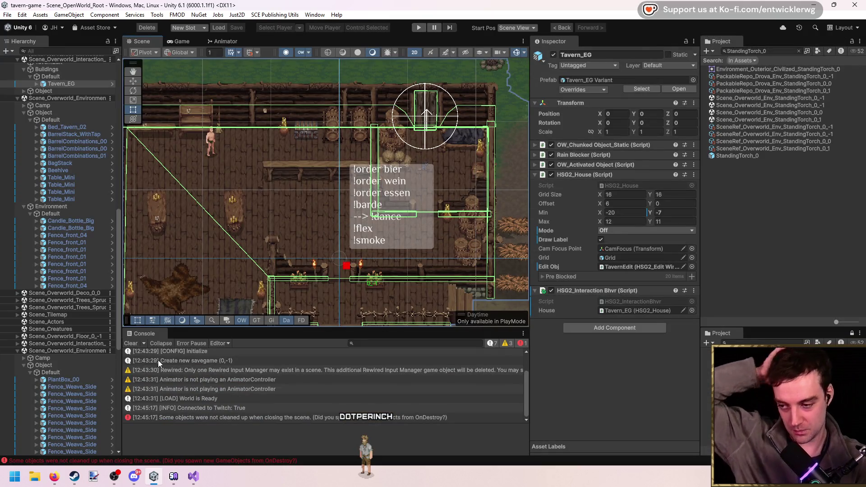
Clear the console, select the Rug_Mat and pan the scene toward the counter
click(131, 344)
scroll(326, 247, up, 5)
click(302, 248)
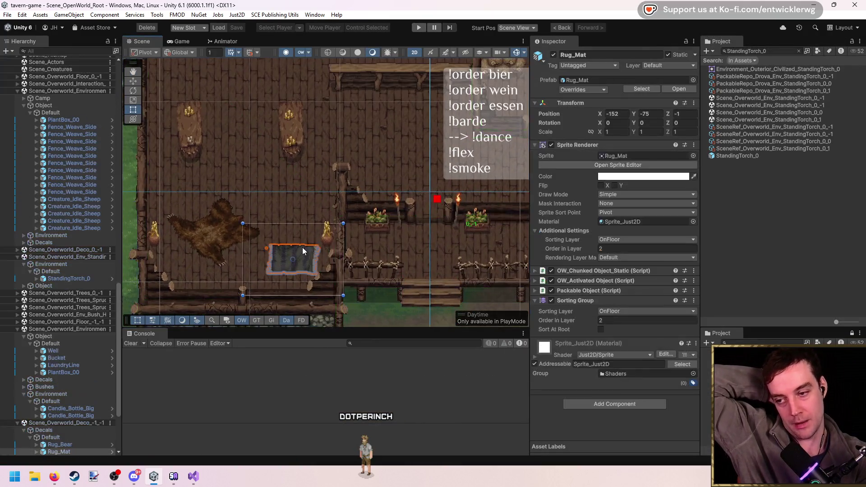
scroll(328, 225, up, 3)
drag(327, 225, 403, 195)
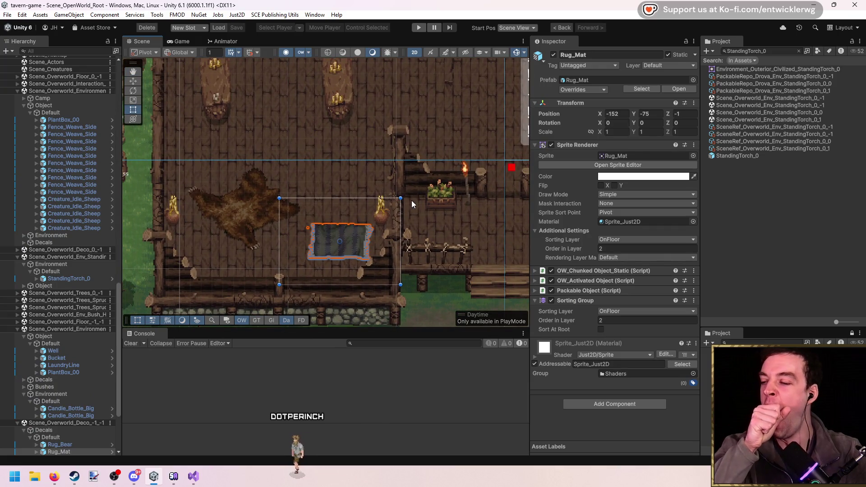
drag(353, 207, 314, 249)
Select Table_TavernCounter, collapse OP_Deco Parent and open its HSG2_Object script
click(302, 135)
click(302, 136)
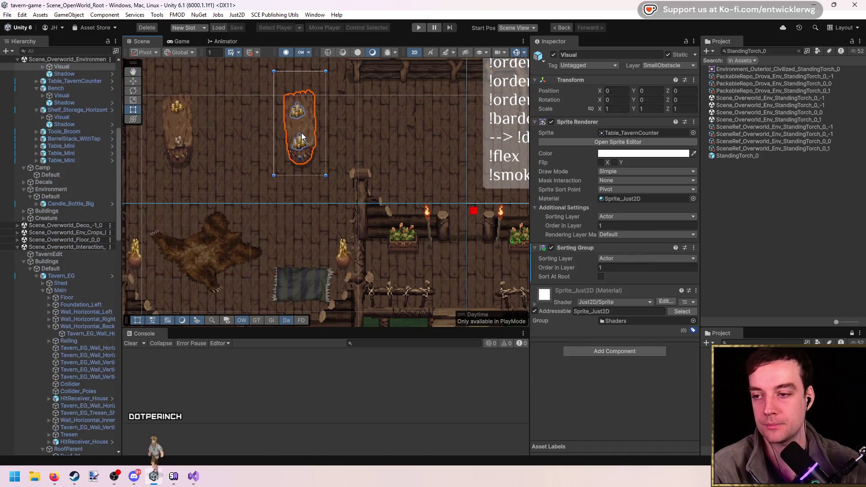
scroll(89, 231, up, 3)
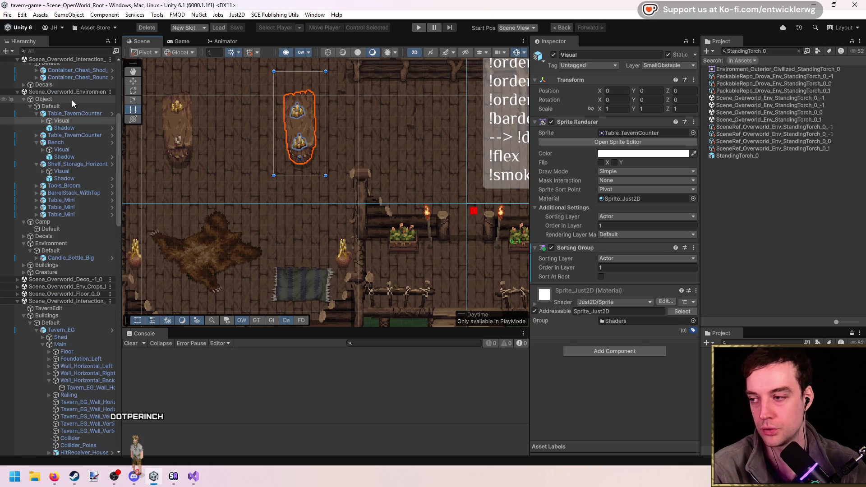
click(72, 100)
click(85, 112)
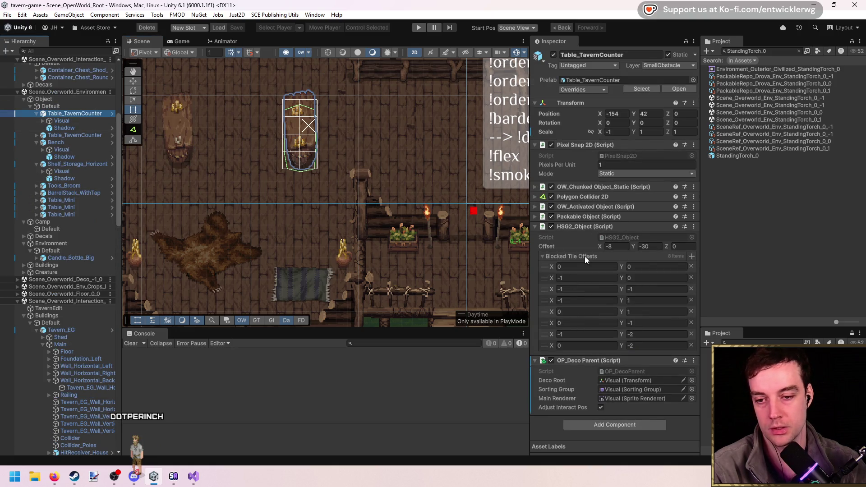
click(580, 360)
click(626, 238)
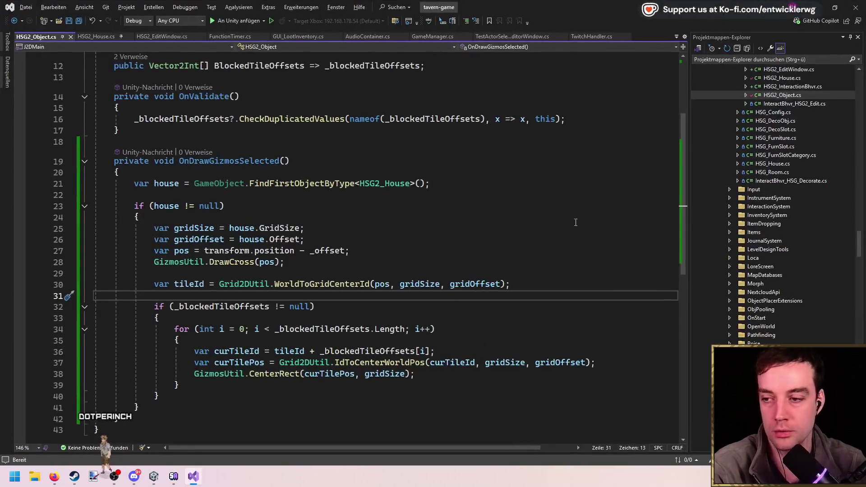
Review BlockedTileOffsets in HSG2_Object.cs and _placedObjects in HSG2_House.cs, then return to Unity
click(471, 208)
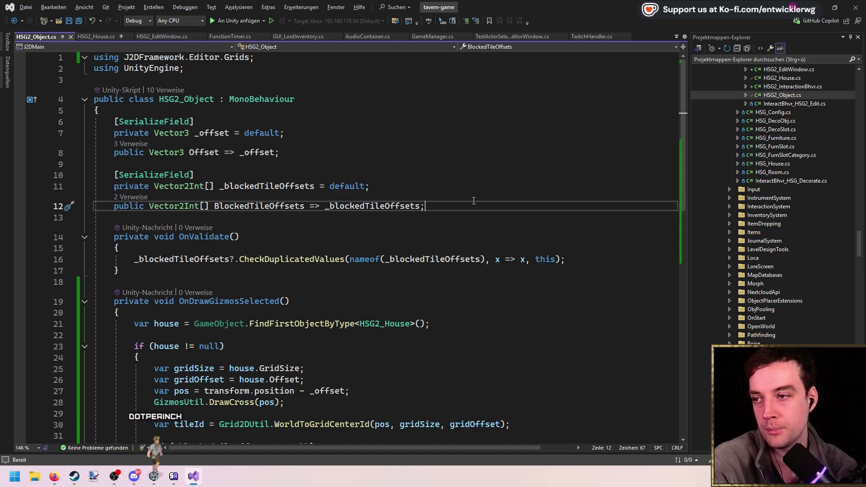
click(92, 40)
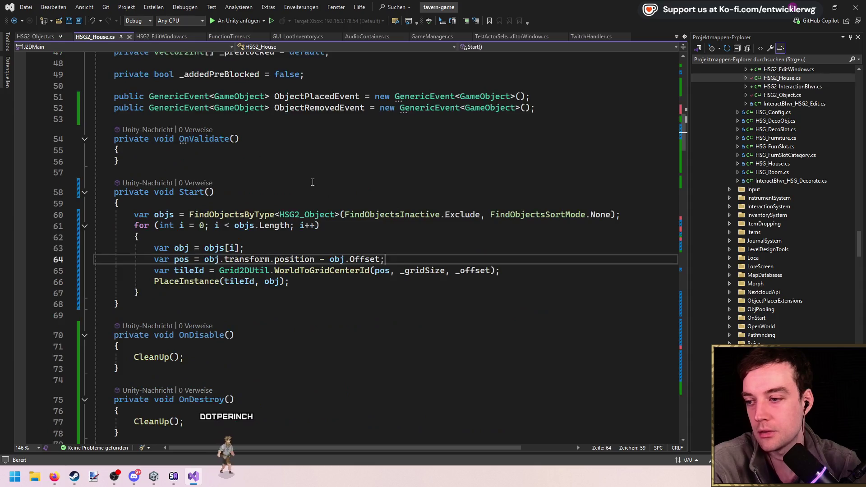
scroll(365, 194, up, 6)
double_click(365, 220)
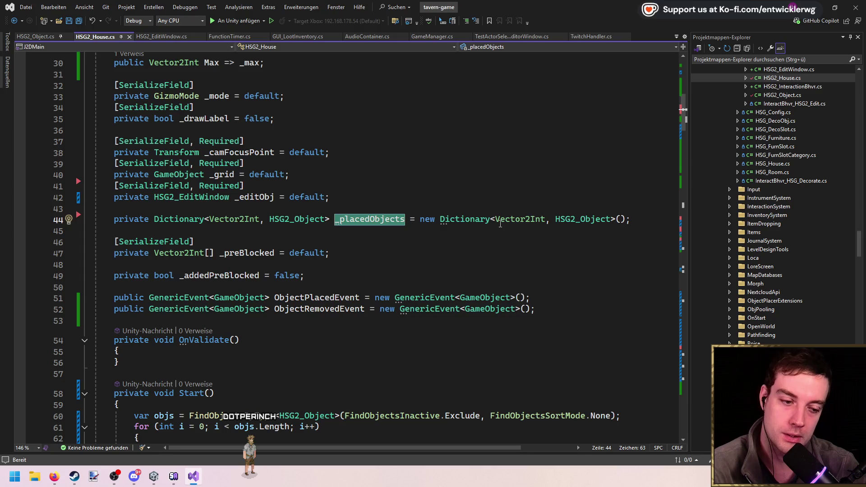
click(644, 220)
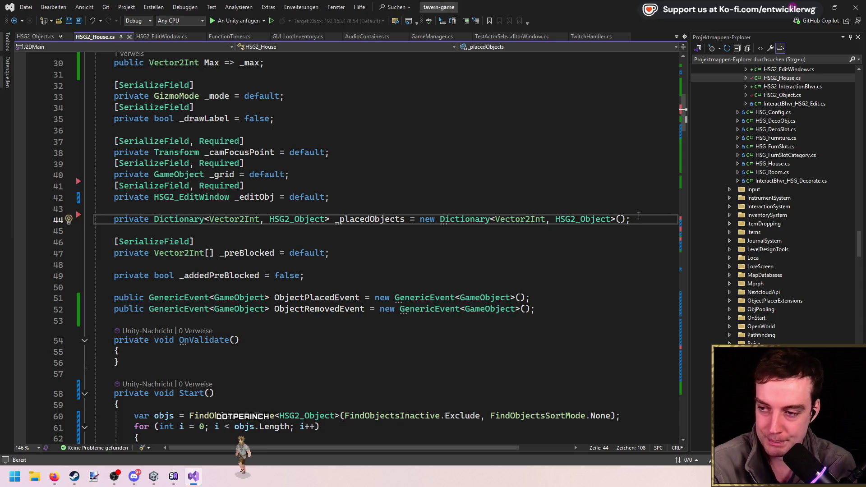
scroll(443, 249, up, 8)
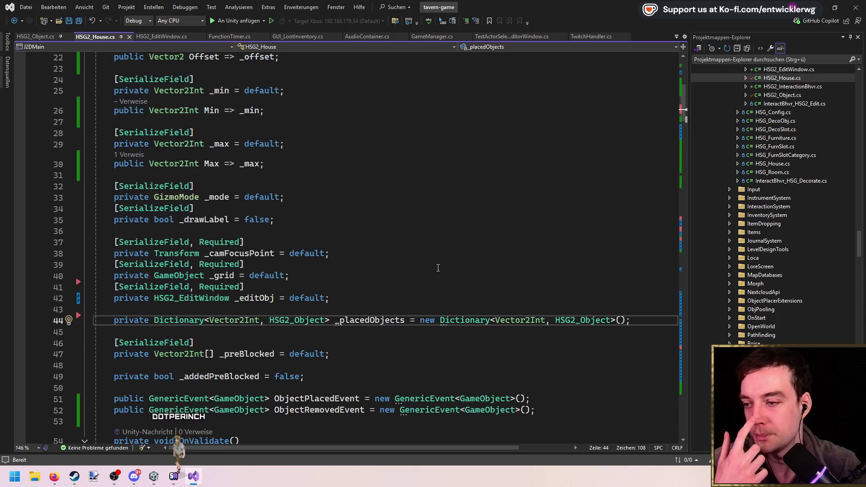
scroll(442, 250, down, 15)
scroll(443, 251, down, 14)
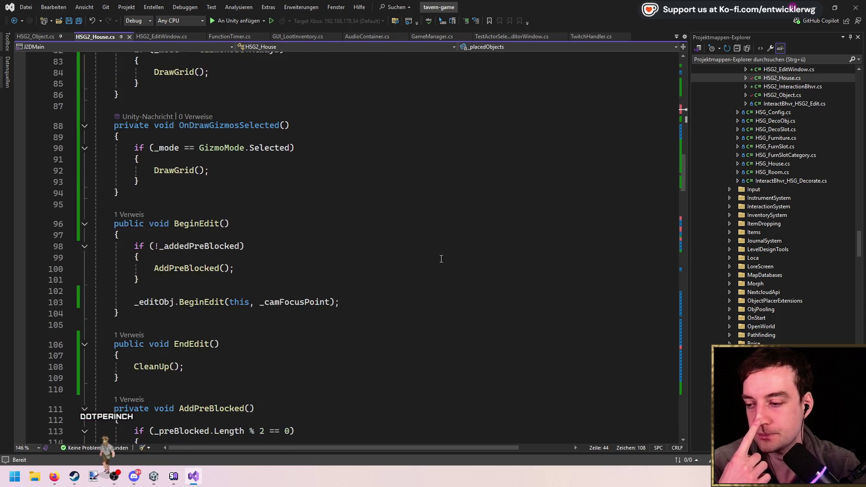
key(alt+Tab)
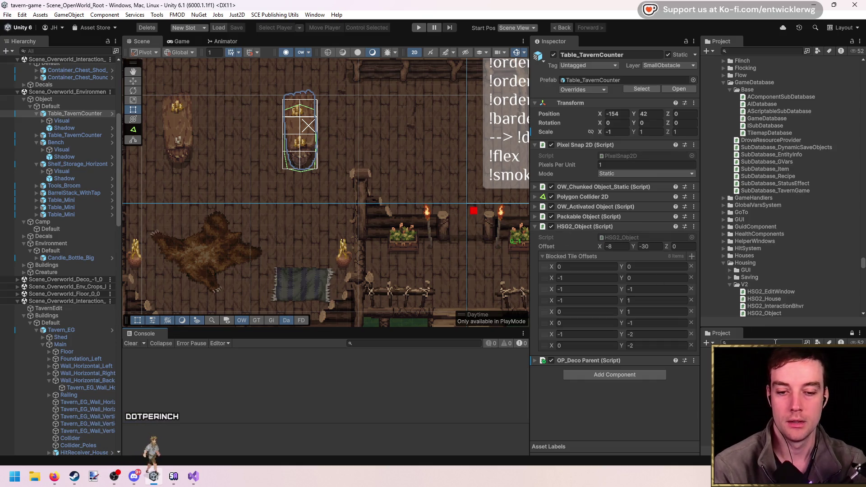
Search the Project panel for GUI window prefabs and open ArmorModules, HeroSelect, Housing_Decorate and Housing_Furniture
click(772, 50)
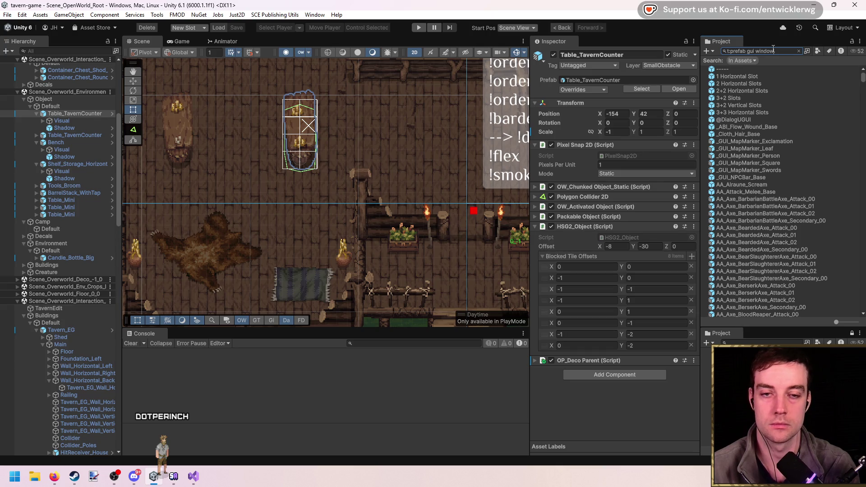
text(w)
key(Down)
key(Down)
key(Down)
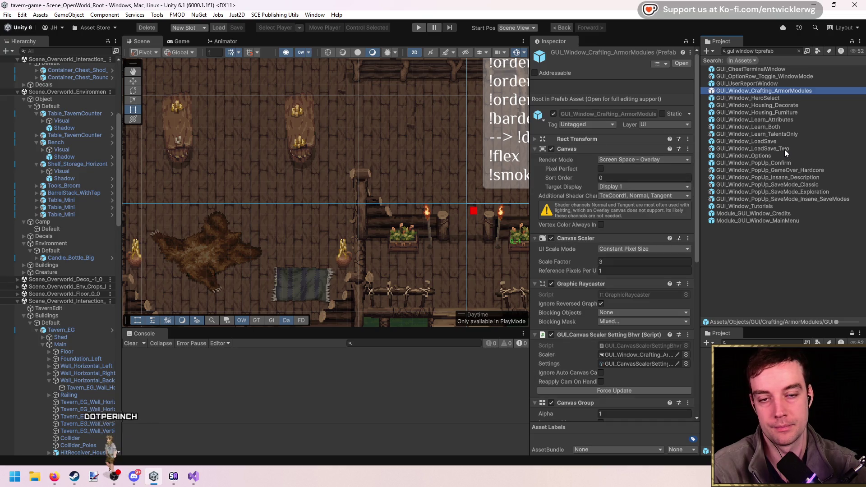
key(Return)
double_click(757, 97)
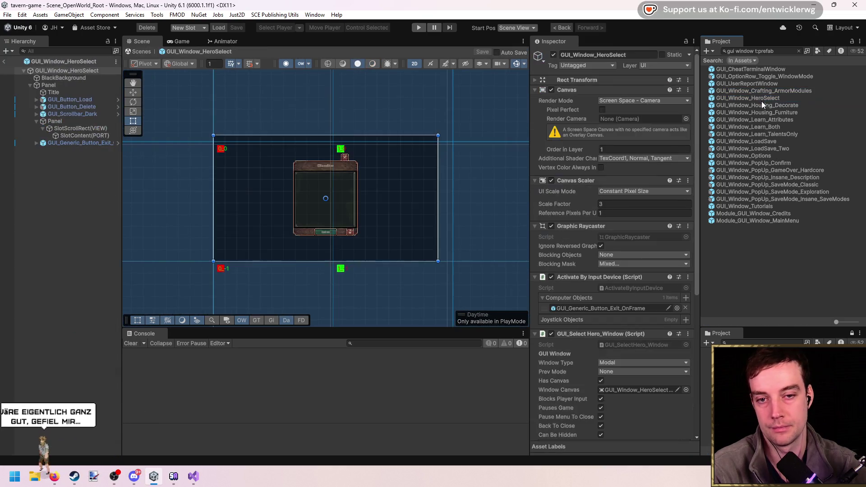
click(762, 104)
double_click(762, 104)
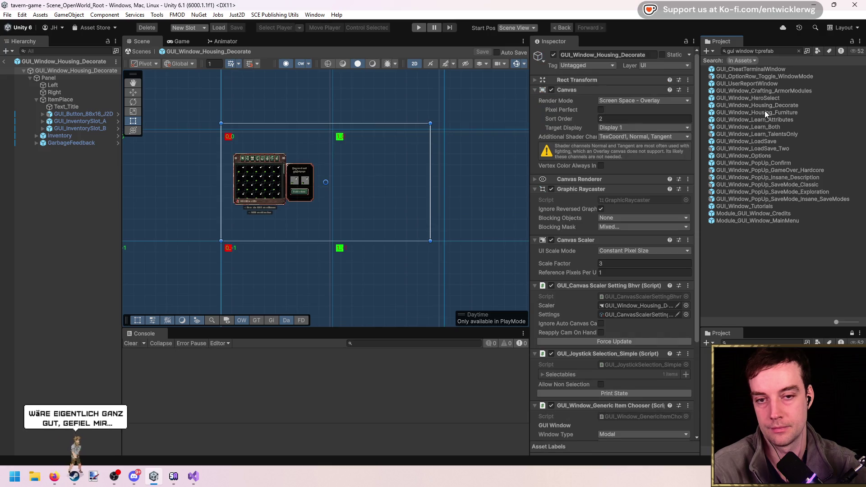
double_click(765, 110)
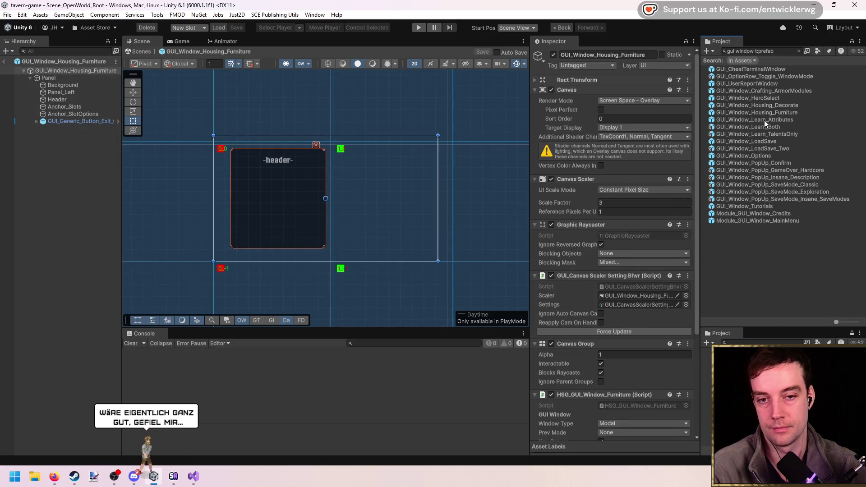
Open GUI_Window_Learn_Attributes, then GUI_Window_Learn_Both, answering the unsaved prefab changes prompt
double_click(764, 119)
double_click(765, 125)
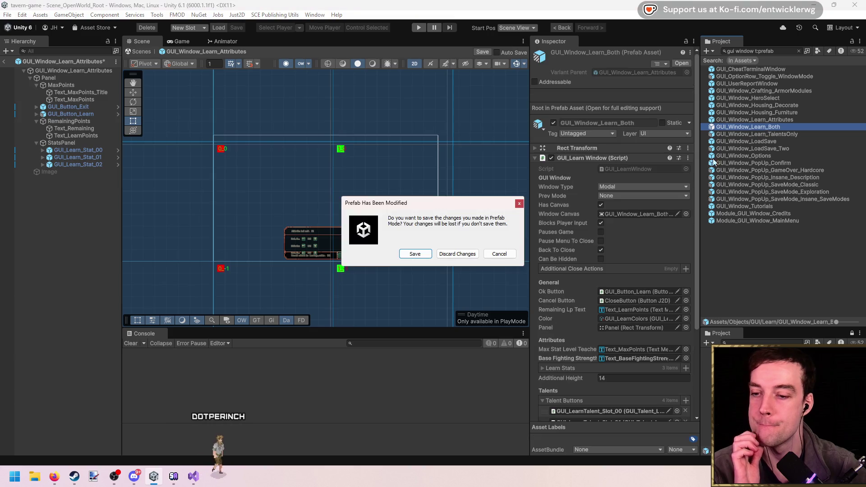
click(459, 254)
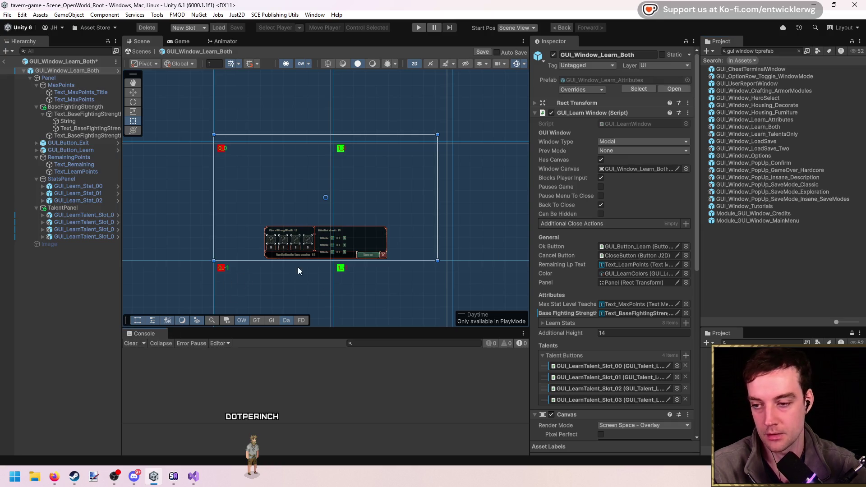
key(alt+Tab)
Go to youtube.com, search for 'wow housing' and open the first video
text(you)
key(Return)
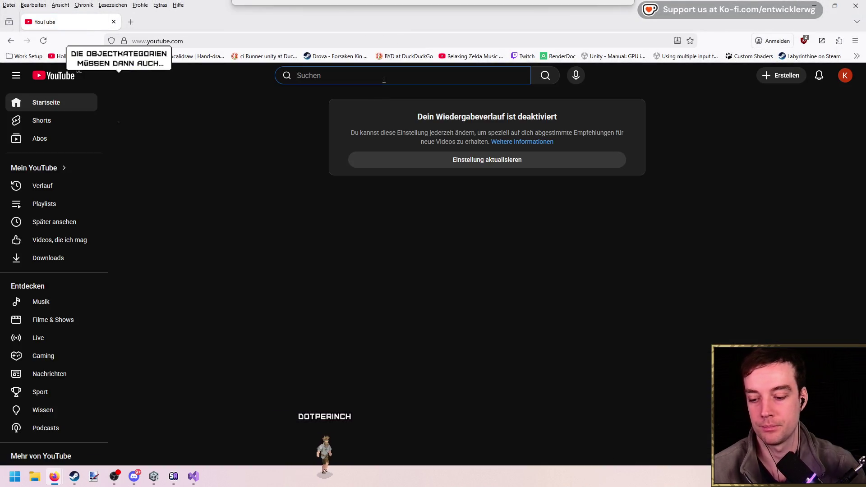
click(383, 76)
text(wow housing)
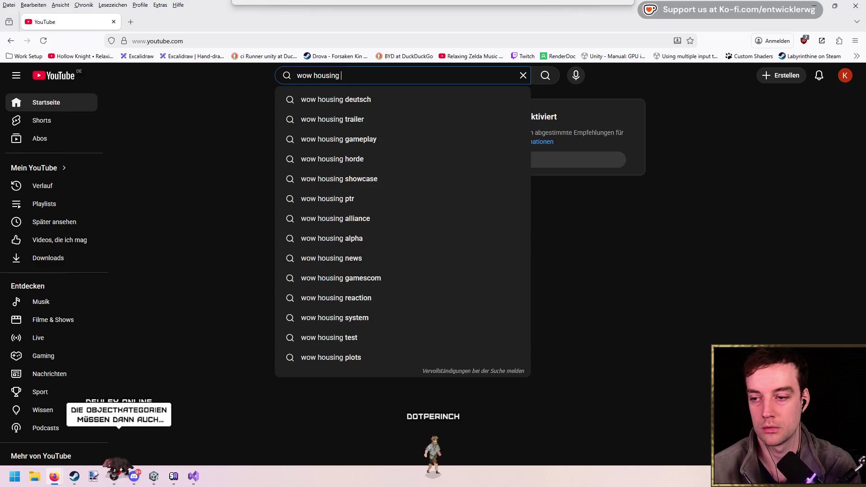
key(Return)
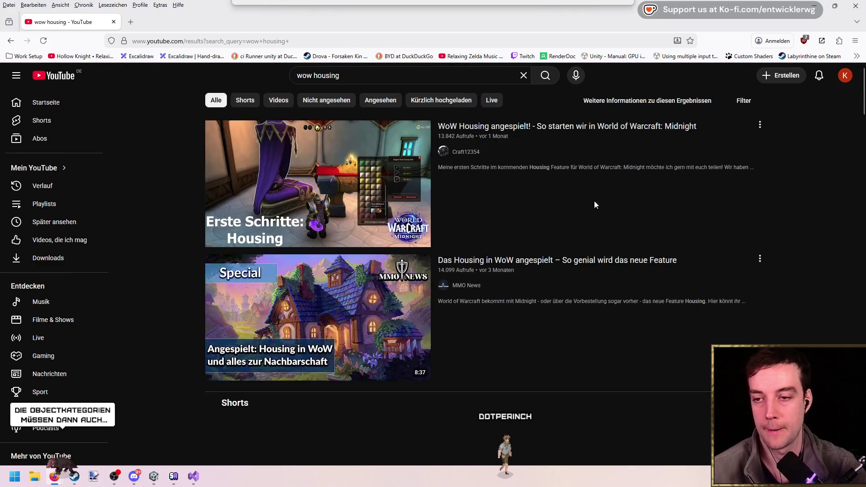
click(591, 131)
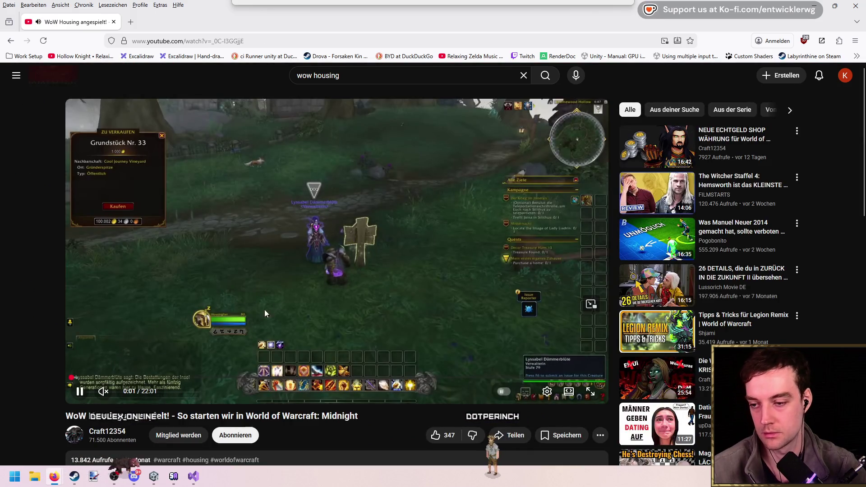
Pause, resume and seek back and forth through the video's opening
click(426, 264)
click(452, 252)
key(Right)
key(Right)
key(Right)
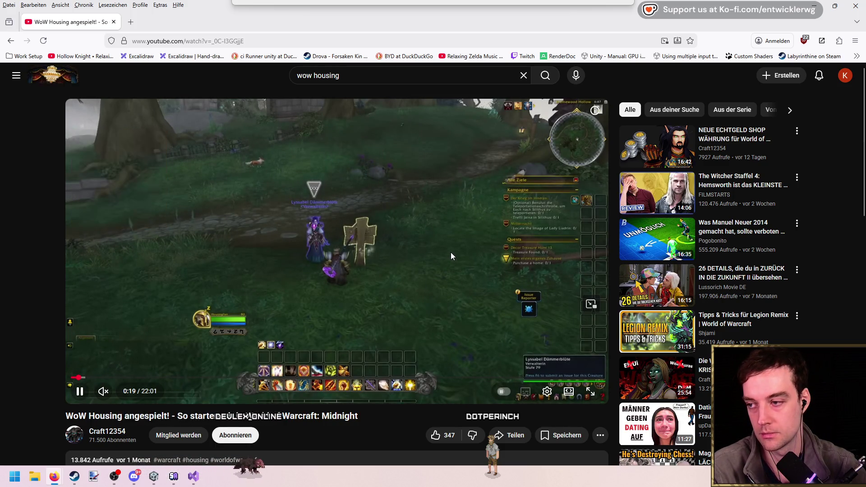
key(Right)
key(Right)
key(Right)
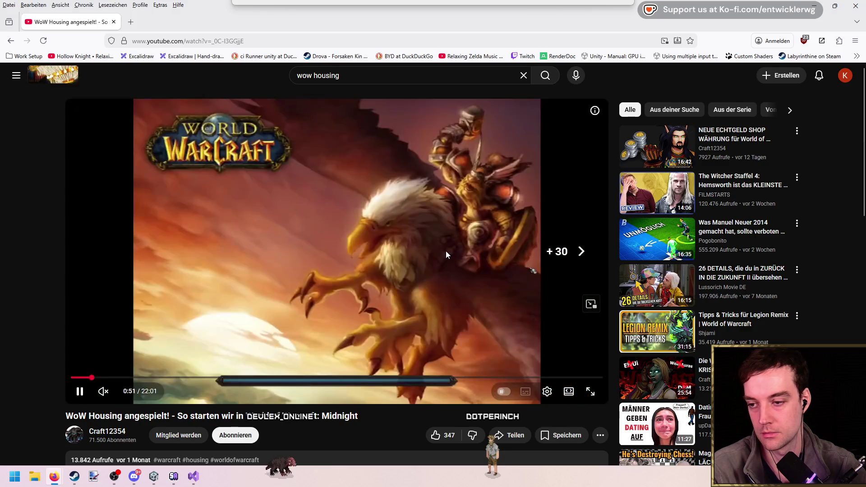
key(Left)
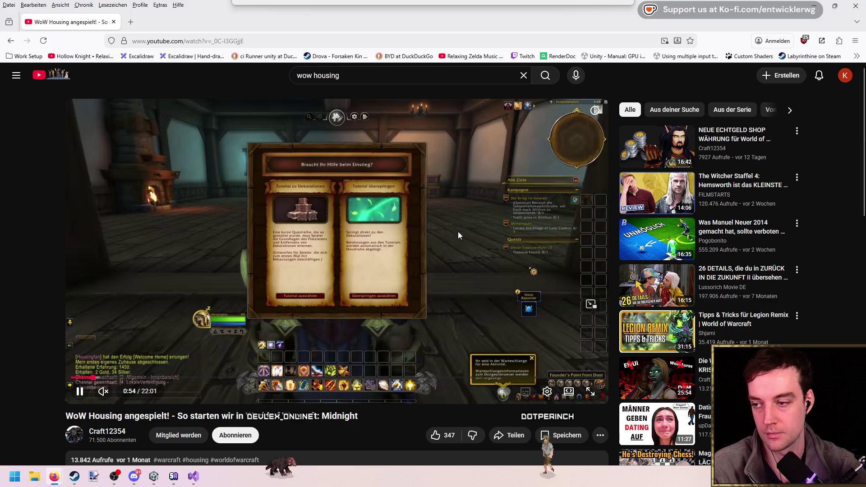
click(458, 232)
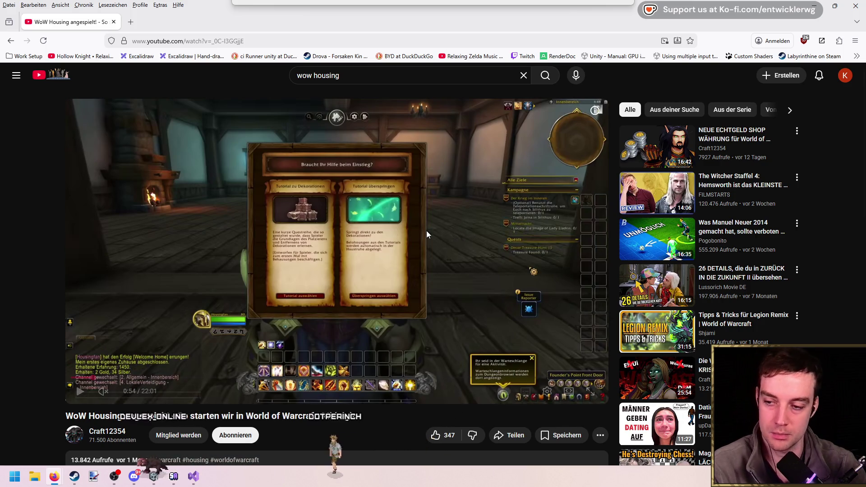
Seek past the tutorial prompt to the decorating footage with the bush and empty room
click(362, 243)
key(Right)
key(Right)
key(Right)
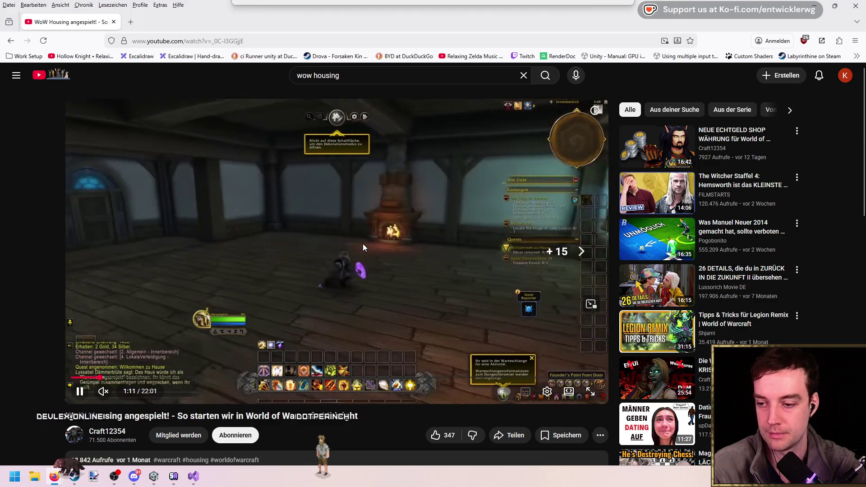
key(Right)
key(Right)
key(Right)
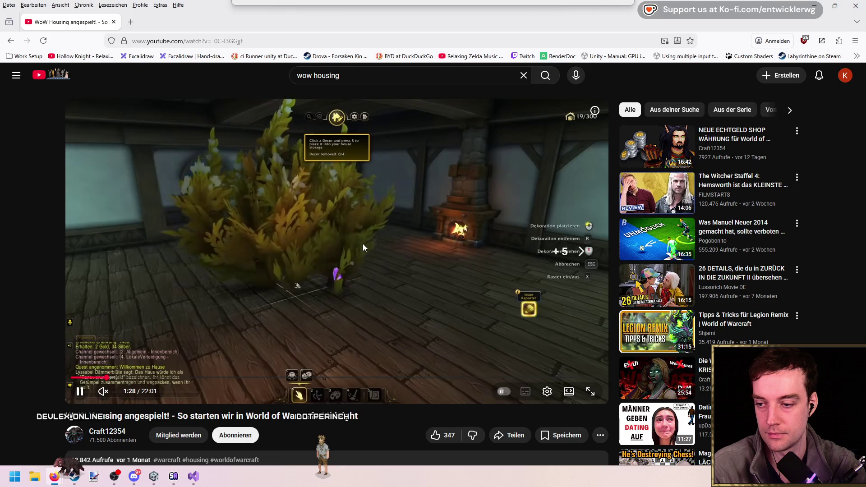
key(Left)
key(Right)
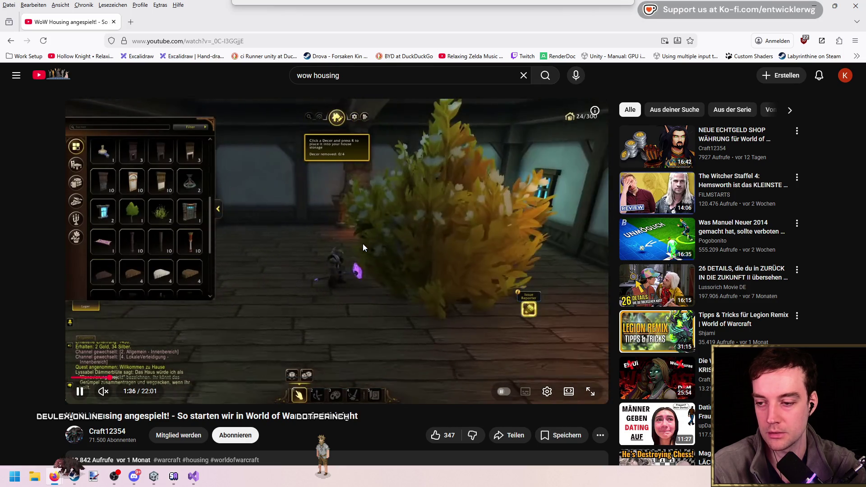
key(Left)
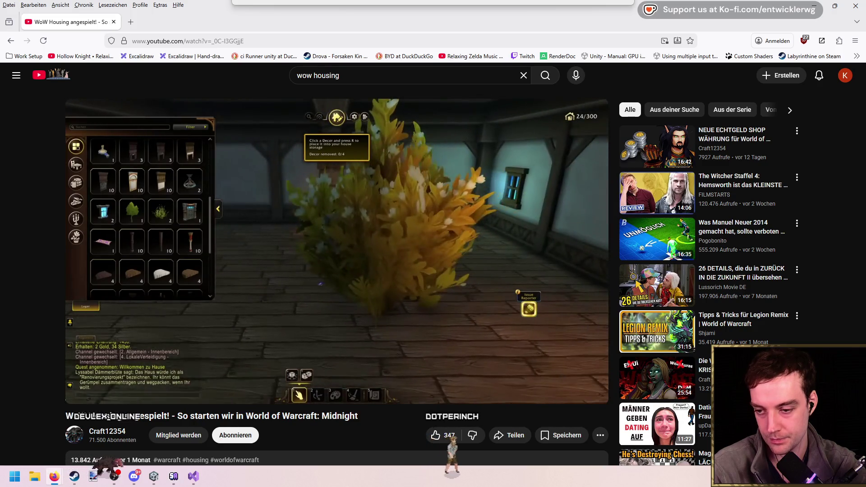
key(Left)
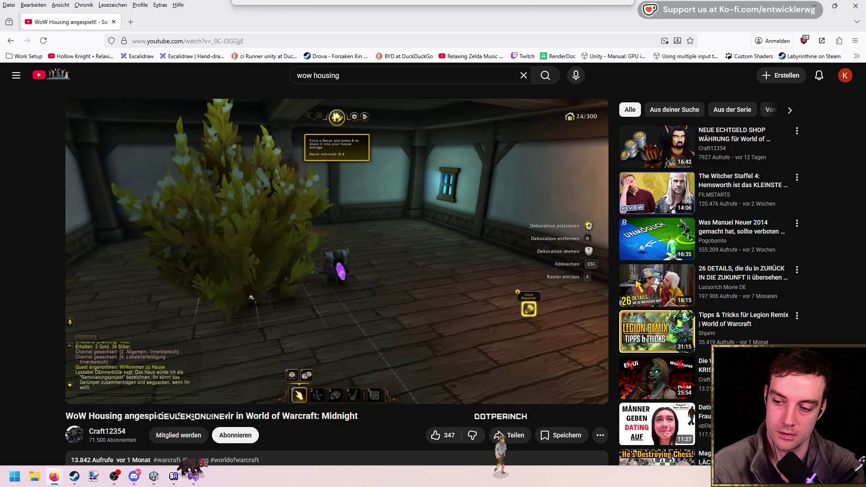
key(Right)
key(Right)
key(Right)
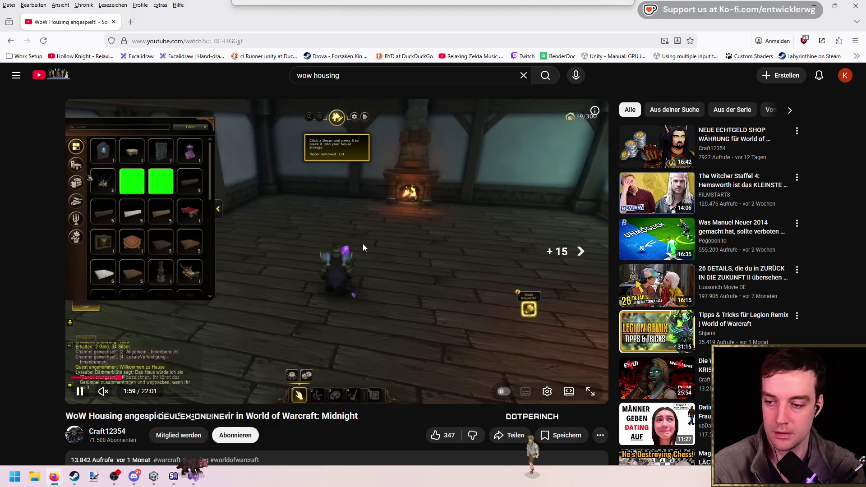
Seek the video forward to about 3:23 and replay the decor placement
key(Right)
key(Right)
key(Right)
key(Left)
key(Right)
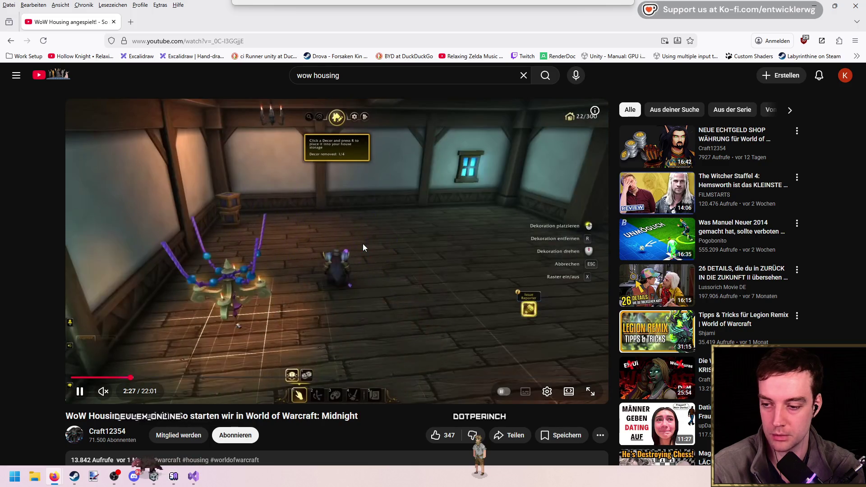
key(Right)
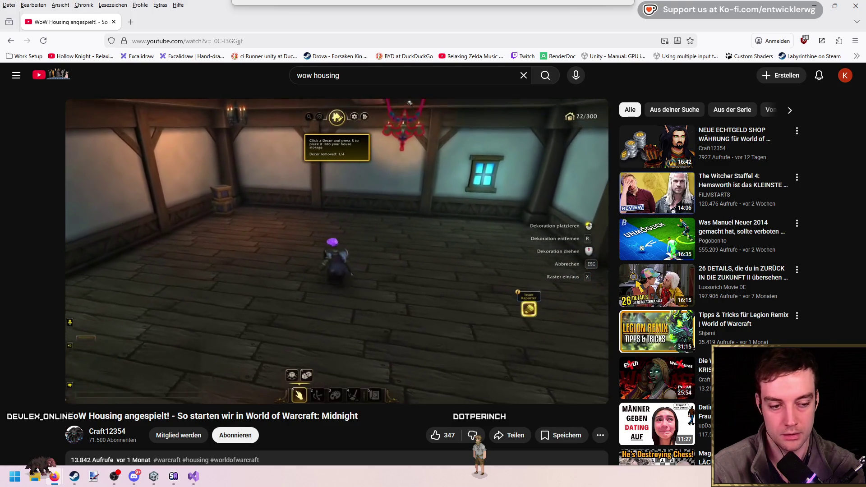
key(Right)
key(Right)
key(Right)
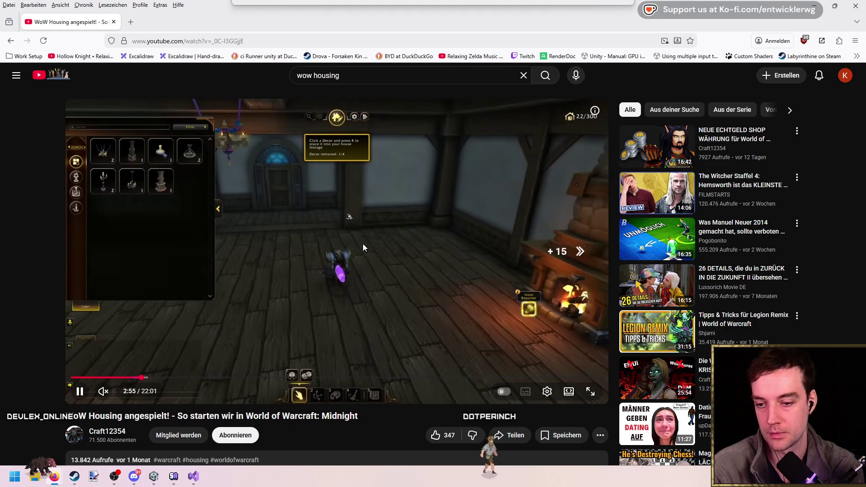
key(Right)
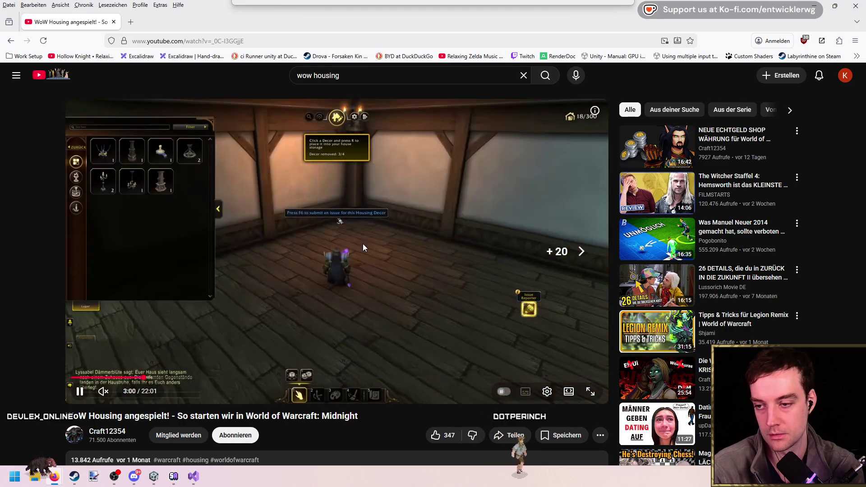
key(Left)
key(Right)
key(Right)
key(Right)
key(Right)
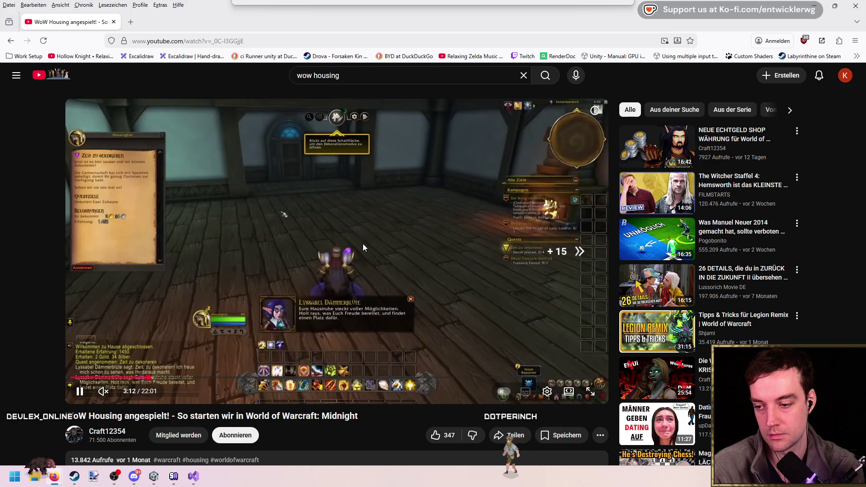
key(Right)
key(Right)
key(Right)
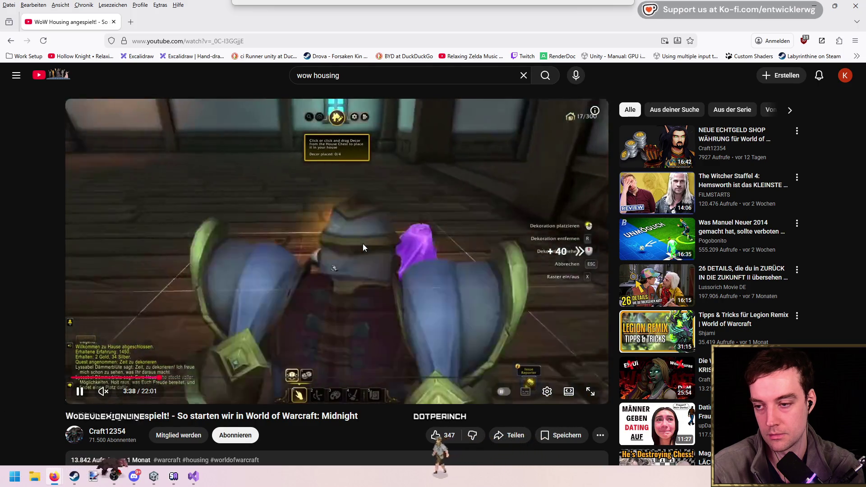
key(Left)
key(Left)
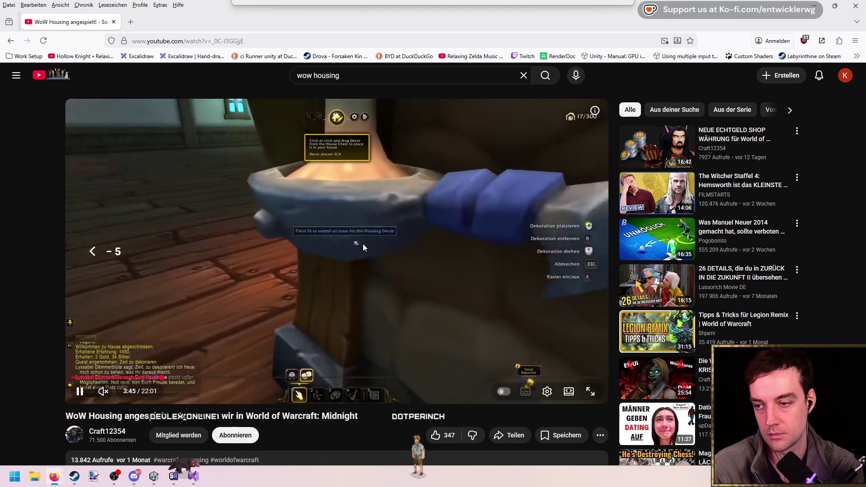
key(Left)
key(Left)
key(Left)
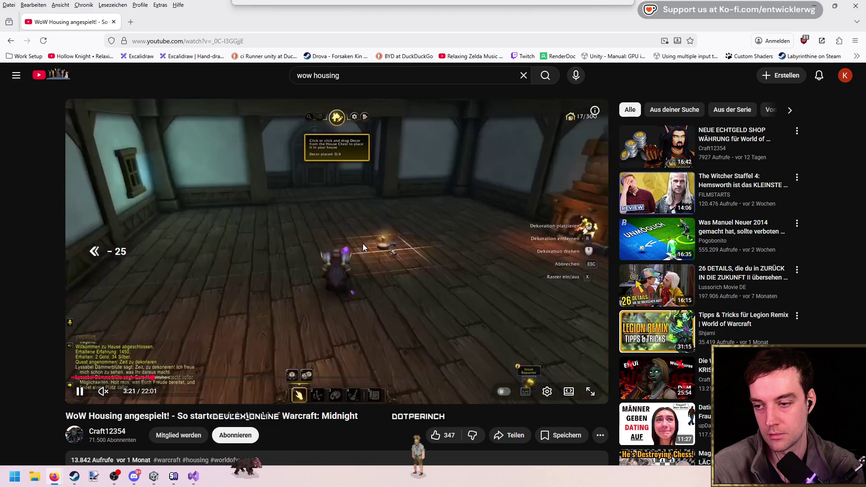
key(Right)
key(Right)
key(Right)
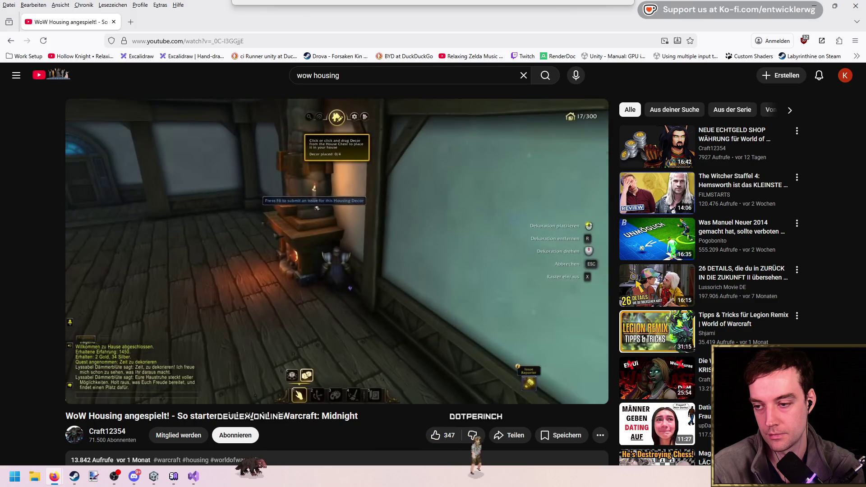
Skip past the fireplace scene to the table placement around 5:19, then to 6:04
key(Right)
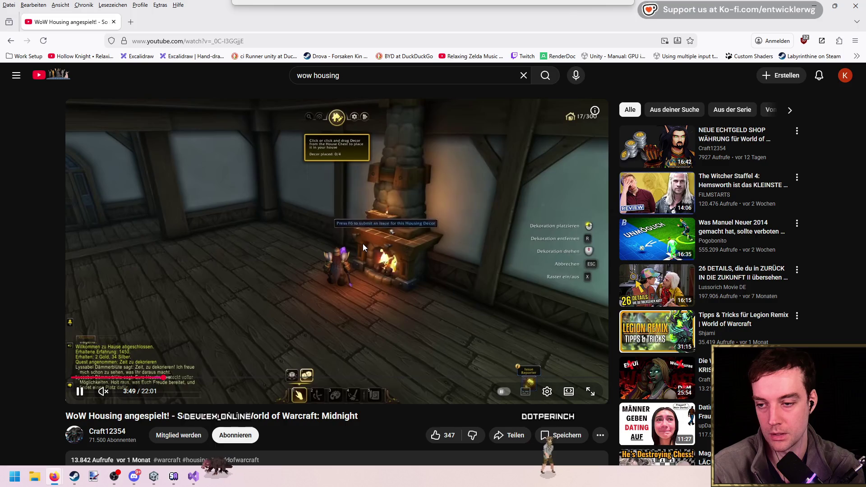
key(Right)
key(Right)
key(Right)
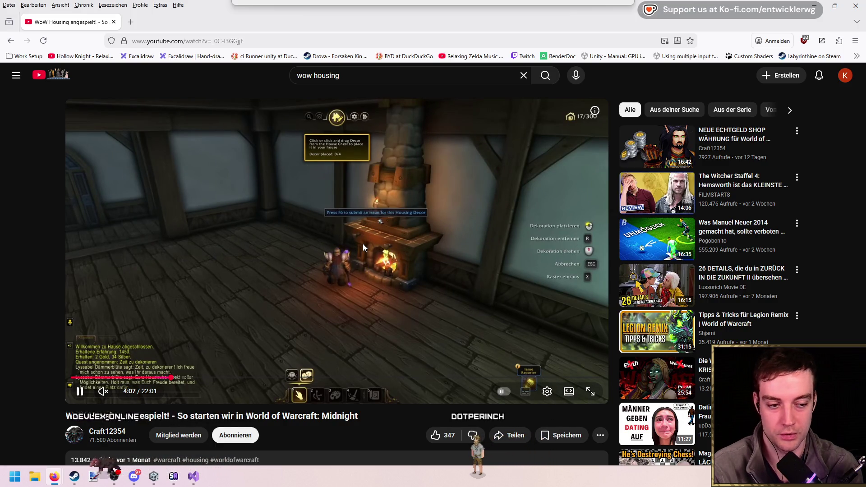
key(Right)
key(Right)
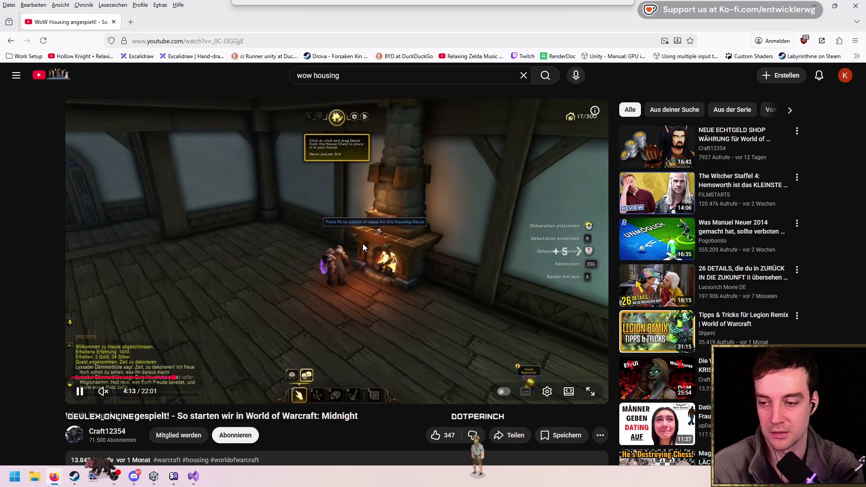
key(Right)
key(Right)
key(Right)
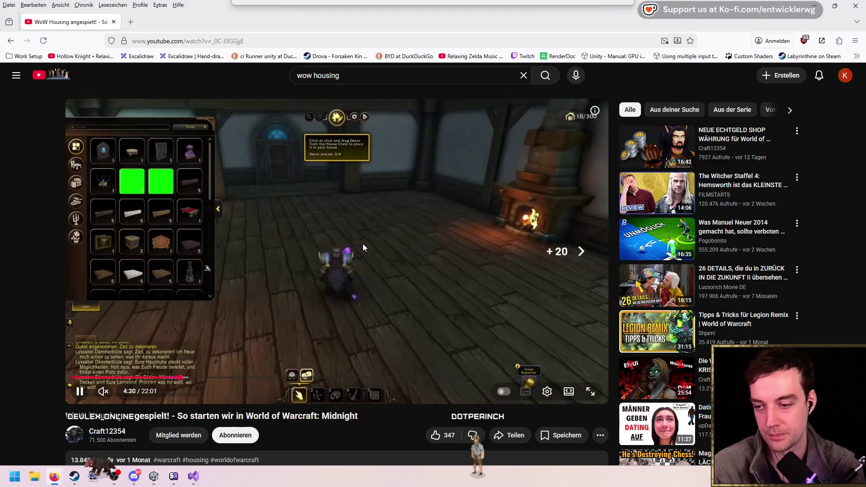
key(Right)
key(Right)
key(Right)
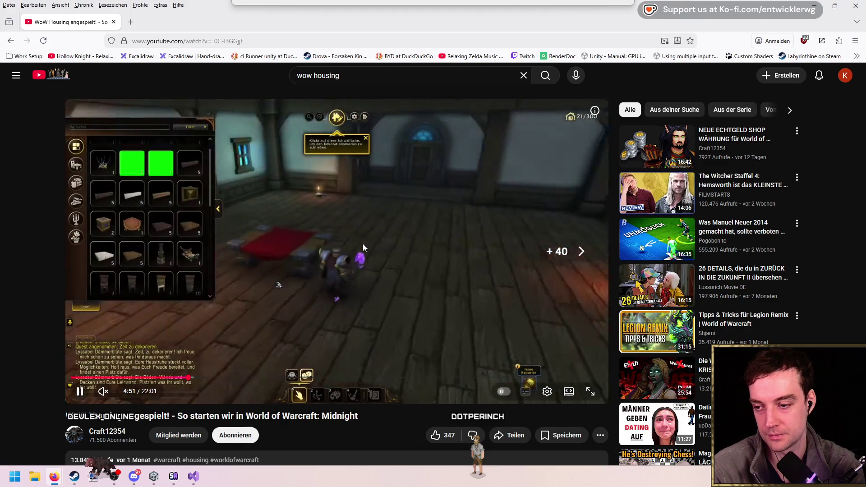
key(Right)
key(Right)
key(Right)
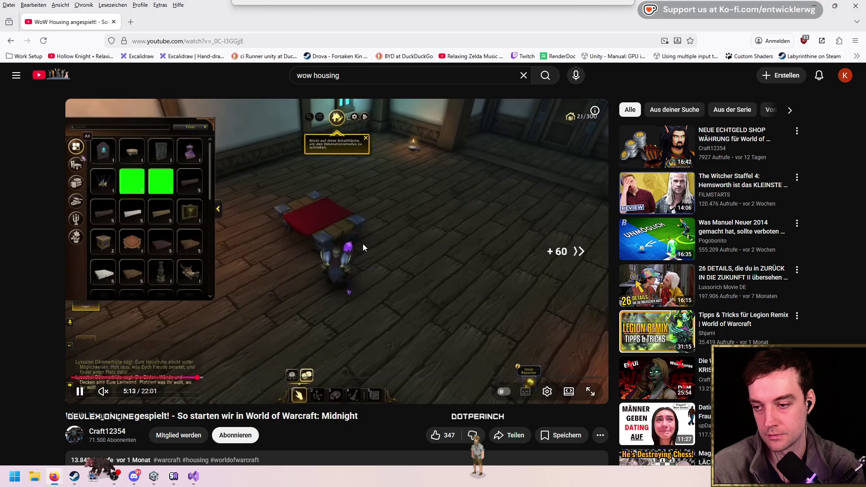
key(Right)
key(Left)
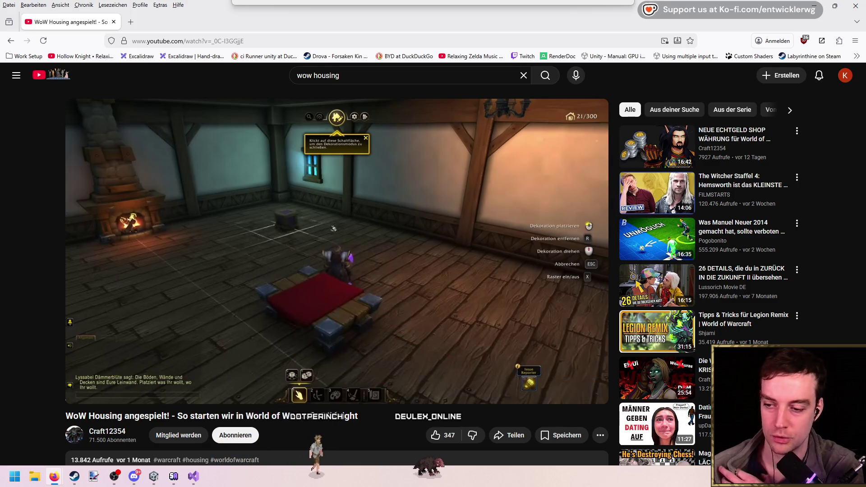
key(Right)
key(Right)
key(Right)
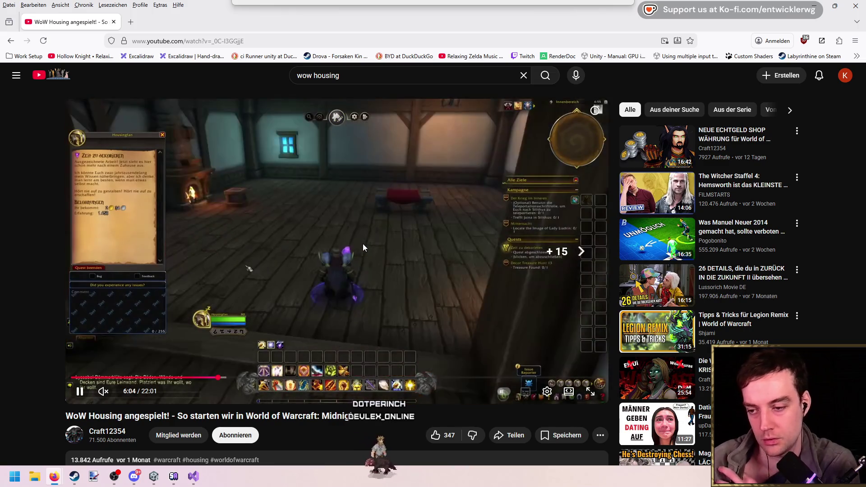
Seek from about 6:04 through the house settings, wall decor and resized table scenes to 8:43
key(Right)
key(Right)
key(Right)
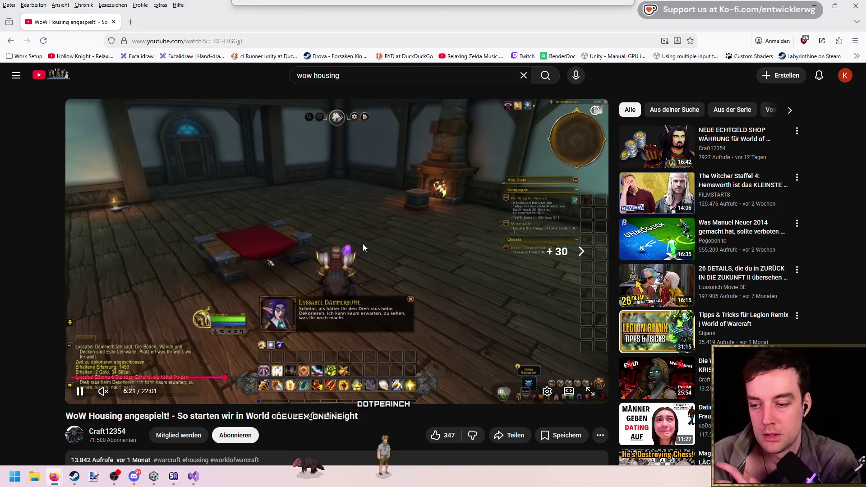
key(Right)
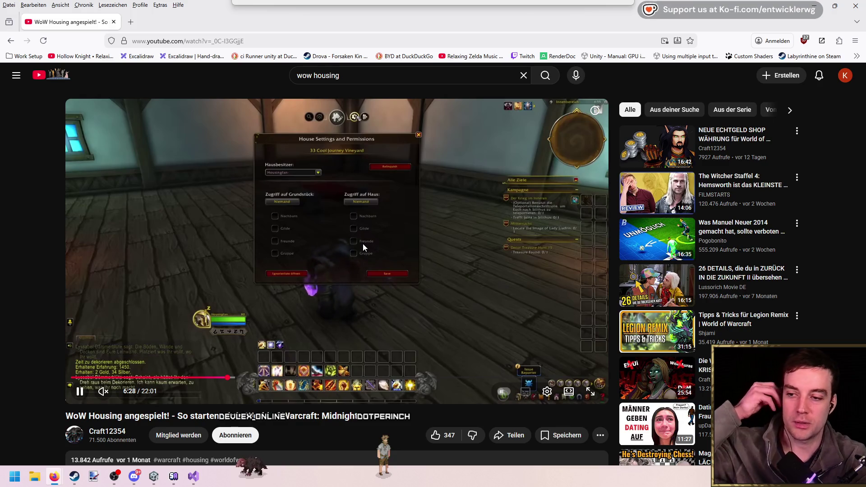
key(Right)
key(Right)
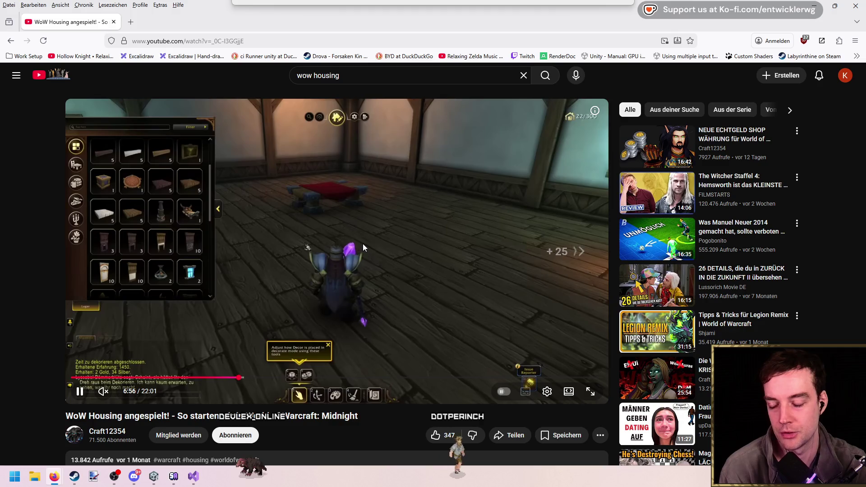
key(Right)
key(Right)
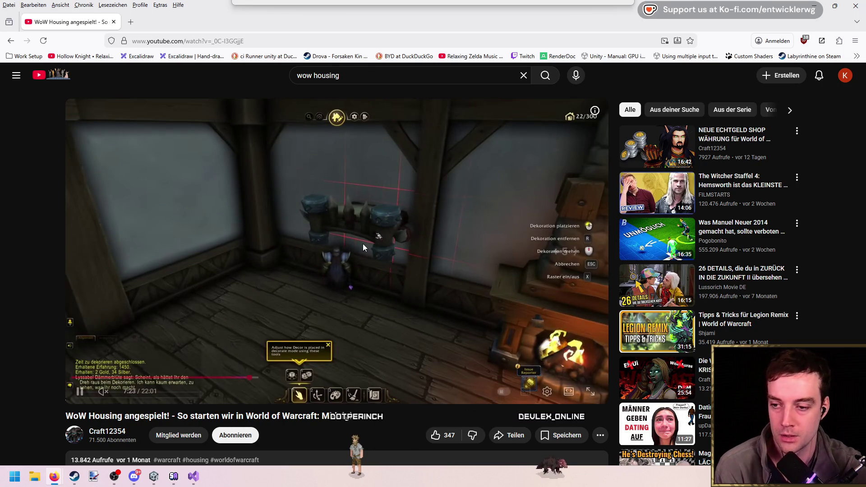
key(Right)
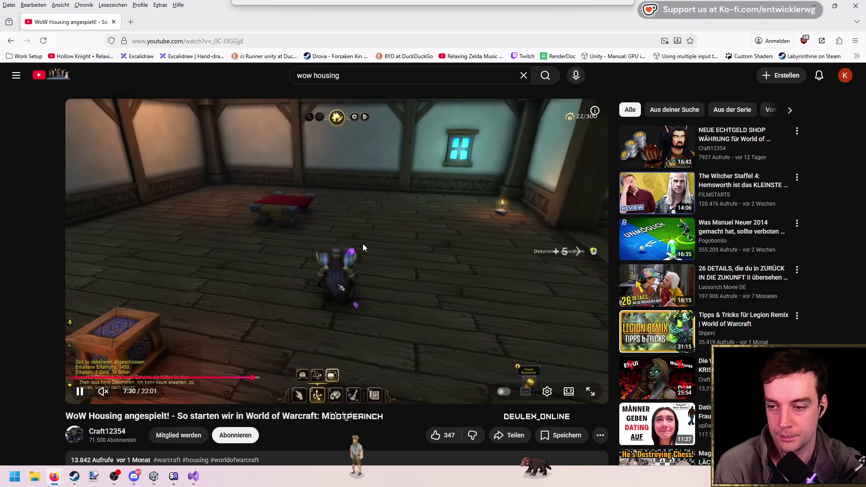
key(Right)
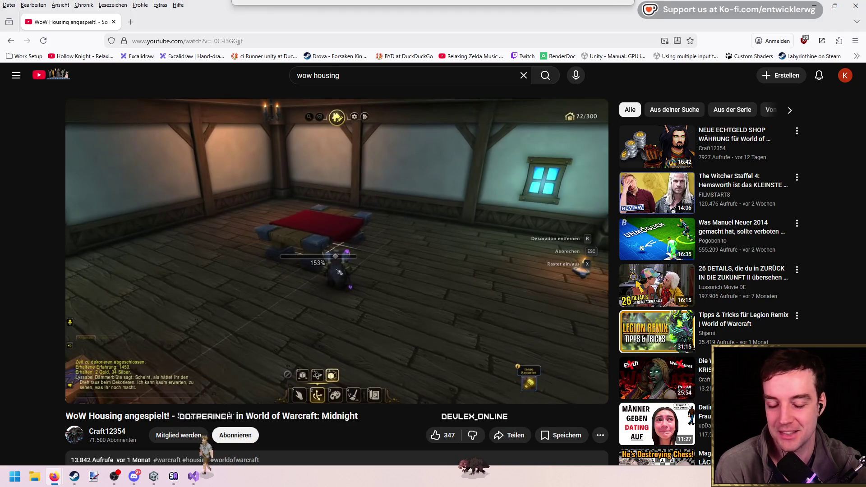
key(Right)
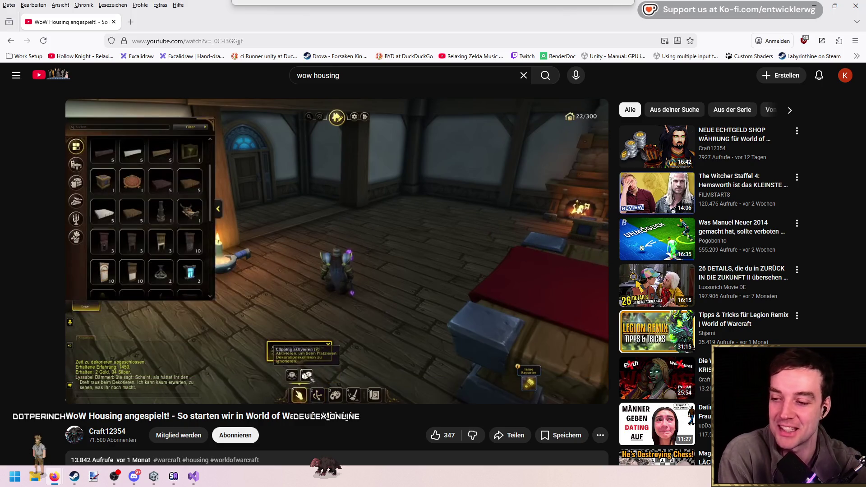
key(Right)
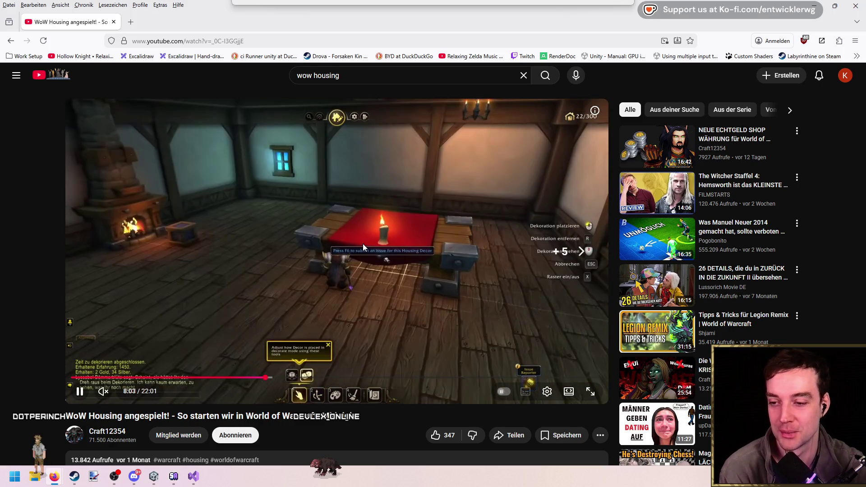
key(Right)
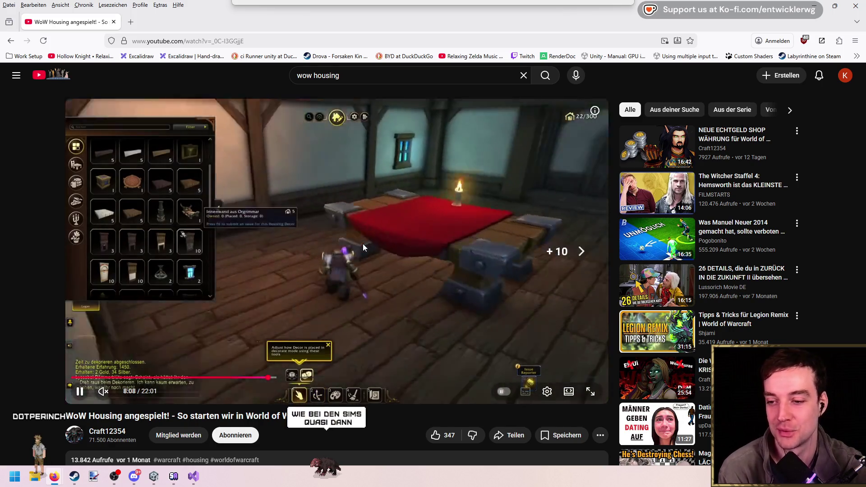
key(Right)
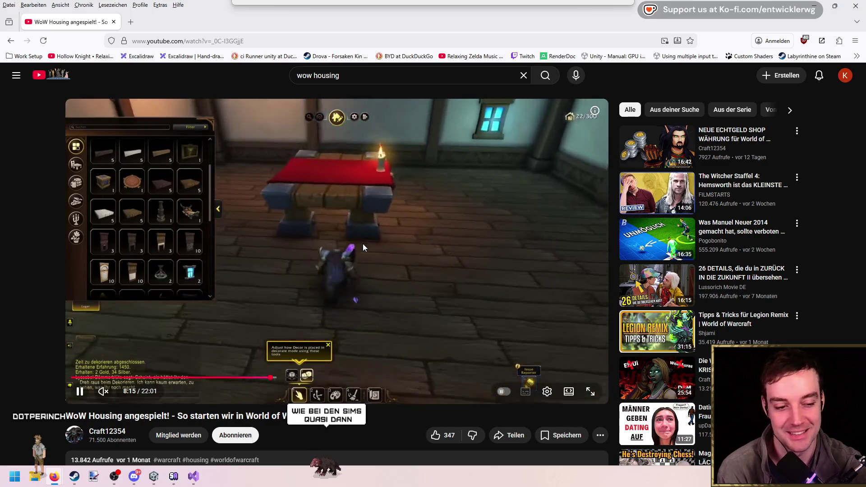
key(Right)
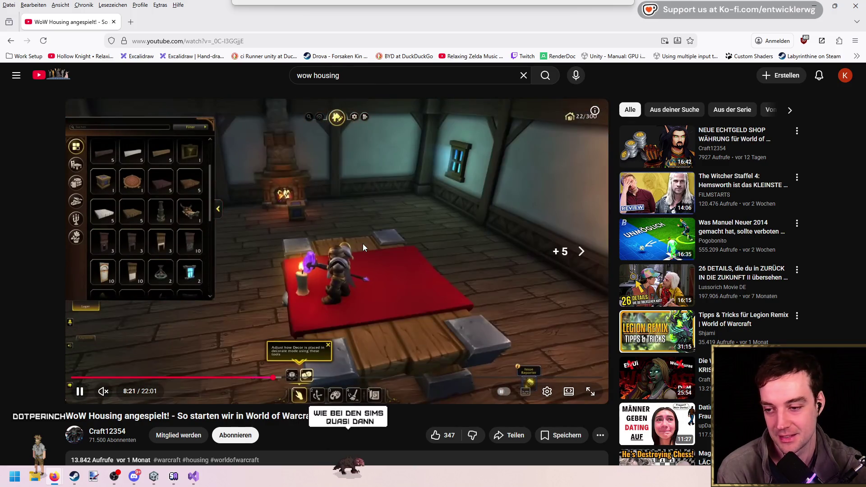
key(Right)
key(Right)
key(Right)
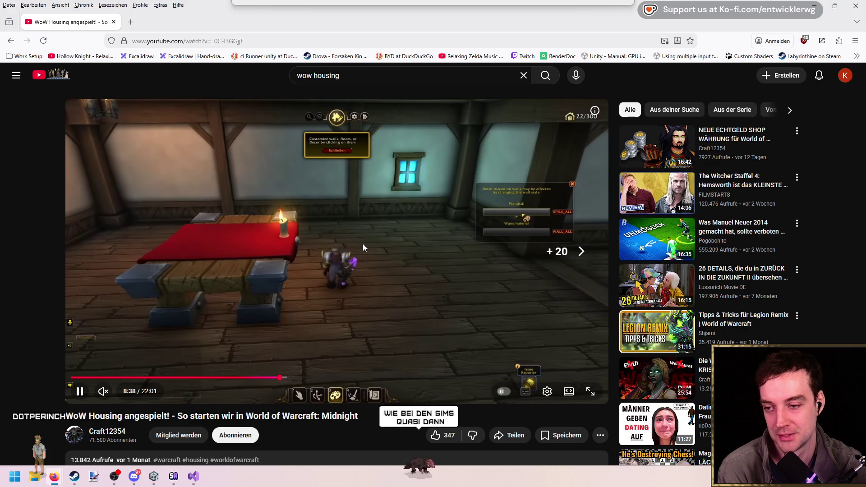
key(Right)
key(Right)
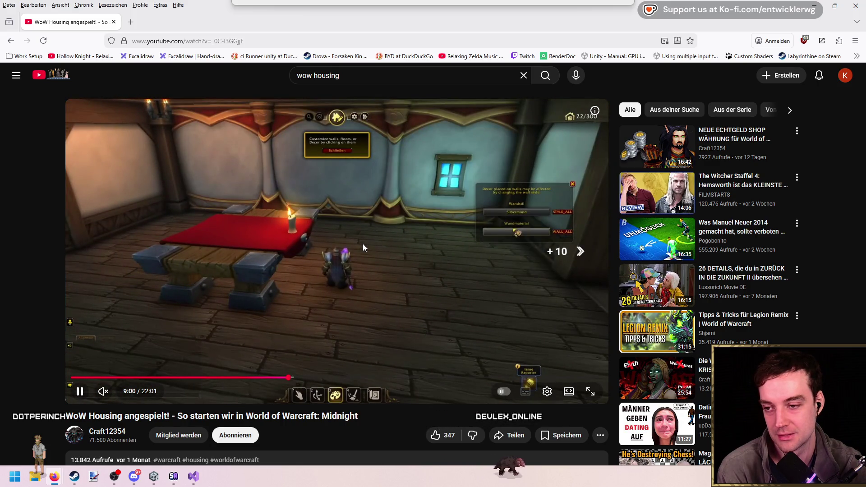
key(Right)
key(Right)
key(Right)
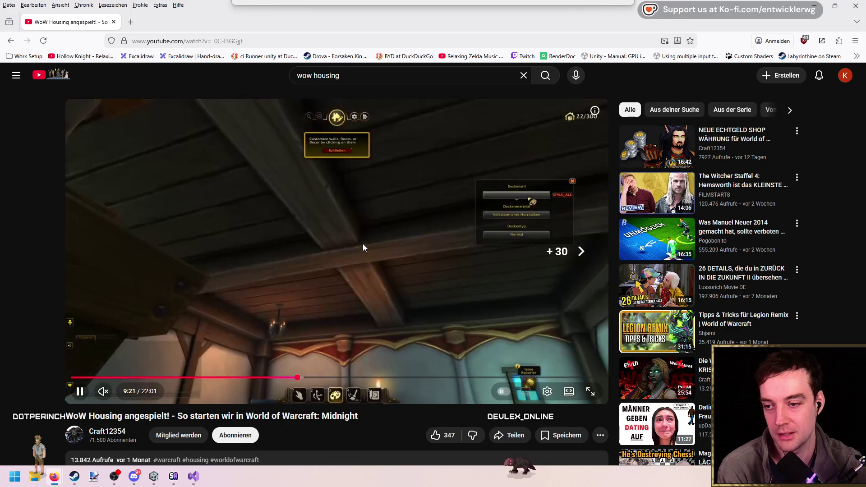
key(Right)
key(Right)
key(Right)
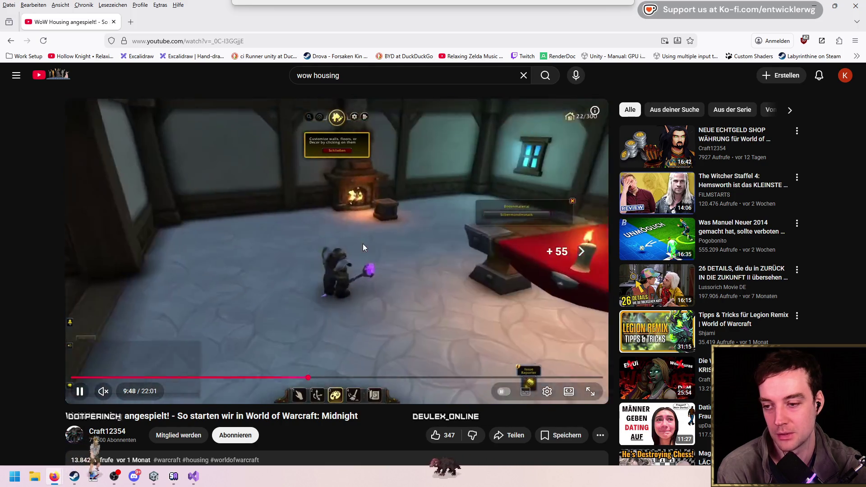
Seek from the new stone floor past 10:25, 11:06 and 12:04 on to about 12:36
key(Right)
key(Right)
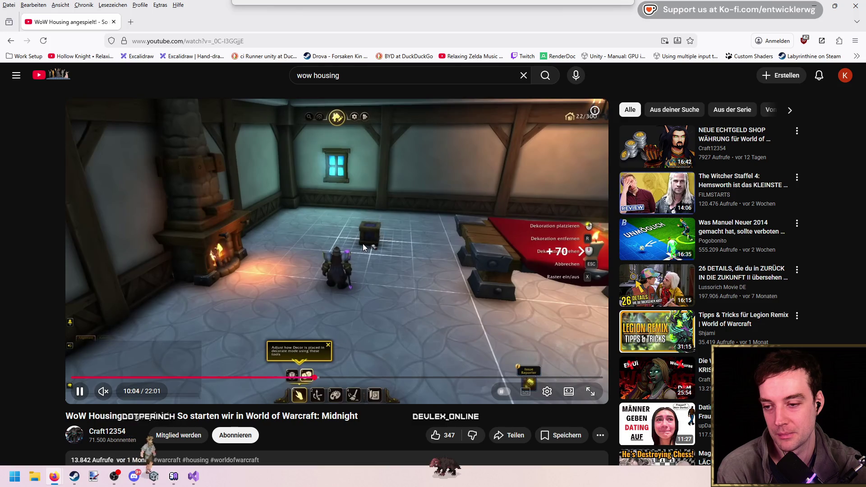
key(Right)
key(Right)
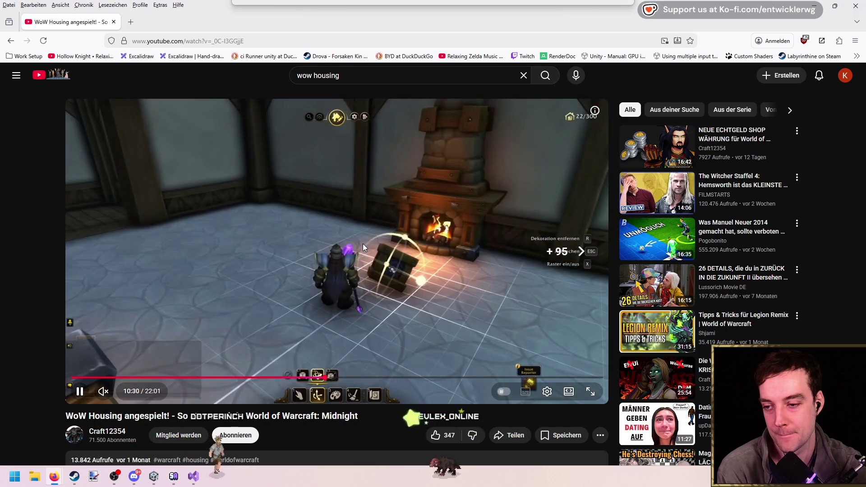
key(Right)
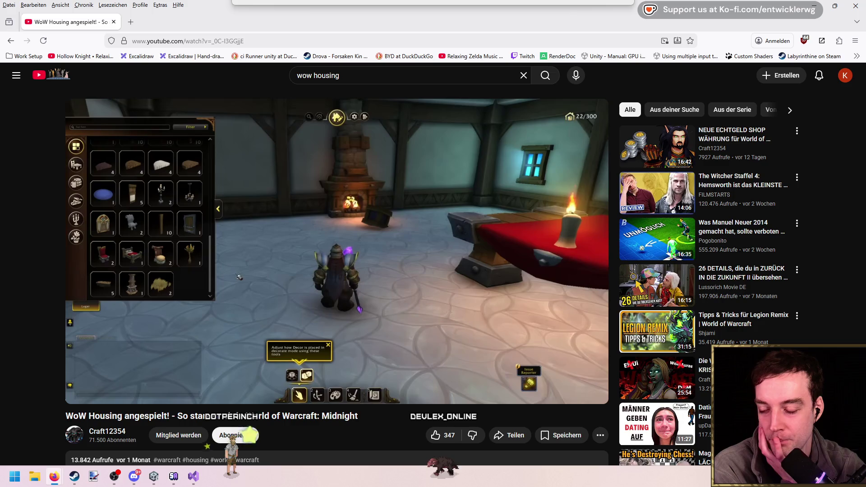
key(Right)
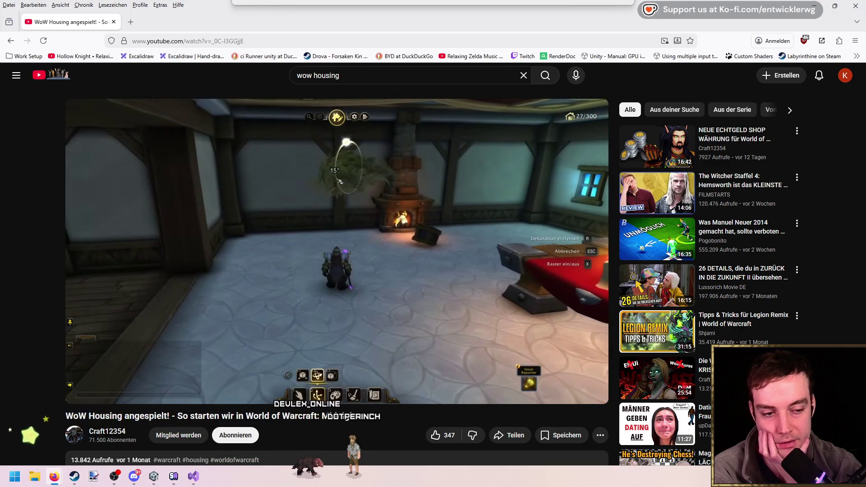
key(l)
key(l)
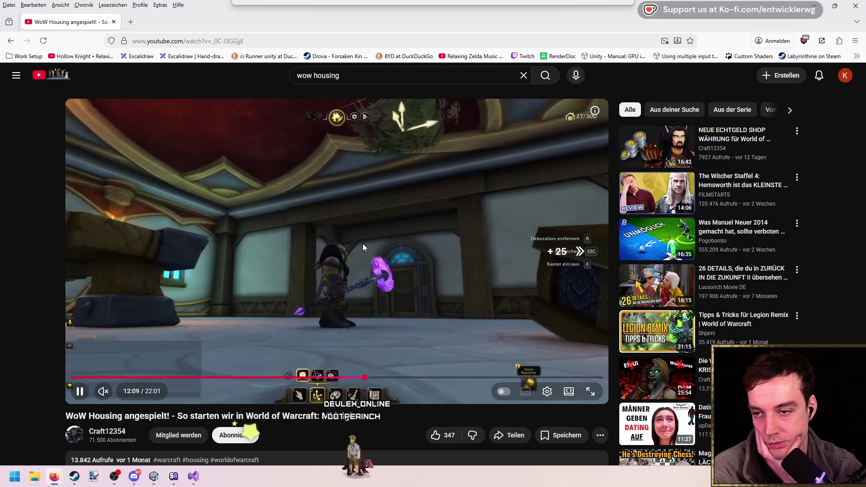
key(Right)
key(Right)
key(Right)
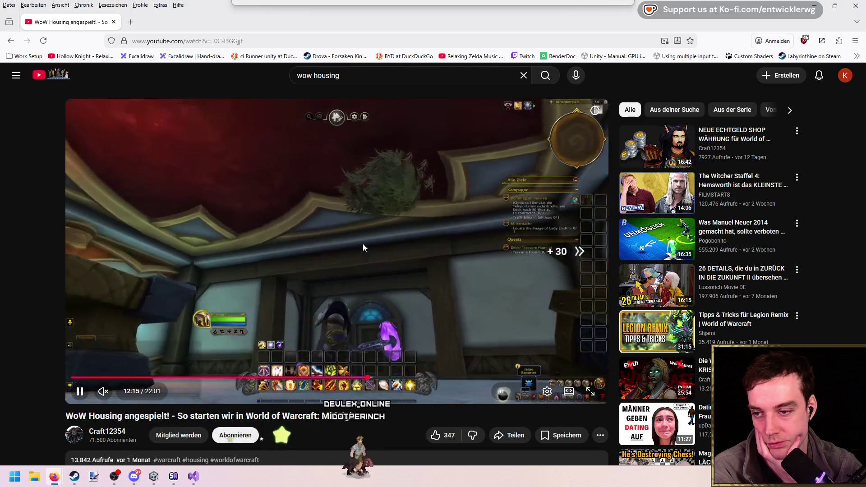
key(Right)
key(Right)
key(Right)
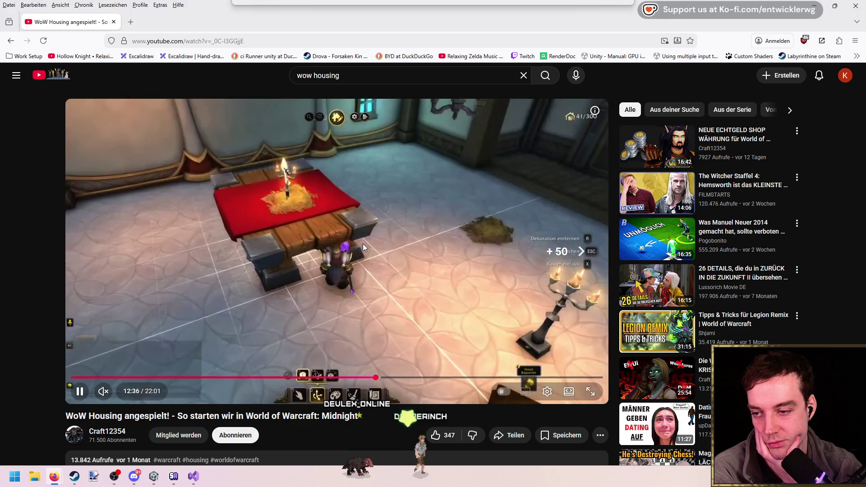
Seek from about 13:09 through the canopy-bed dyeing part past the remaining dye choices
key(Right)
key(Right)
key(Right)
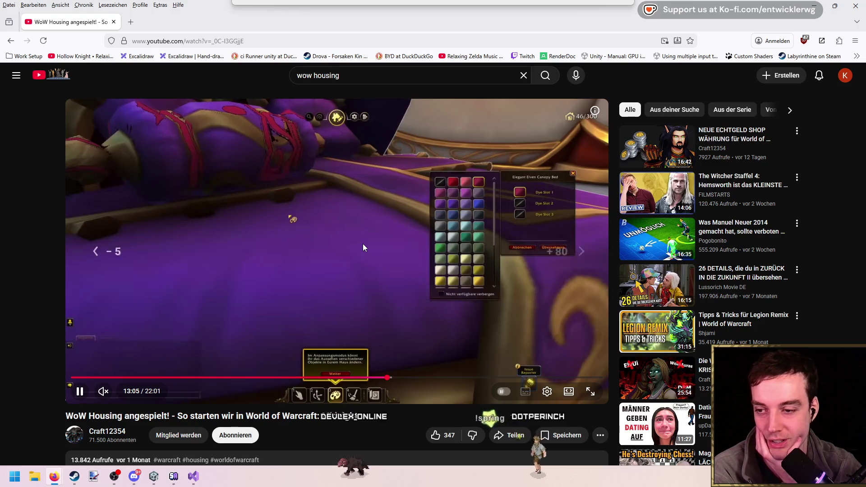
key(Left)
key(Left)
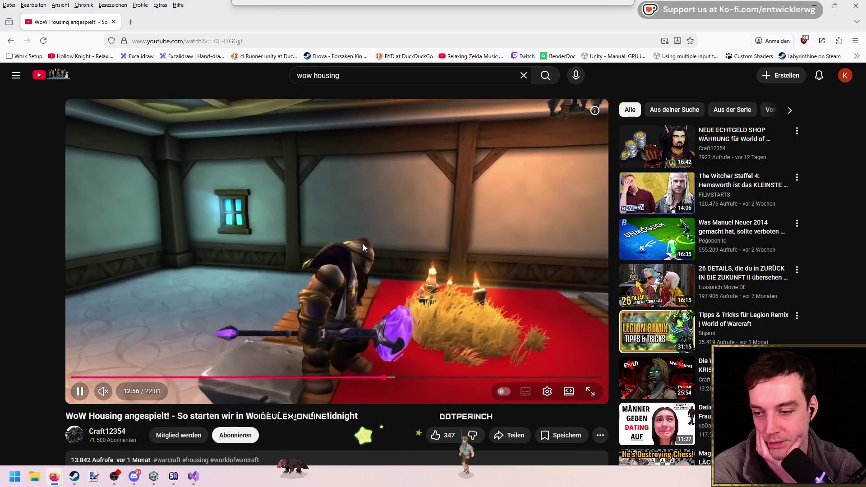
key(Right)
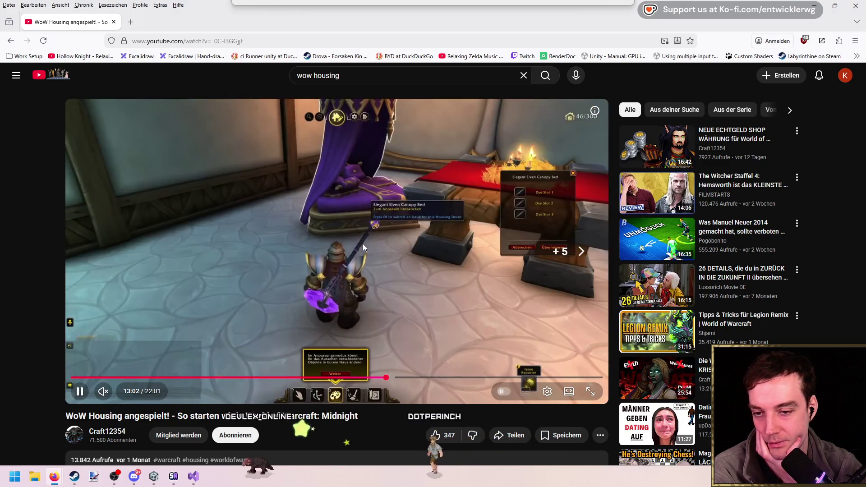
key(Right)
key(Right)
key(Right)
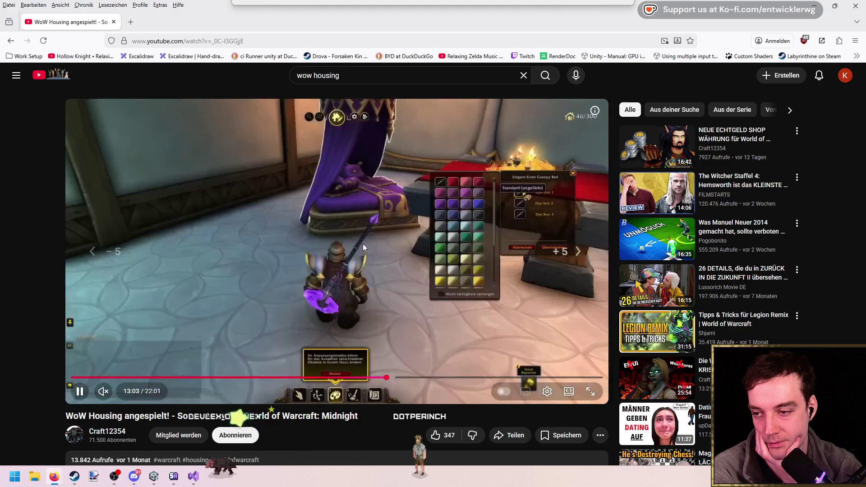
key(Right)
key(Right)
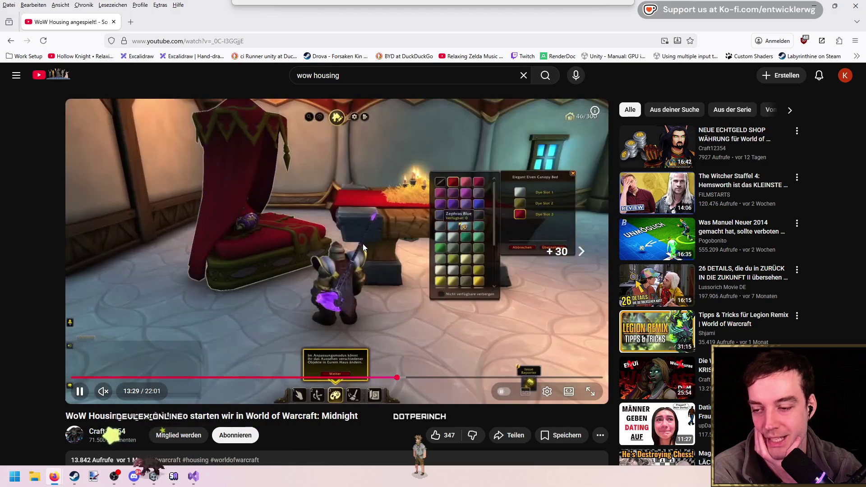
key(Right)
key(Right)
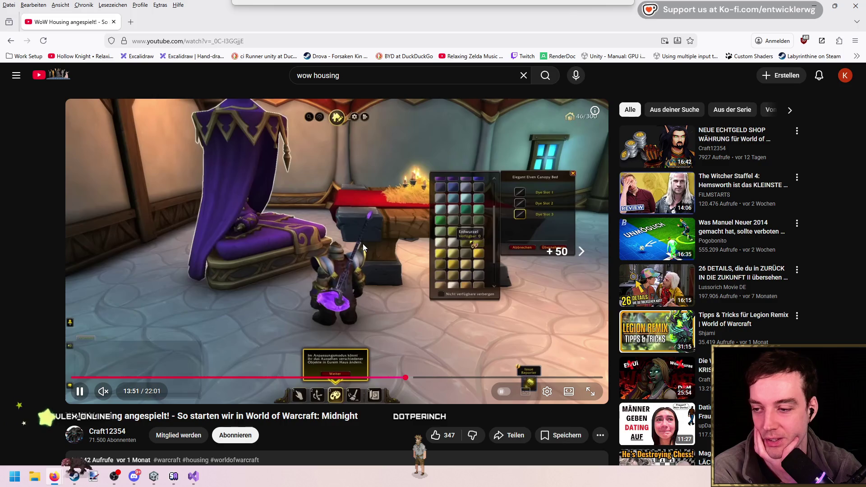
key(Right)
key(Right)
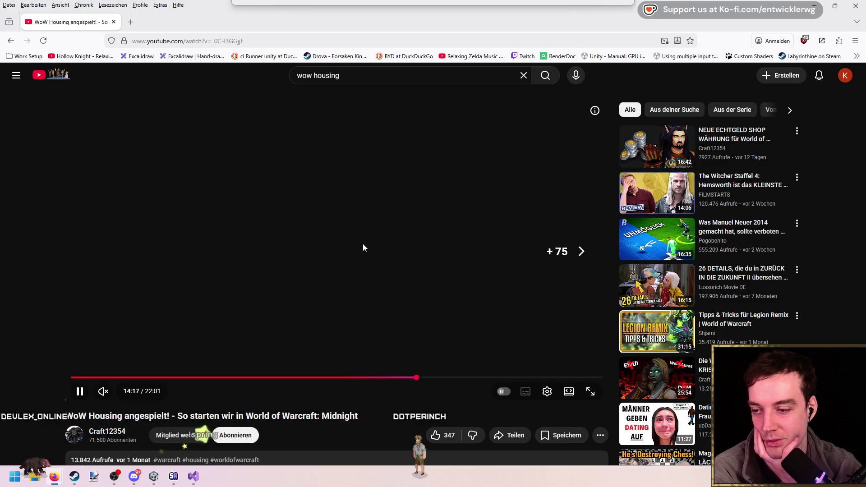
key(Right)
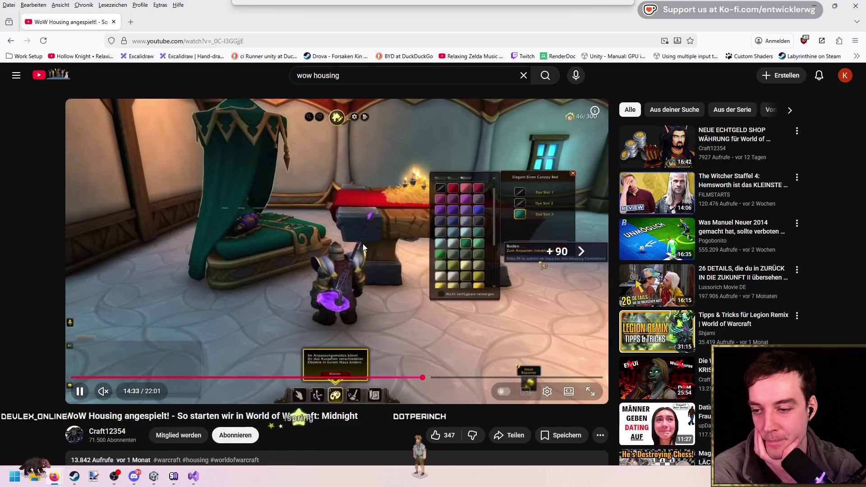
key(Right)
key(Right)
key(Right)
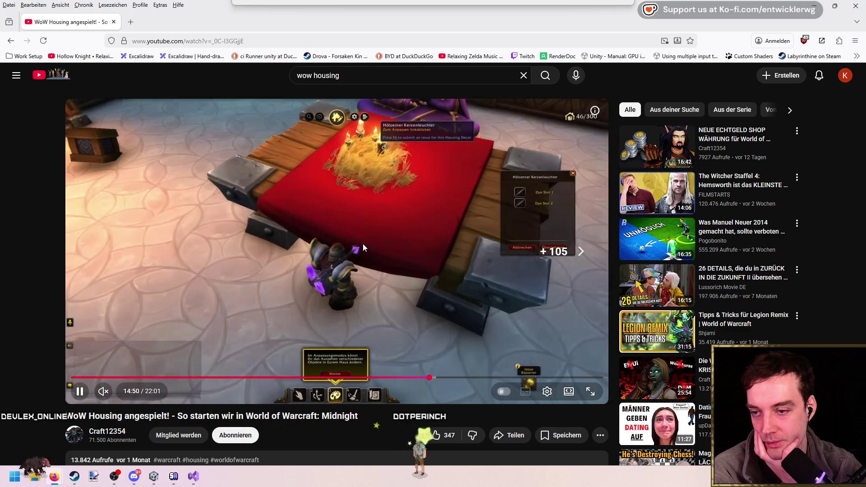
Fast-forward the video past 15:17 to around 16:24
key(Right)
key(Right)
key(Right)
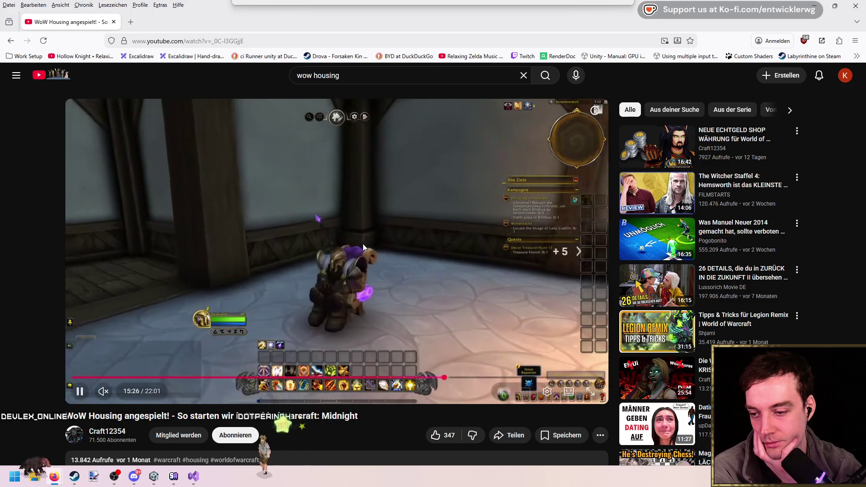
key(Right)
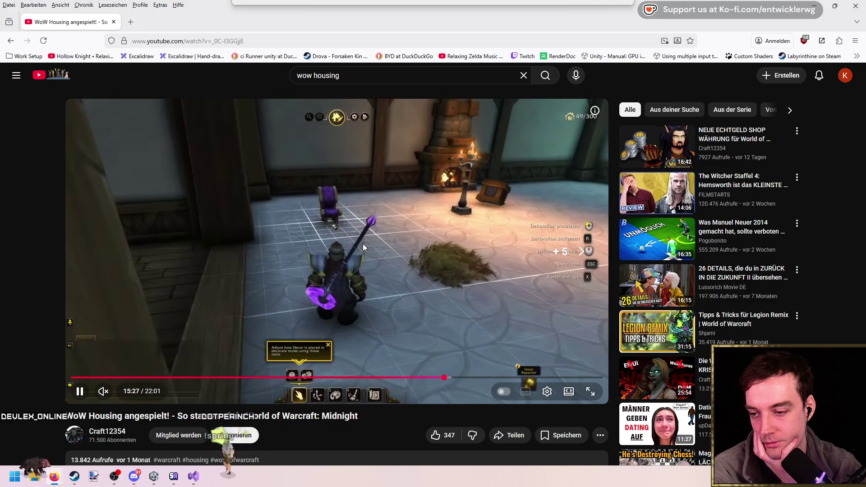
key(Right)
key(Right)
key(Right)
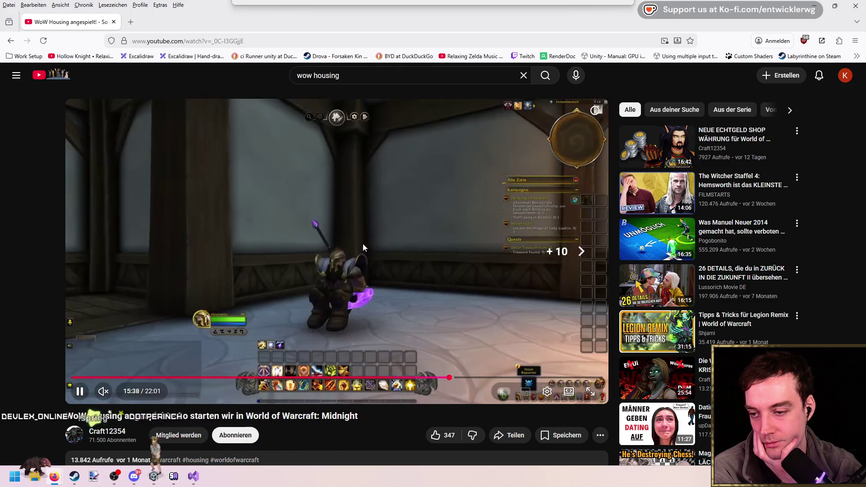
key(Right)
key(Right)
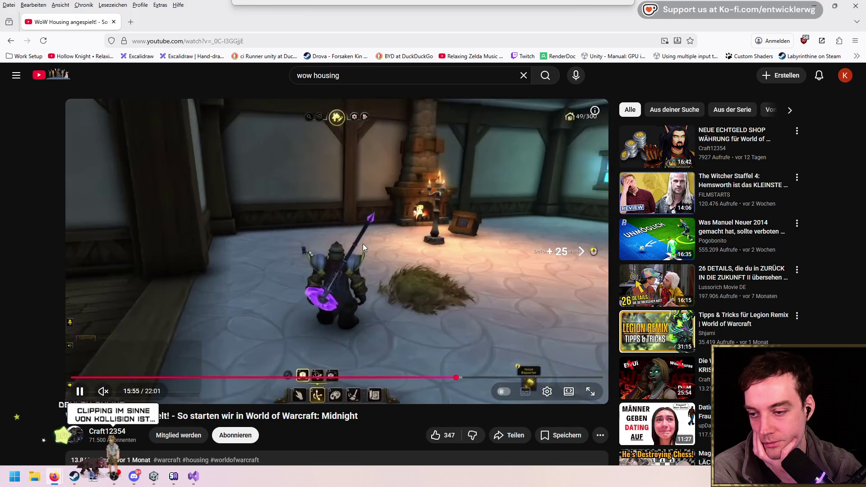
key(Right)
key(Right)
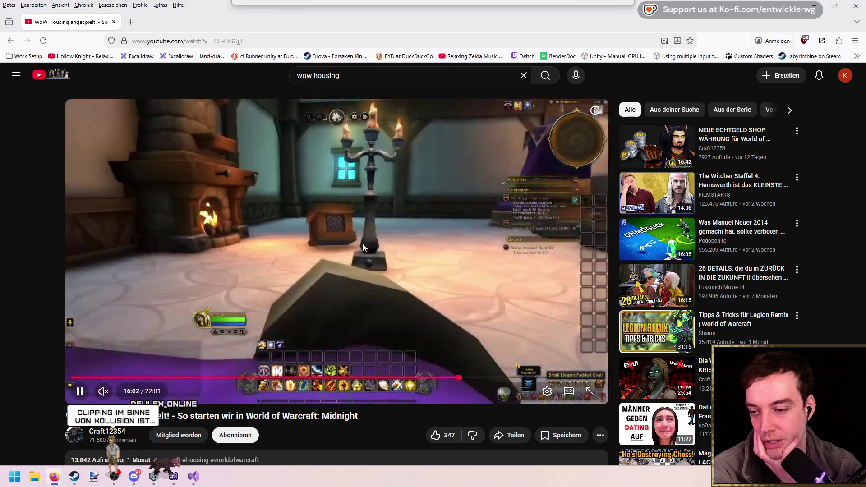
key(Right)
key(Right)
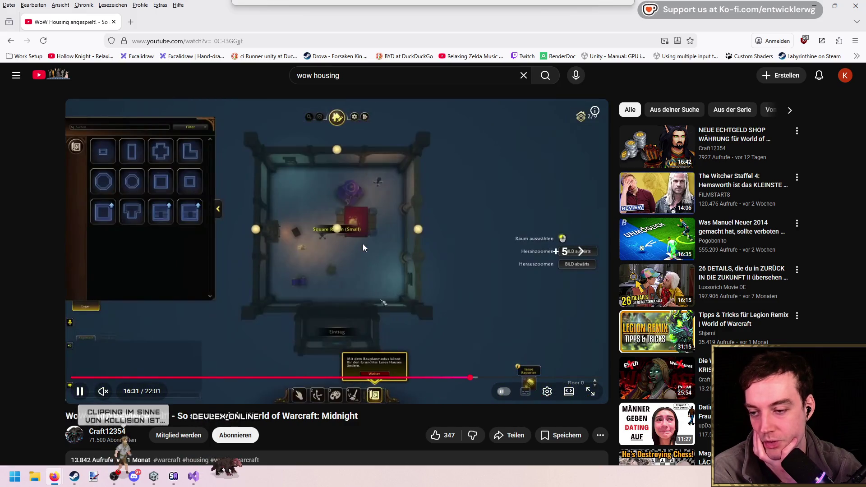
Seek through the floor-plan room placement section toward 17:46
key(Right)
key(Right)
key(Right)
key(Right)
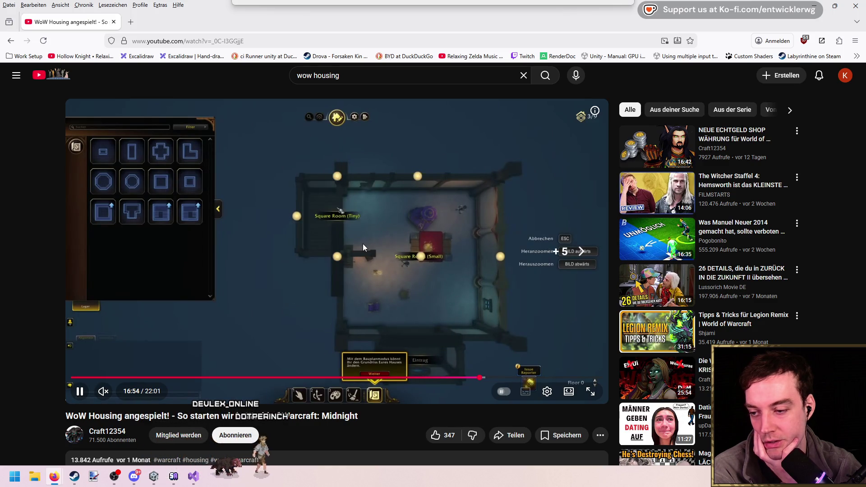
key(Right)
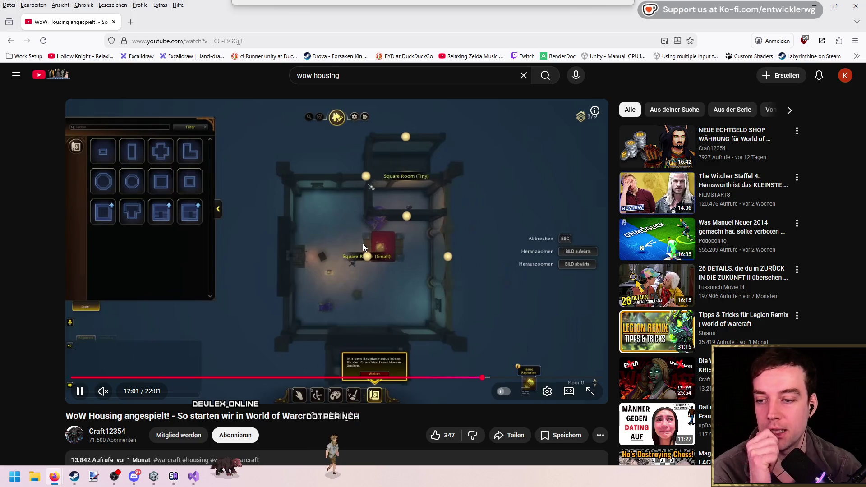
key(Right)
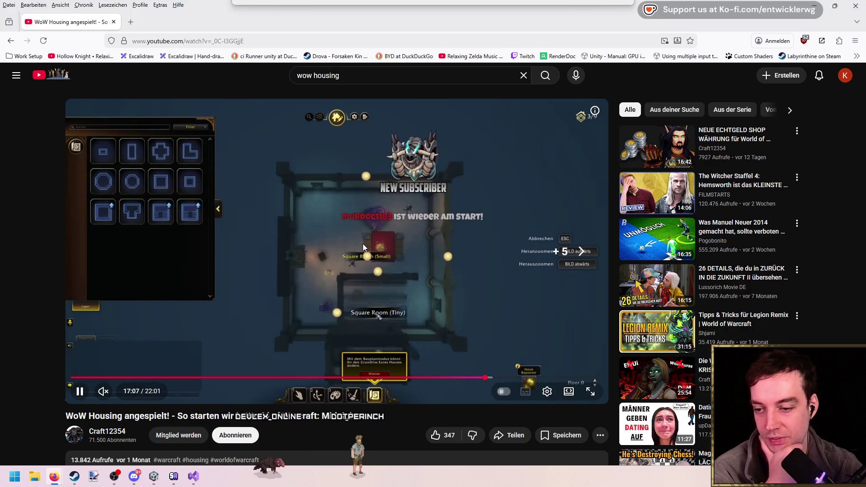
key(Right)
key(Right)
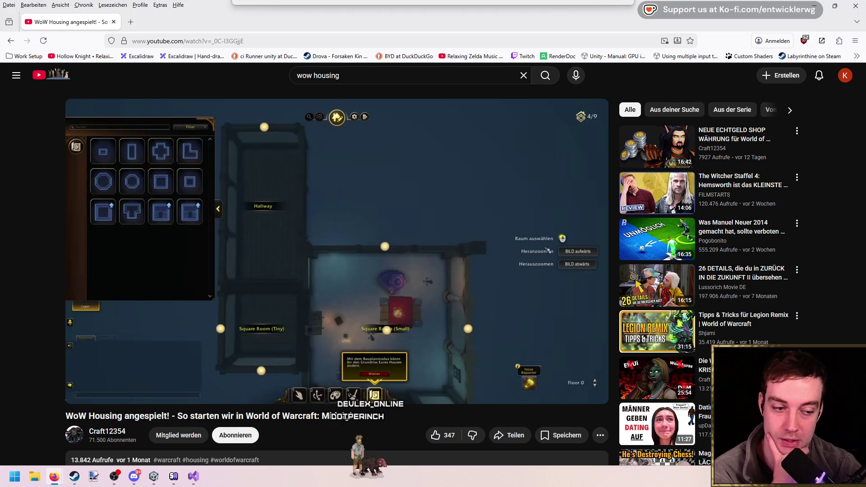
key(Right)
key(Right)
key(Right)
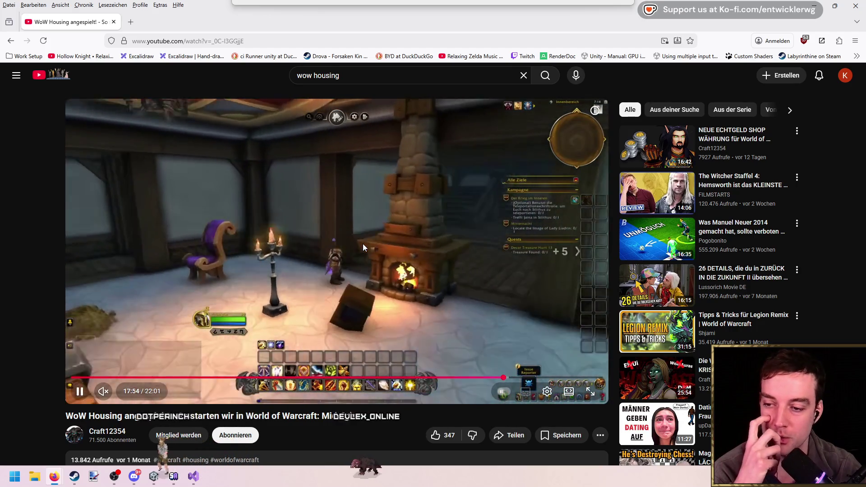
key(Right)
key(Right)
key(Right)
key(Right)
key(Right)
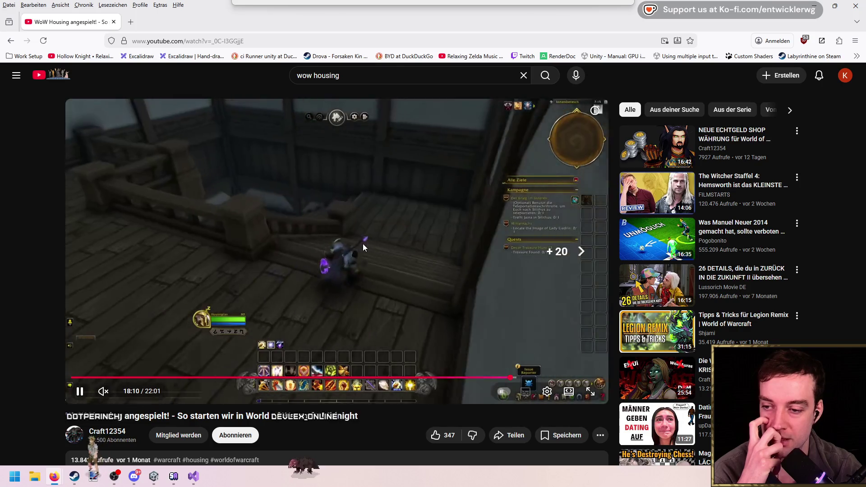
key(Right)
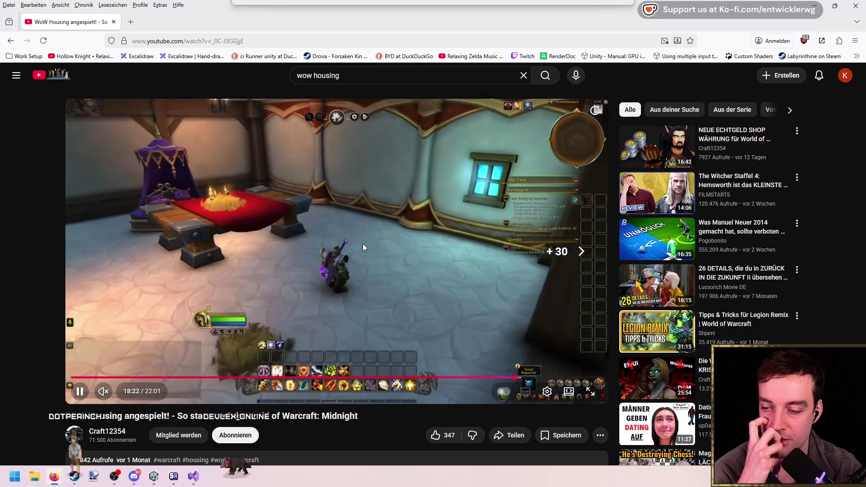
key(Left)
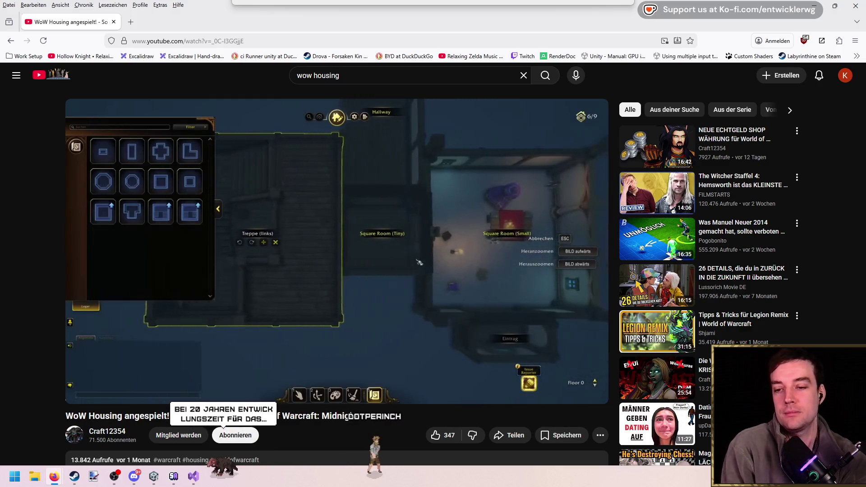
Skip ahead past 18:59 and 19:55 to beyond the 20-minute mark
key(Right)
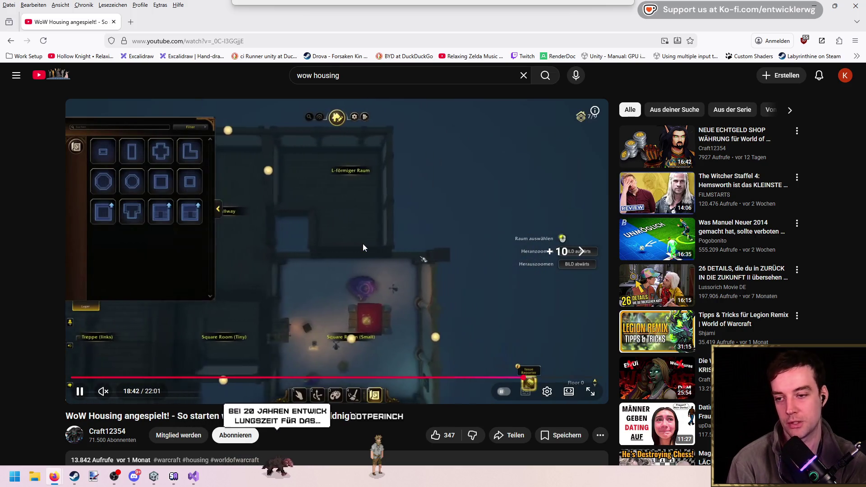
key(Right)
key(Right)
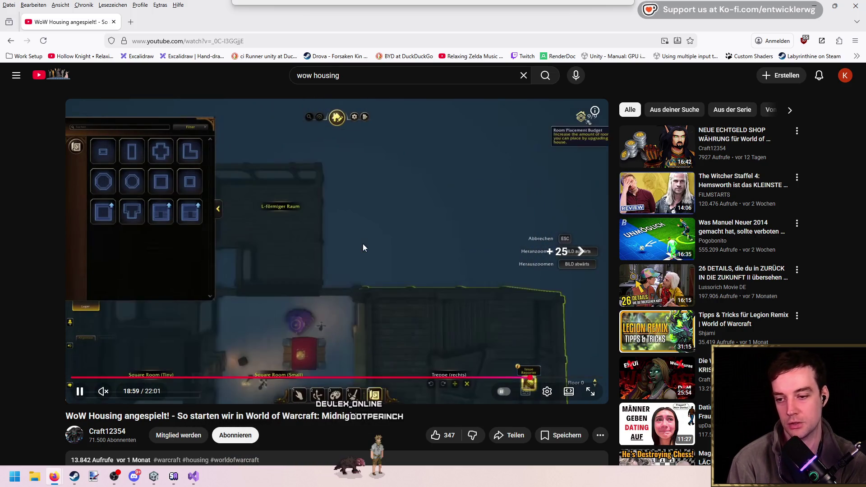
key(Right)
key(Right)
key(Right)
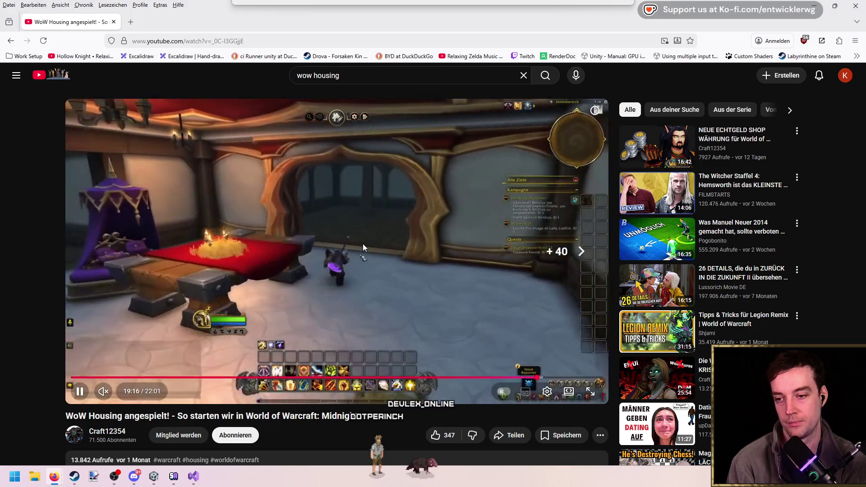
key(Right)
key(Right)
key(Right)
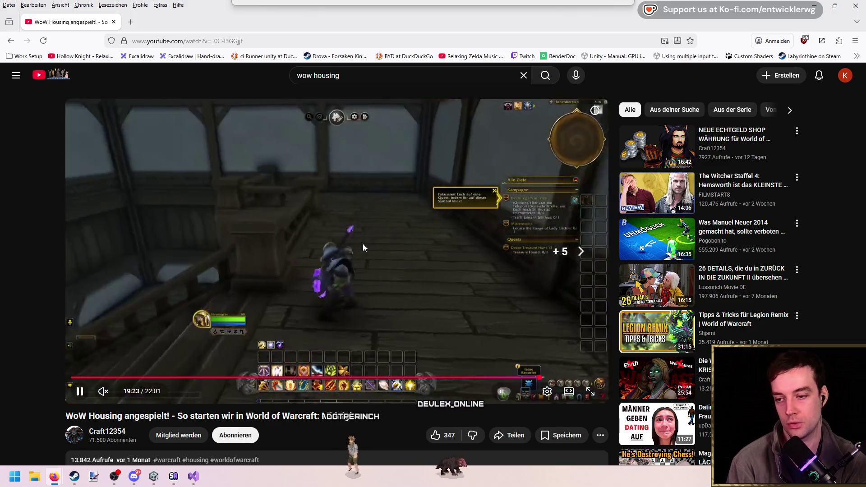
key(Right)
key(Right)
key(Right)
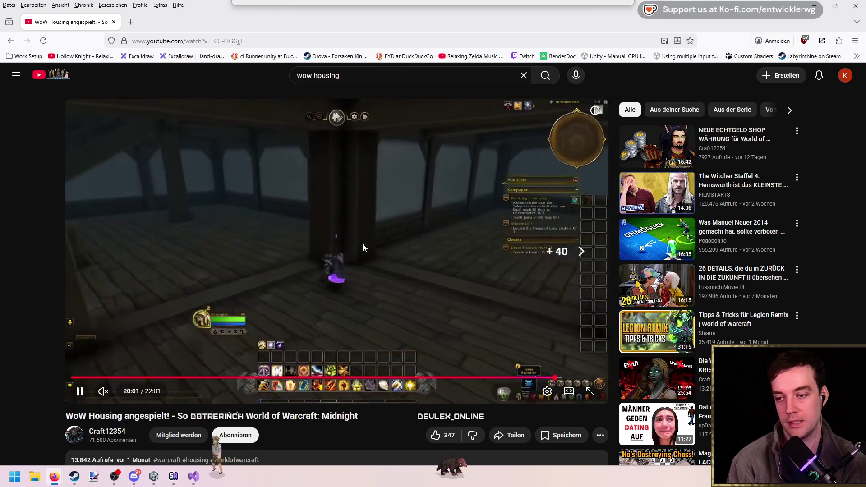
key(Right)
key(Right)
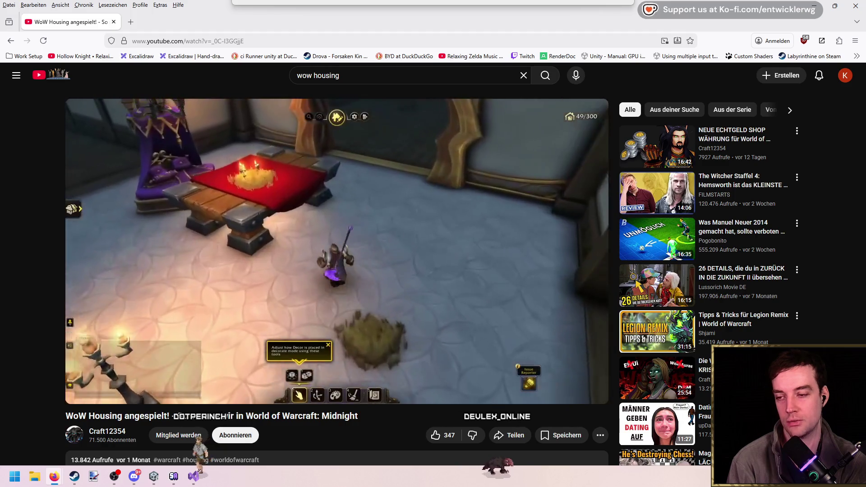
Seek to the end of the video and pause it at 21:49
key(Right)
key(Right)
key(Right)
key(Right)
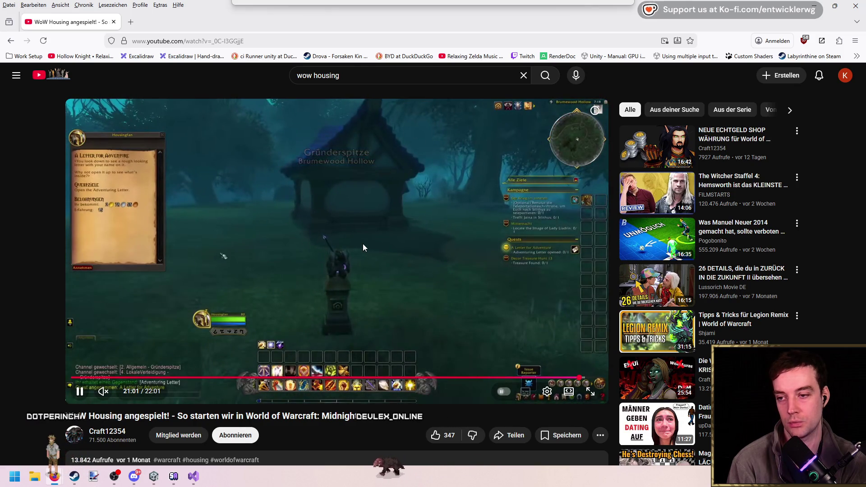
key(Right)
key(Right)
key(Right)
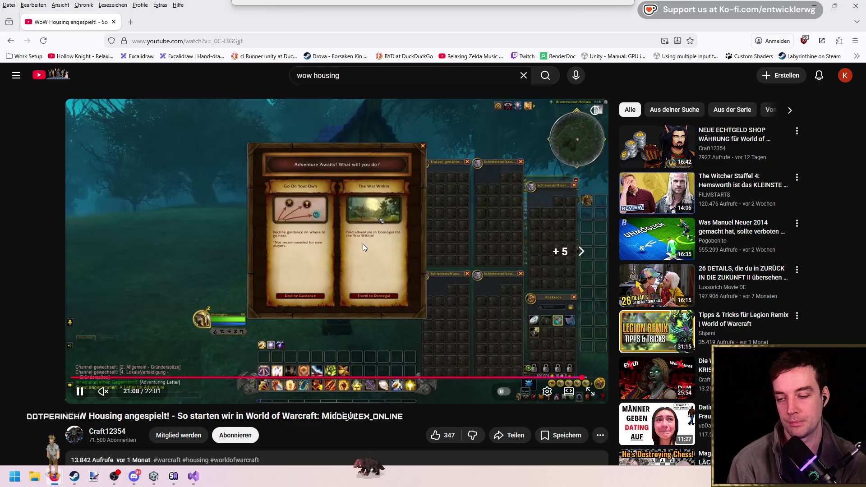
key(Right)
key(Right)
key(Right)
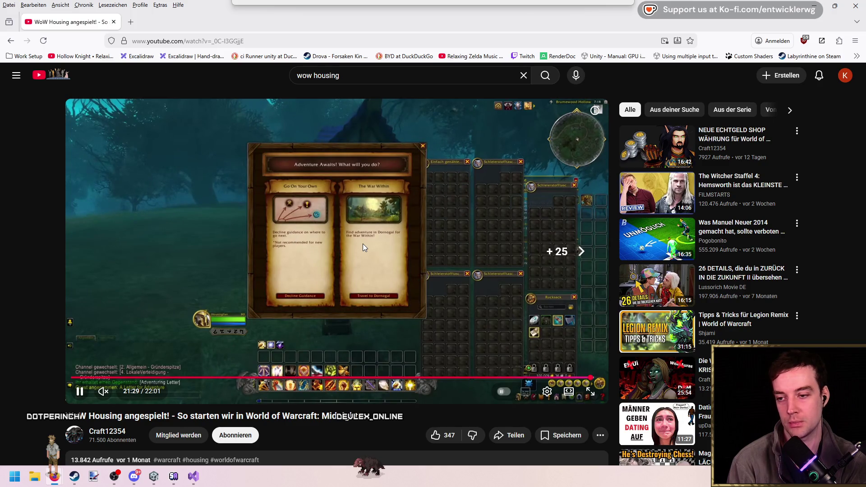
key(Right)
key(Right)
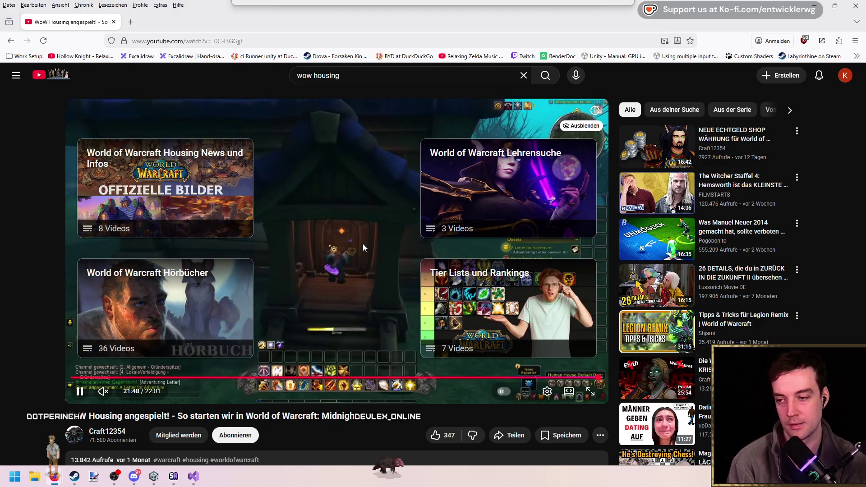
click(303, 188)
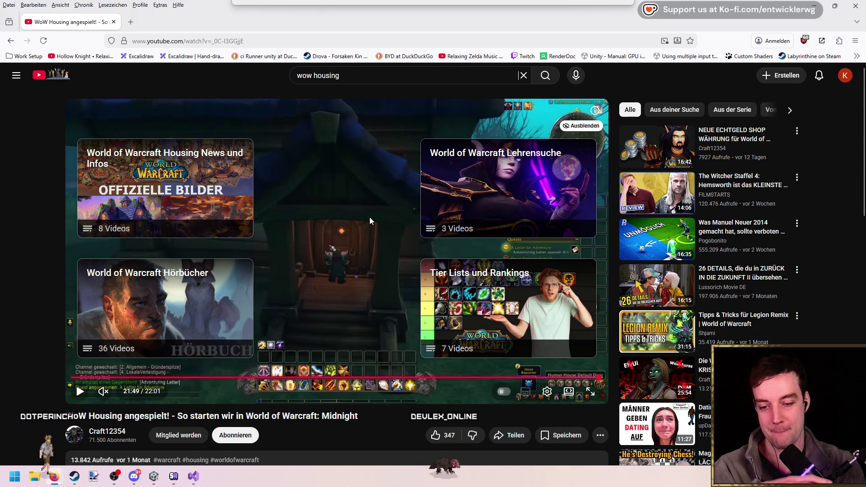
Return to Unity showing the GUI_Window_Learn_Both prefab's GUI_Learn Window settings
scroll(337, 215, down, 1)
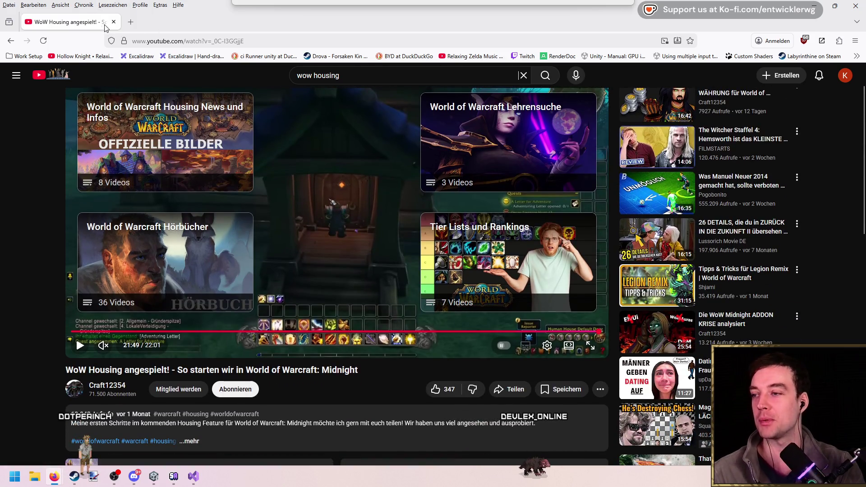
key(alt+Tab)
scroll(325, 237, up, 2)
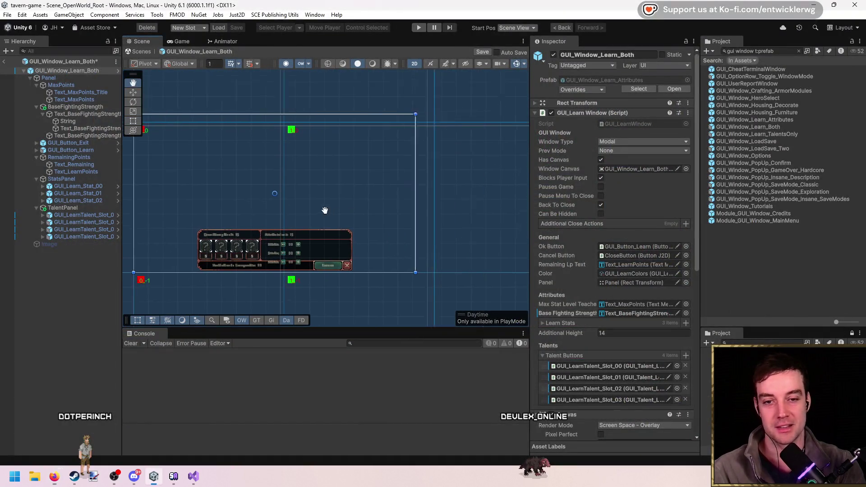
Open the GUI_Window_Tutorials prefab, just above Module_GUI_Window_MainMenu, in Prefab Mode
click(790, 221)
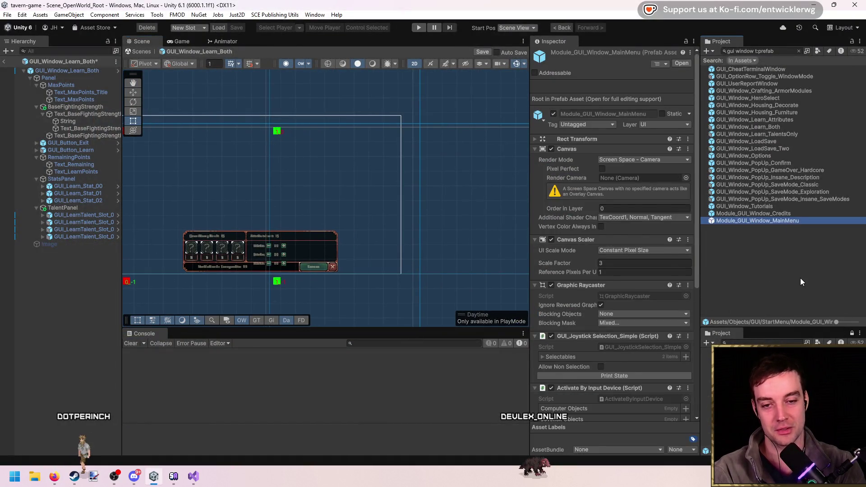
key(Up)
key(Up)
key(Return)
key(Return)
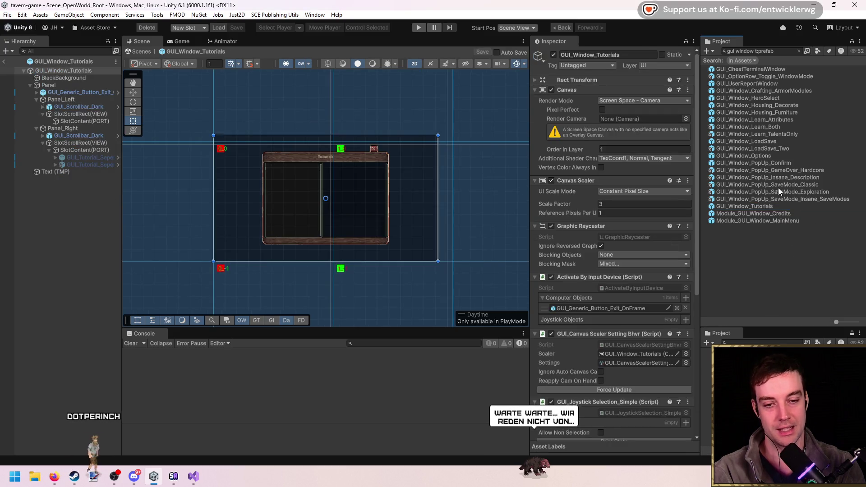
scroll(339, 188, up, 3)
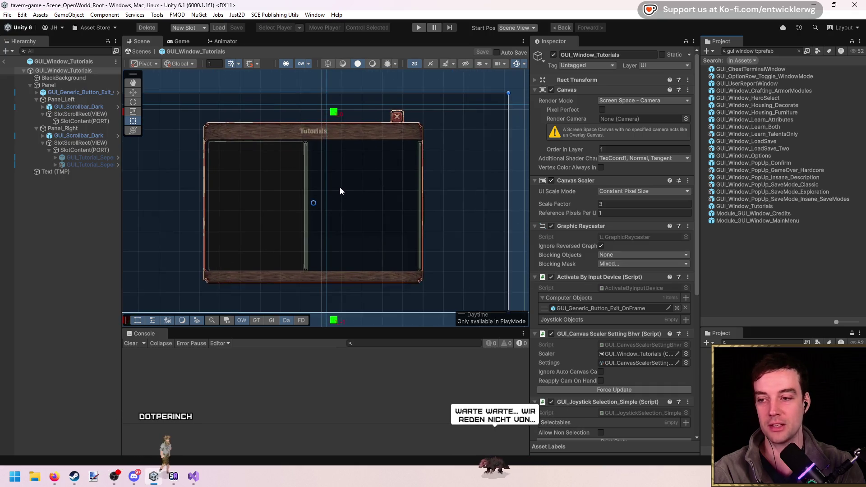
scroll(340, 187, down, 1)
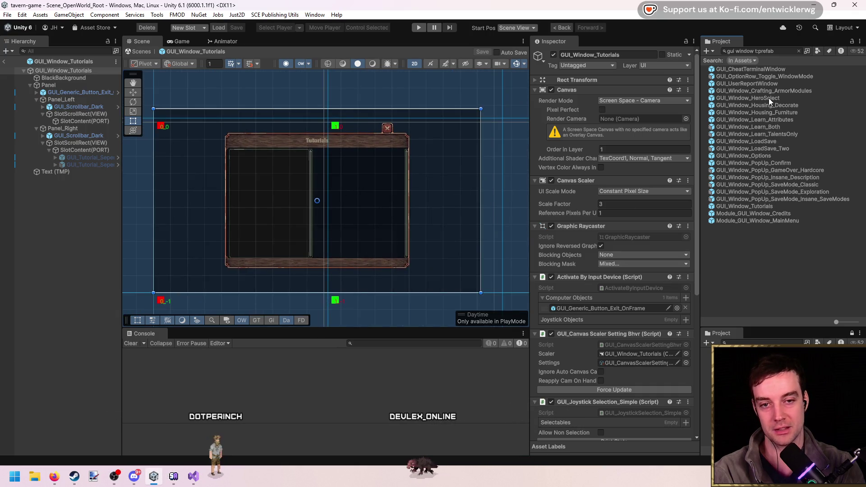
Open GUI_Window_Crafting_ArmorModules, then GUI_Window_Options for editing, and bring up a new Firefox tab
double_click(775, 89)
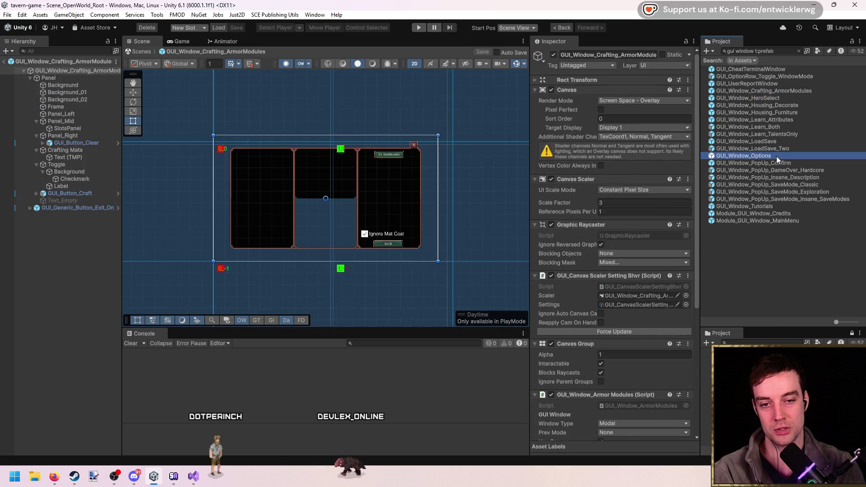
click(775, 156)
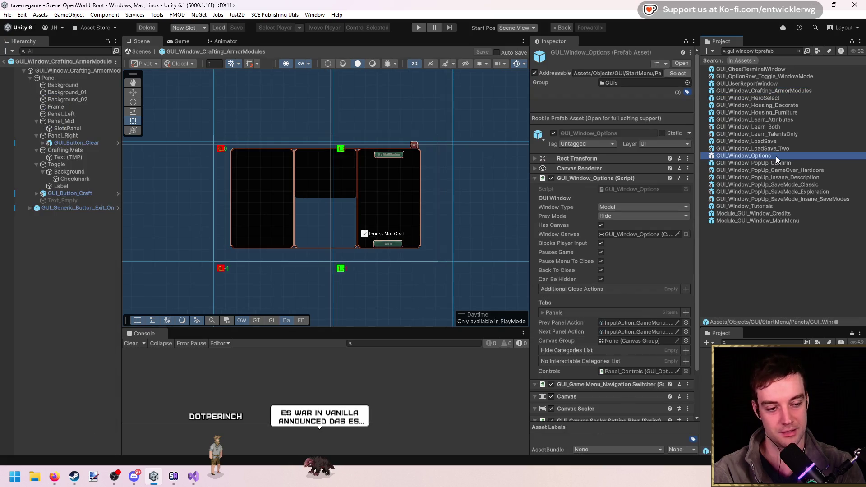
double_click(776, 156)
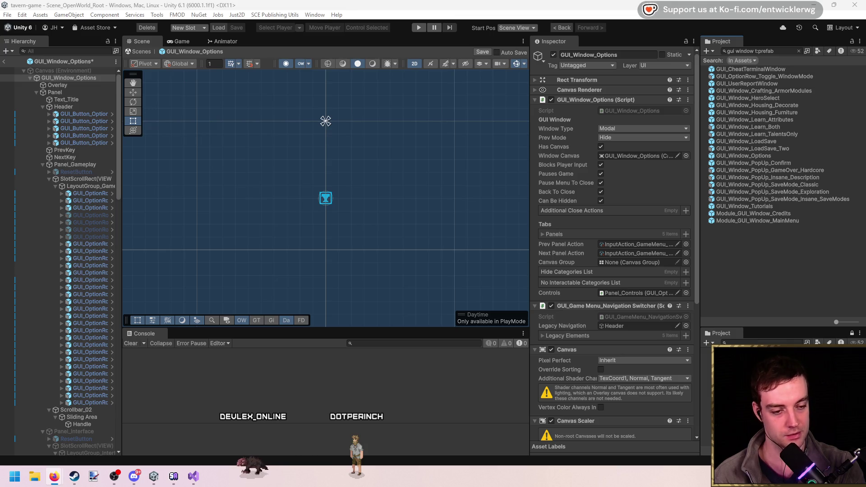
key(super+2)
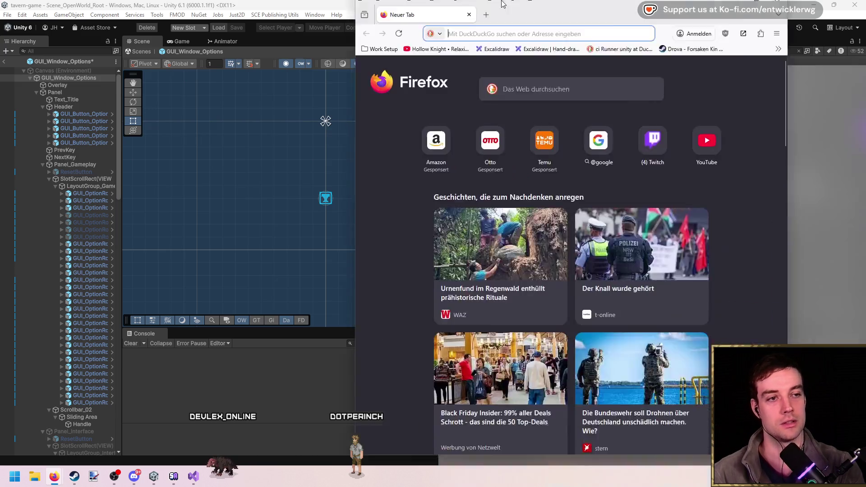
Search 'wow housing who developed', scan the results, and end on the 'Proletariat blizzard' results
text(wow )
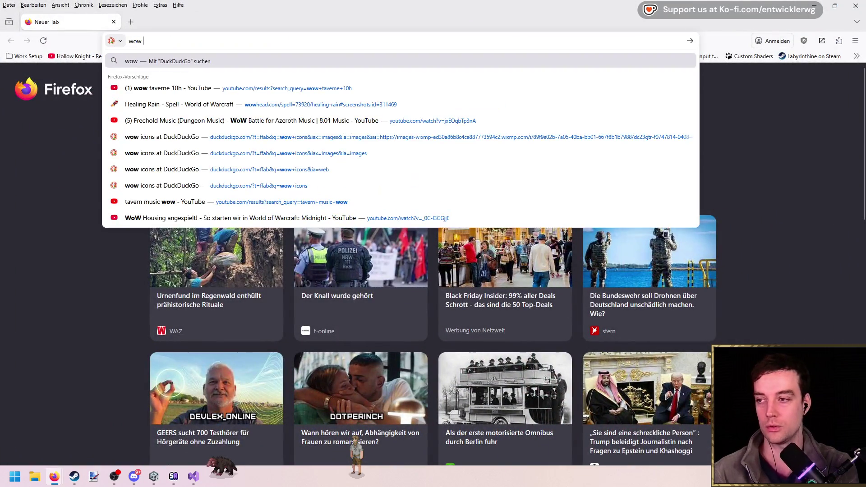
text(housing )
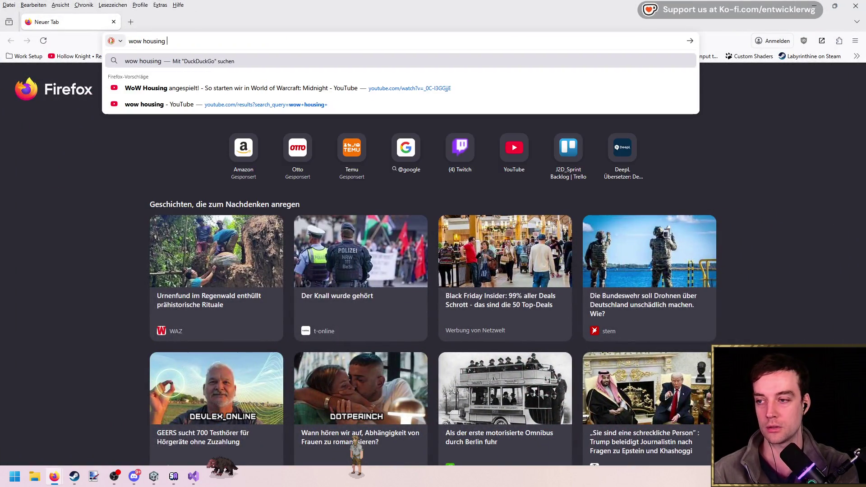
text(who develope)
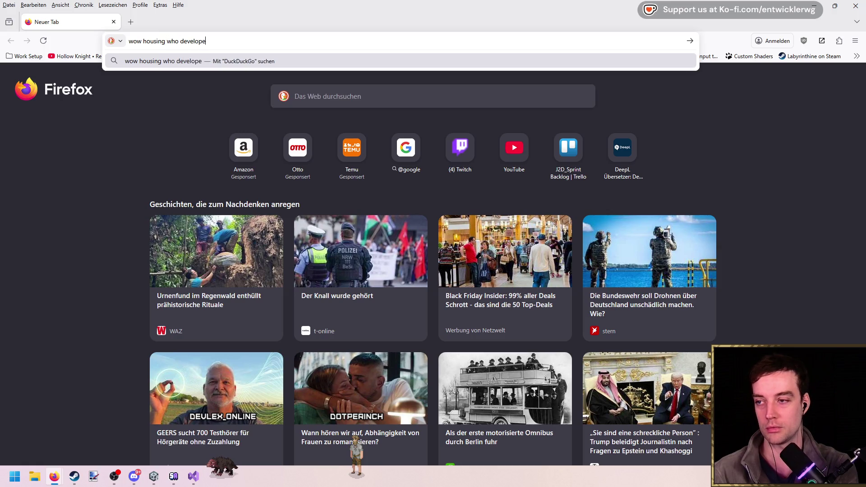
text(d)
key(Return)
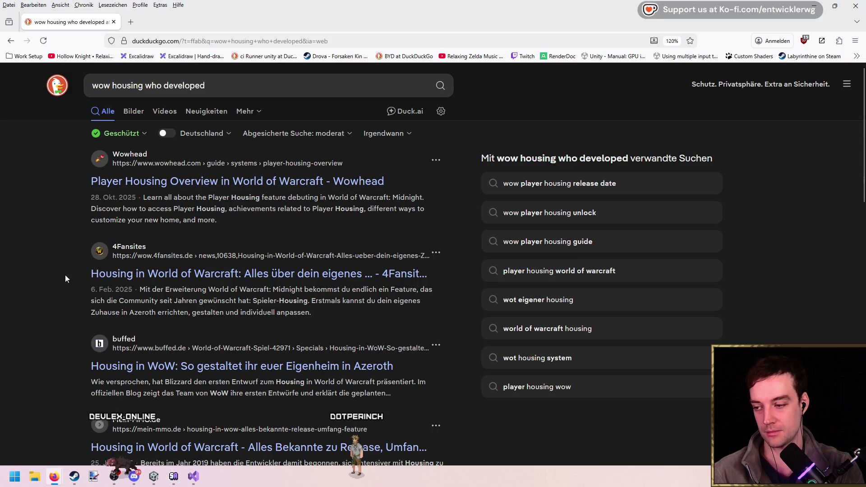
scroll(78, 286, down, 2)
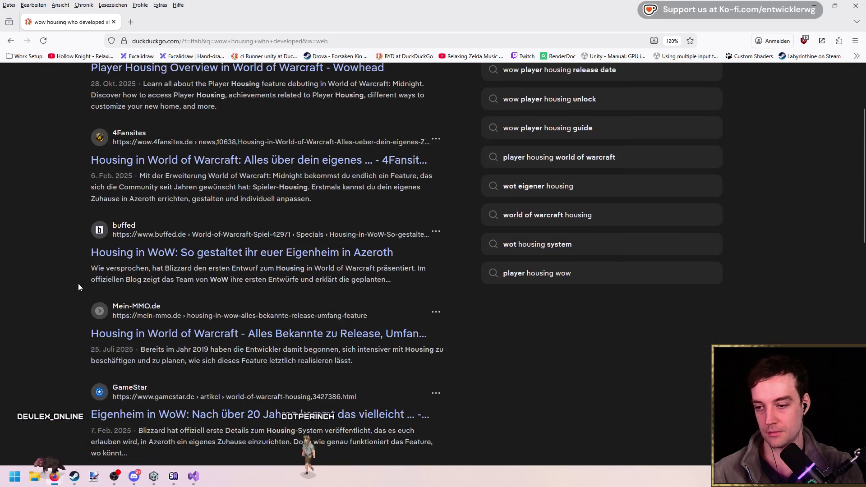
scroll(83, 270, down, 4)
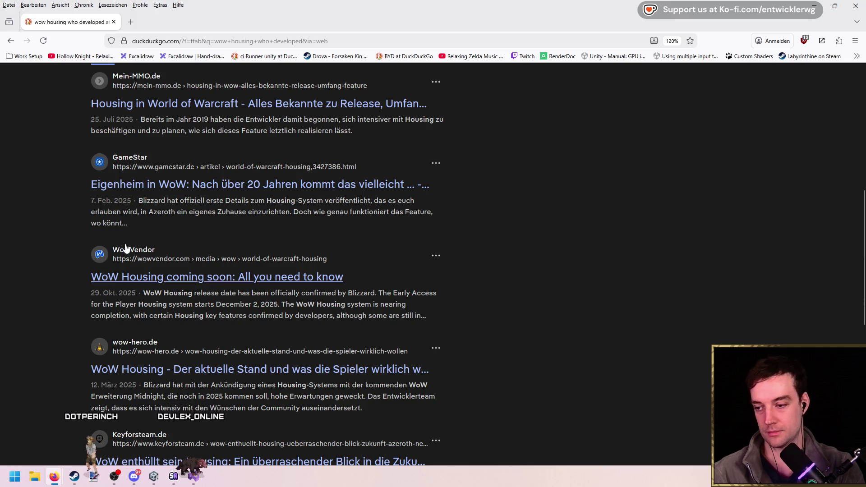
scroll(90, 245, down, 7)
scroll(85, 236, up, 7)
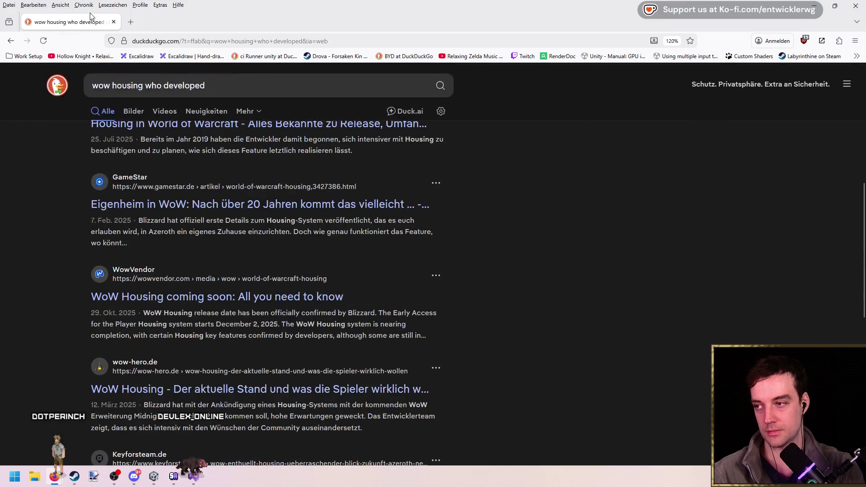
key(alt+Tab)
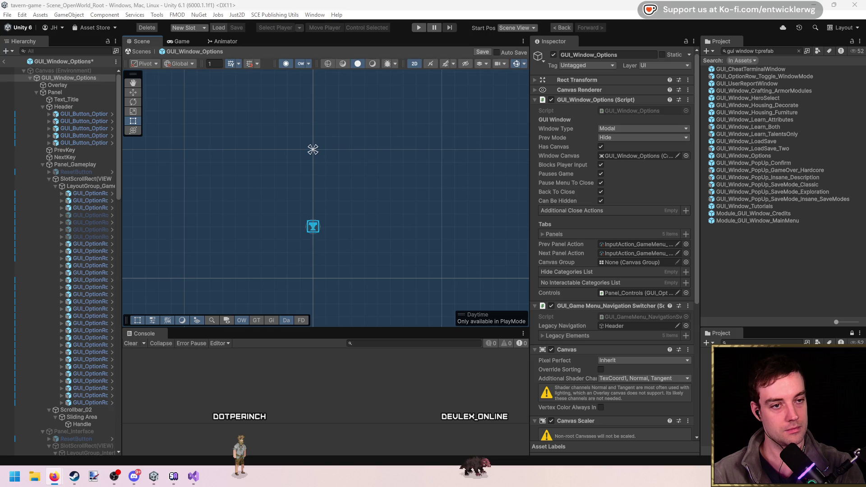
key(alt+Tab)
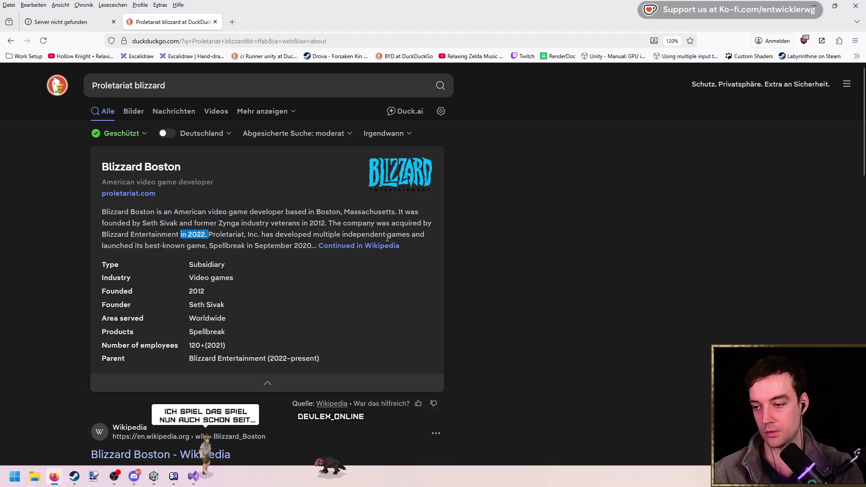
Read the Blizzard Boston Wikipedia article, then skim the Spellbreak article
scroll(80, 232, down, 5)
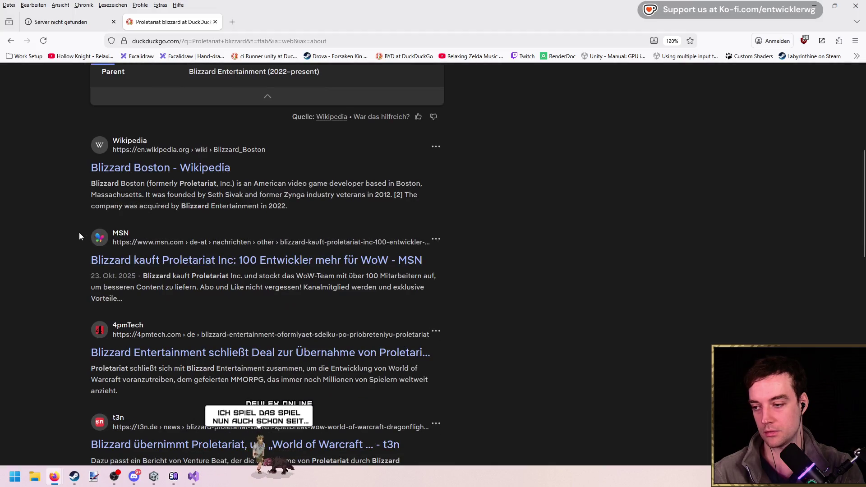
click(193, 171)
scroll(113, 251, down, 7)
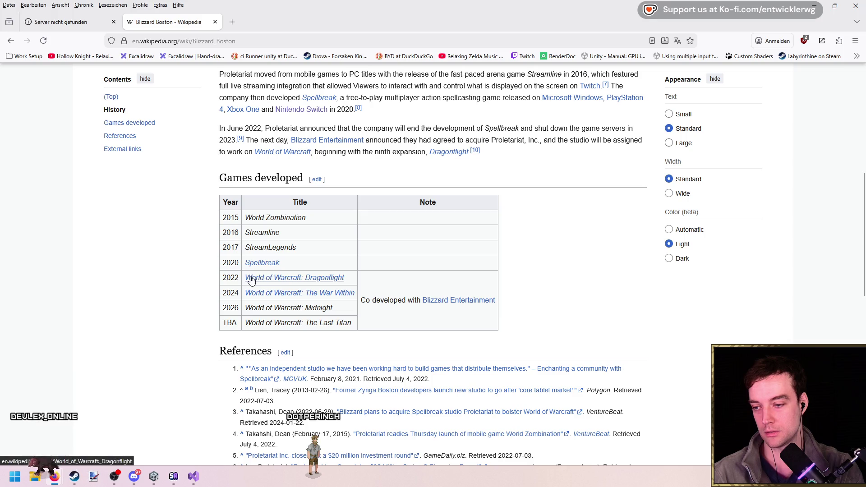
mouse_move(262, 264)
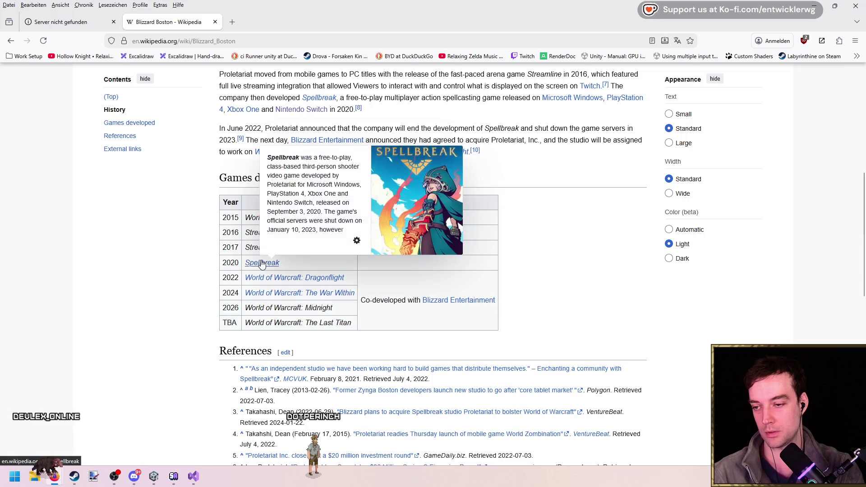
key(ctrl+Tab)
scroll(515, 253, down, 15)
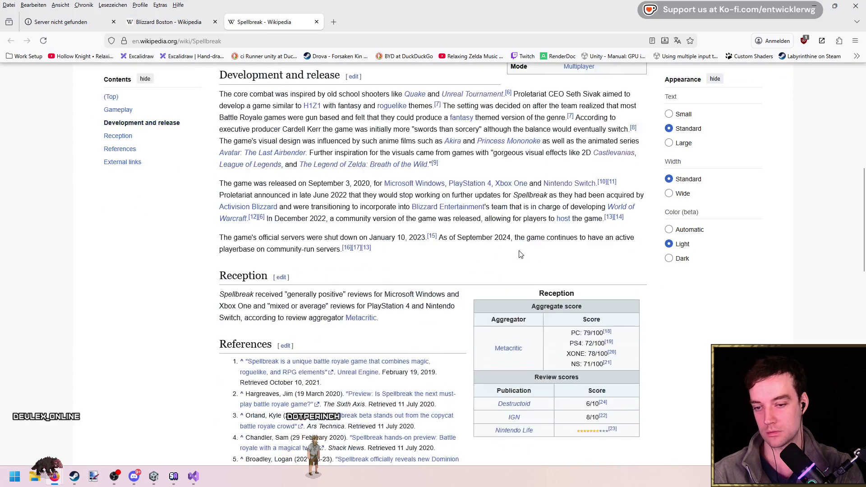
scroll(272, 175, up, 15)
Search 'spellbreak game', browse its image results and a windowscentral screenshot, then close the results
key(ctrl+l)
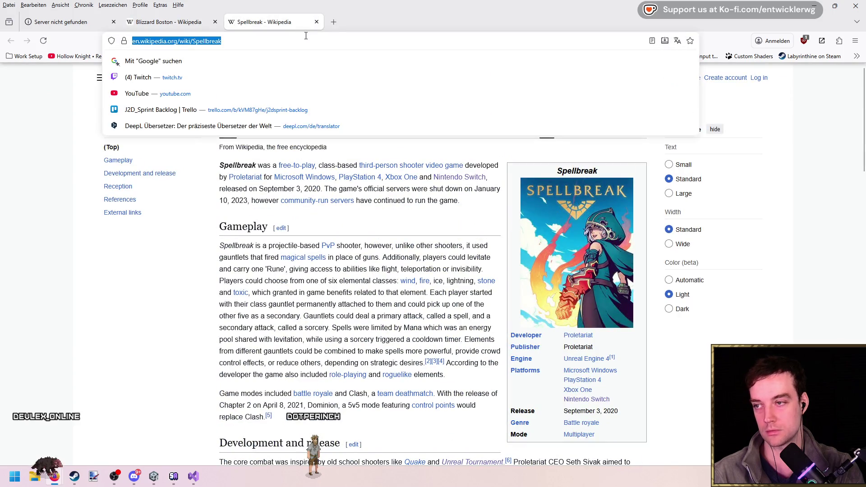
text(spellbreak game)
key(Return)
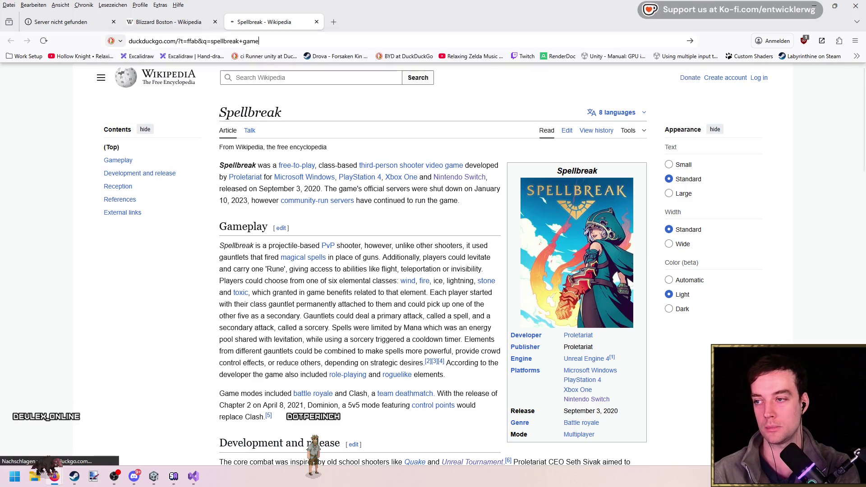
click(134, 111)
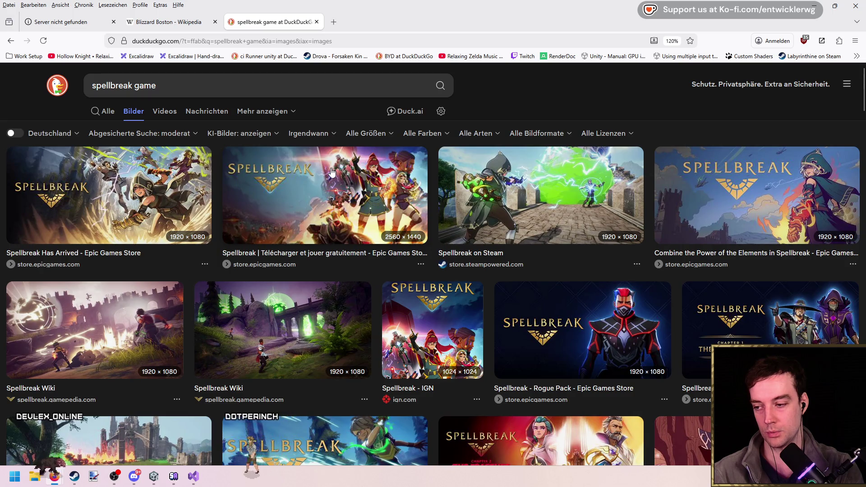
scroll(431, 213, down, 5)
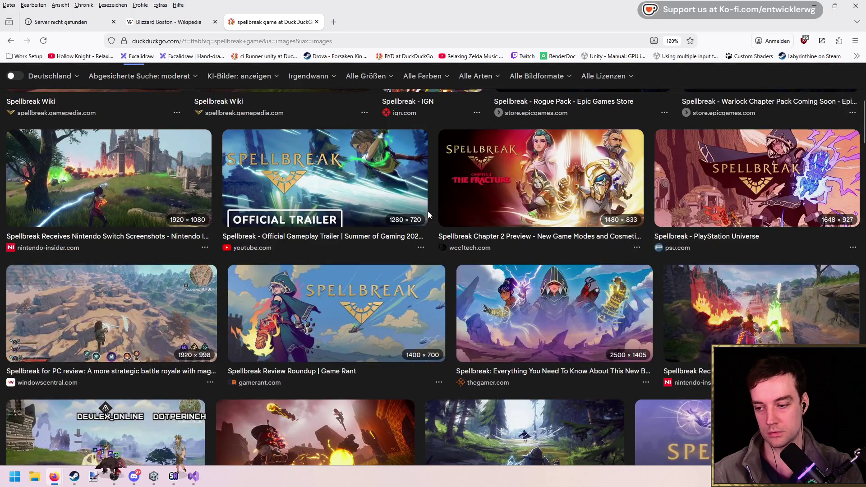
scroll(429, 214, down, 3)
click(177, 209)
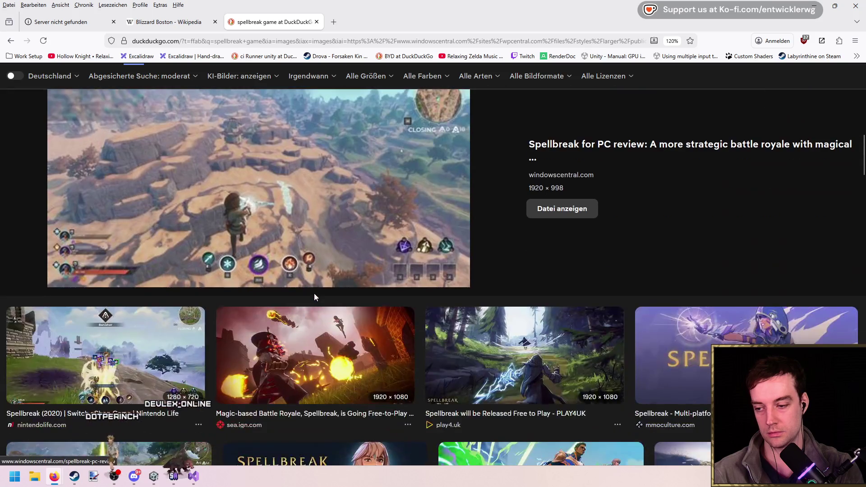
scroll(314, 296, down, 4)
scroll(297, 280, up, 10)
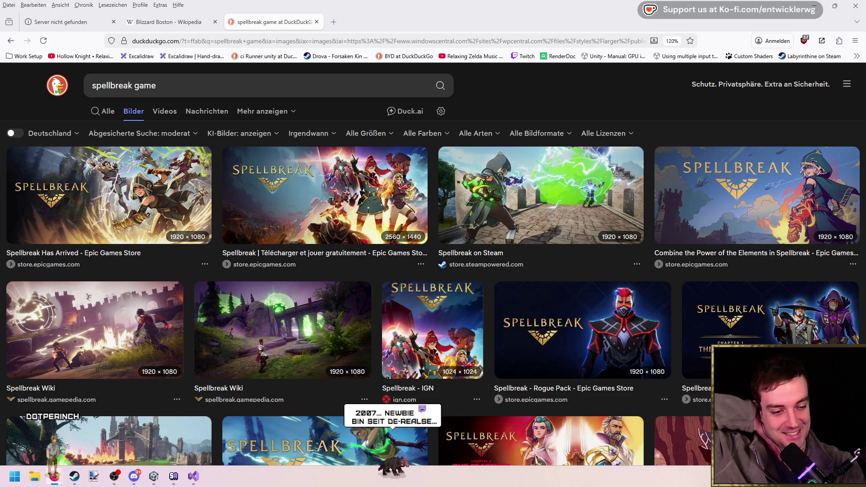
click(316, 21)
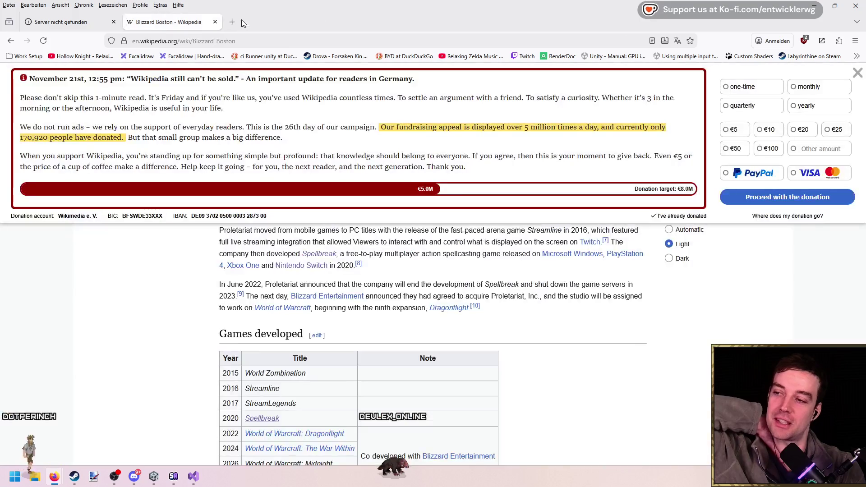
Review the Blizzard Boston games list, briefly highlighting the recent World of Warcraft titles
scroll(614, 303, down, 3)
scroll(614, 303, up, 5)
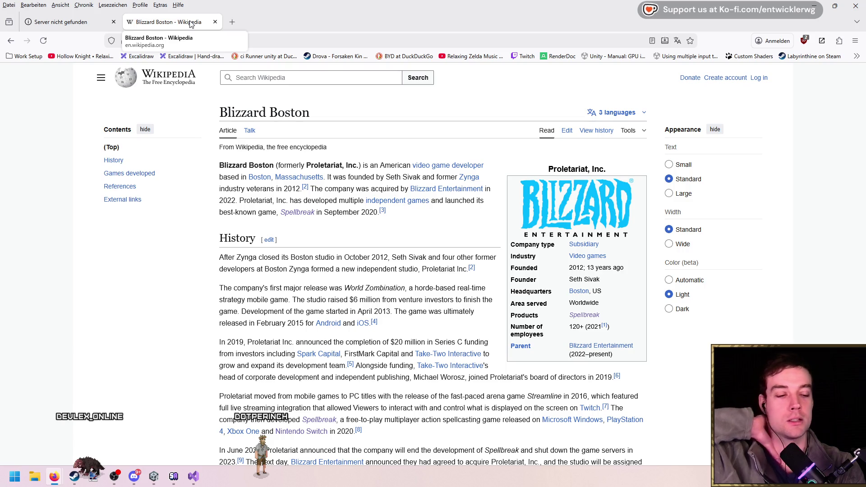
scroll(136, 258, down, 10)
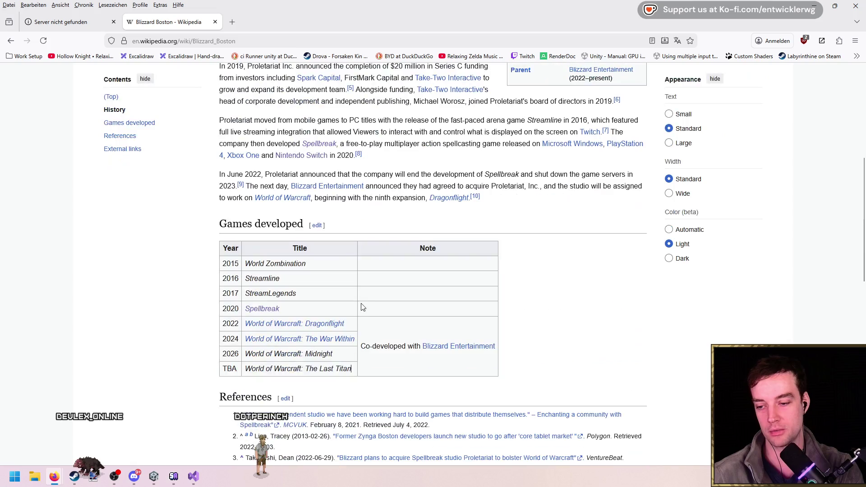
scroll(350, 223, up, 2)
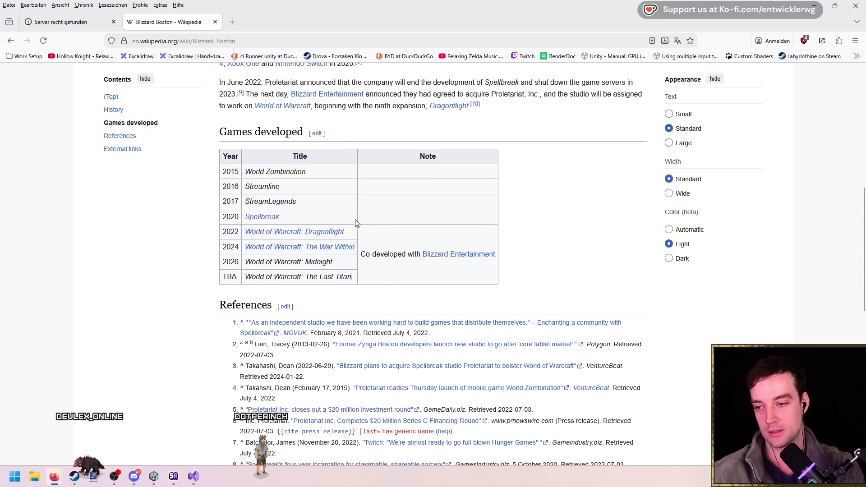
mouse_move(449, 260)
mouse_down()
mouse_move(330, 248)
mouse_move(199, 251)
mouse_move(353, 246)
mouse_up()
click(391, 234)
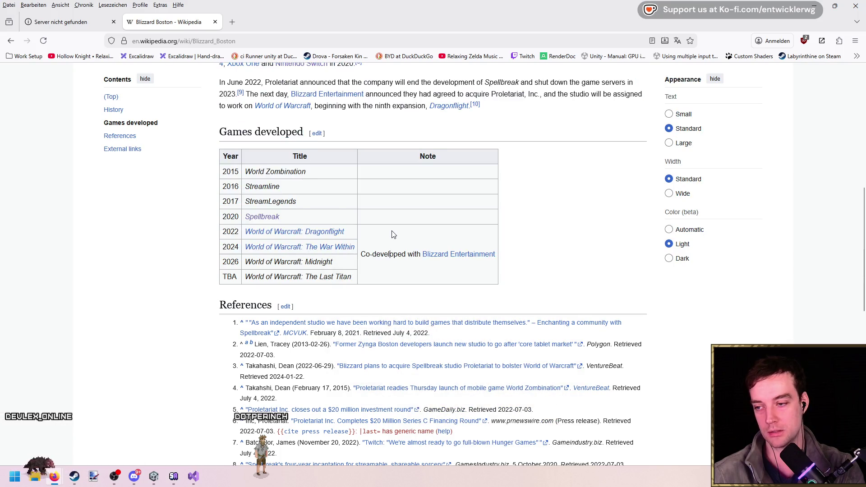
Open the World of Warcraft: Dragonflight article and scroll through its Plot section
scroll(240, 226, up, 3)
click(328, 367)
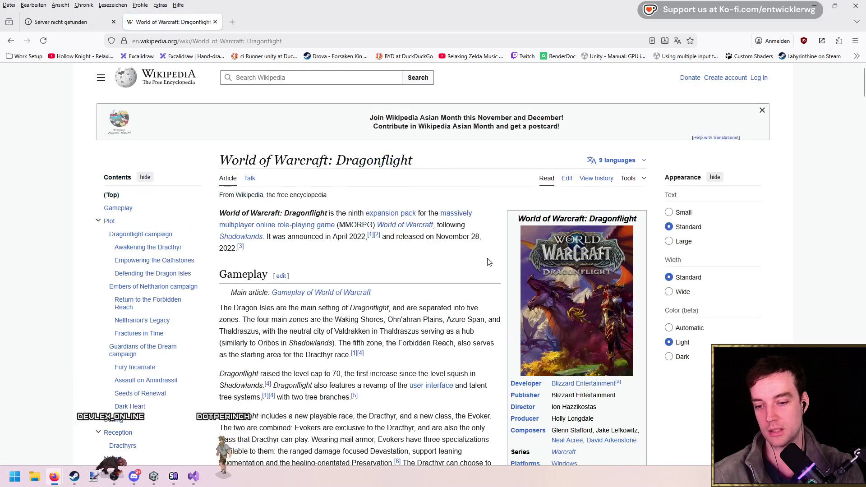
scroll(488, 257, down, 5)
scroll(487, 254, down, 5)
scroll(469, 254, up, 10)
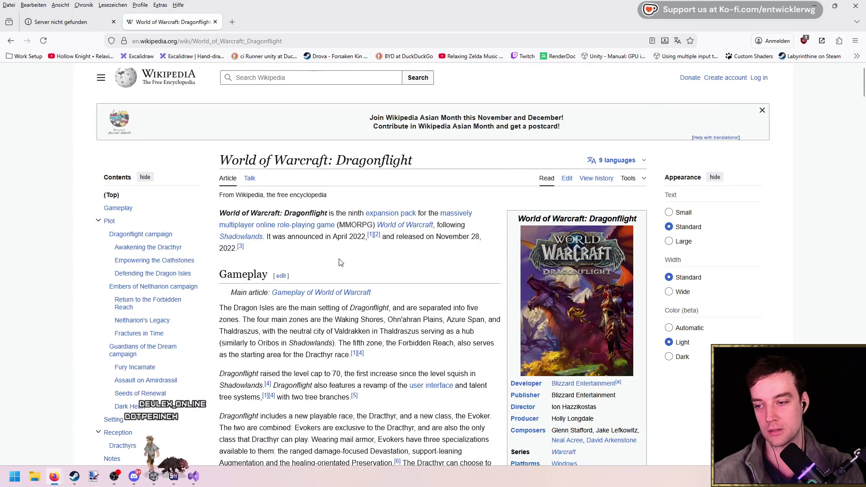
scroll(461, 271, down, 15)
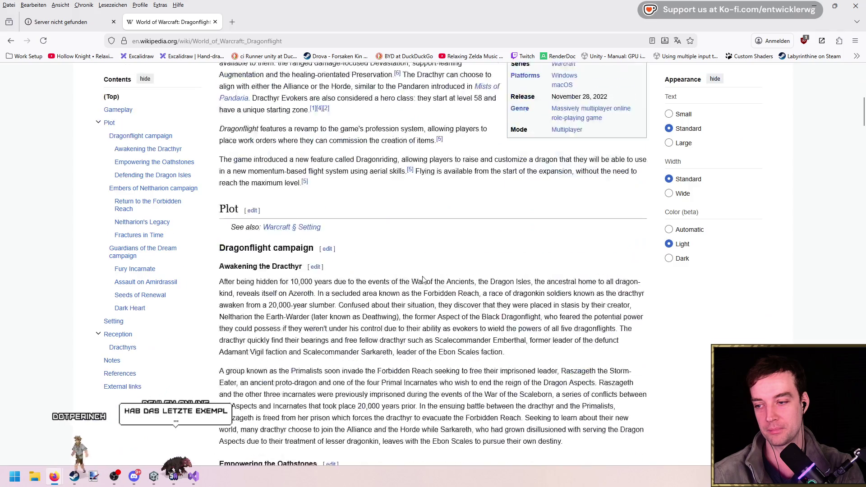
scroll(461, 272, down, 8)
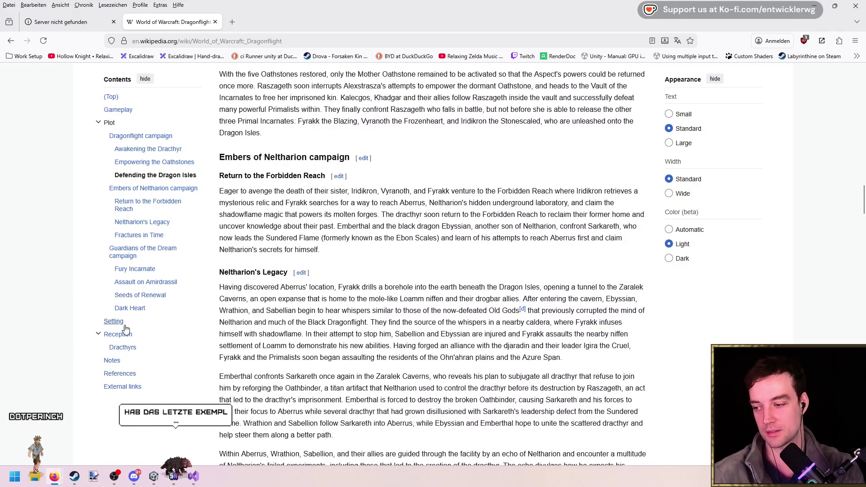
scroll(142, 195, up, 15)
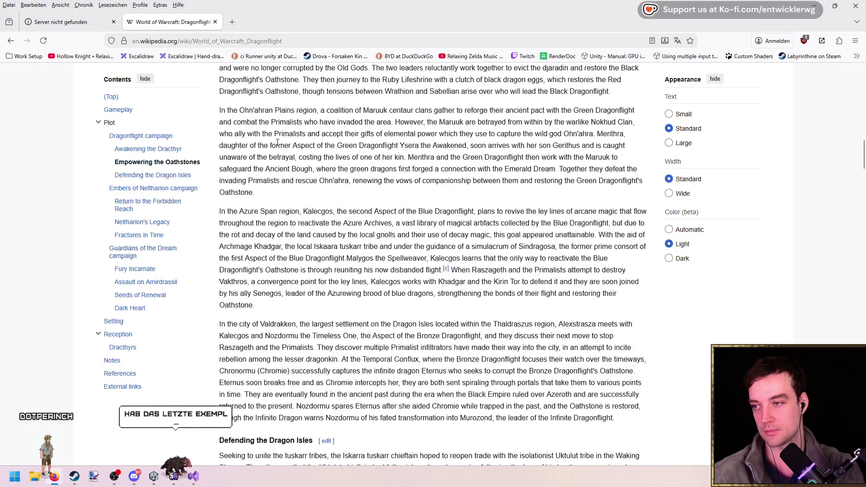
Reload the Dragonflight page, then begin trimming its URL down to World_of_Warcraft
click(288, 41)
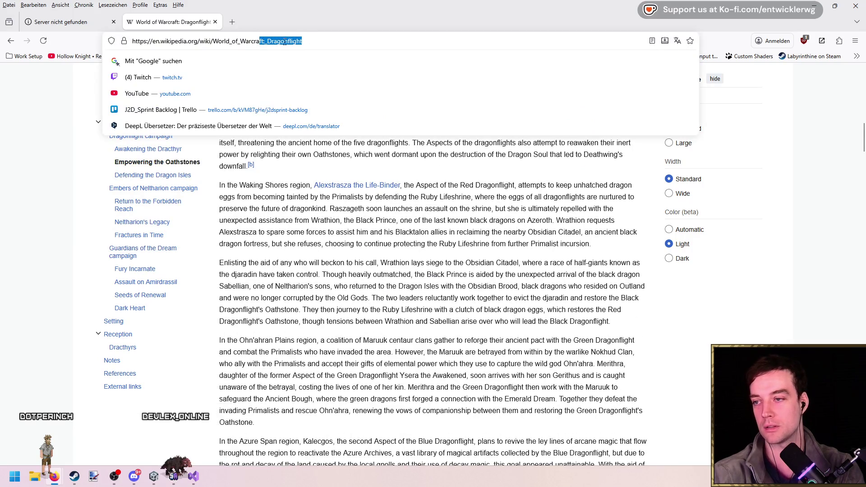
key(Return)
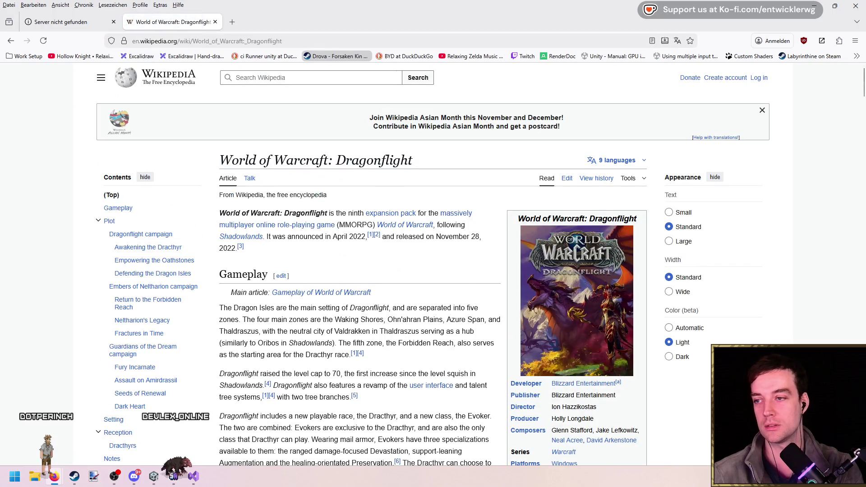
click(356, 42)
key(BackSpace)
key(BackSpace)
key(BackSpace)
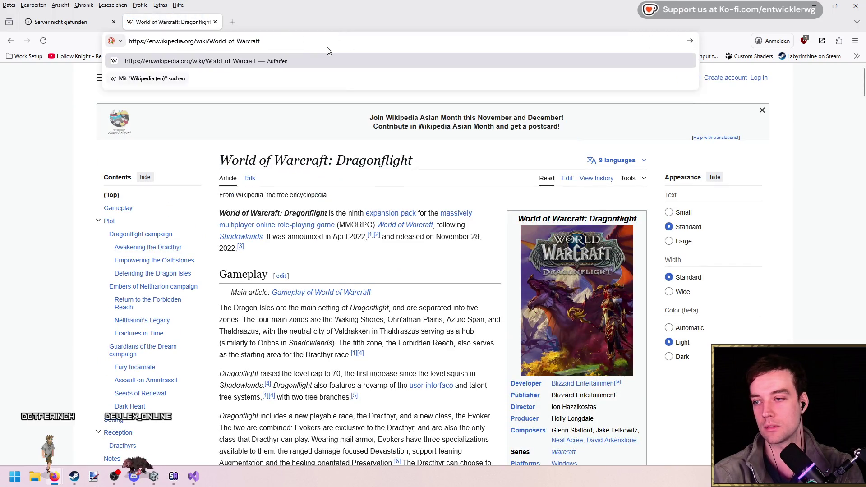
Load the main World of Warcraft article and scroll to the Expansions table
key(Return)
scroll(449, 319, down, 5)
scroll(450, 319, down, 7)
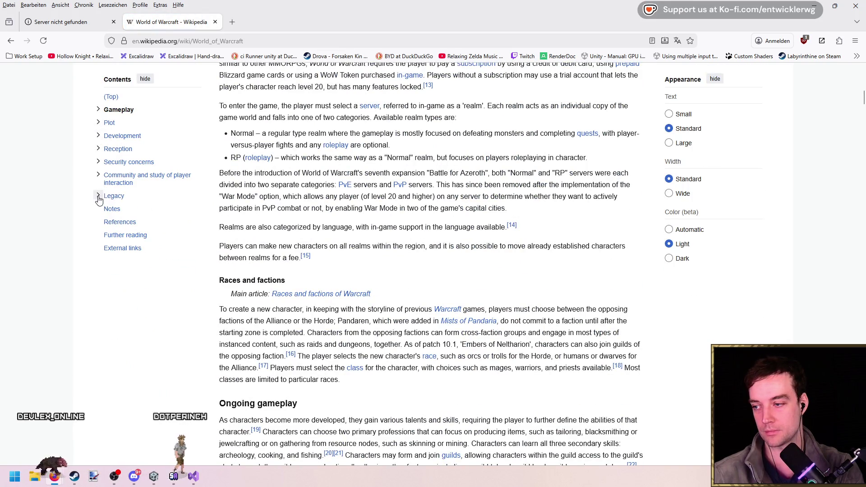
scroll(474, 260, down, 9)
scroll(474, 260, down, 20)
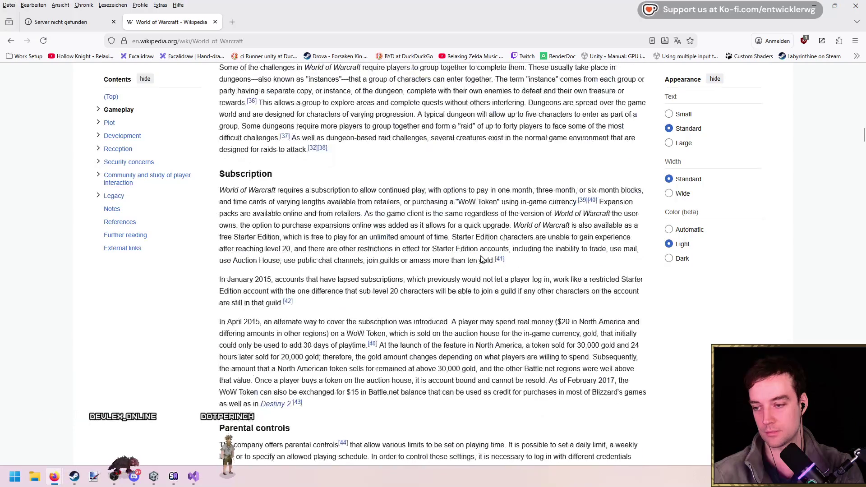
scroll(539, 248, down, 11)
scroll(499, 223, up, 5)
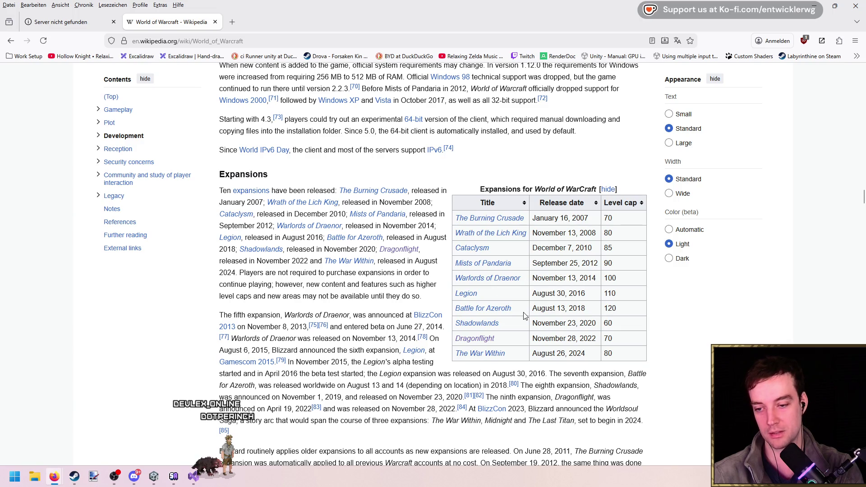
Highlight the Battle for Azeroth through The War Within rows, then close the article and return to Unity
drag(504, 353, 451, 339)
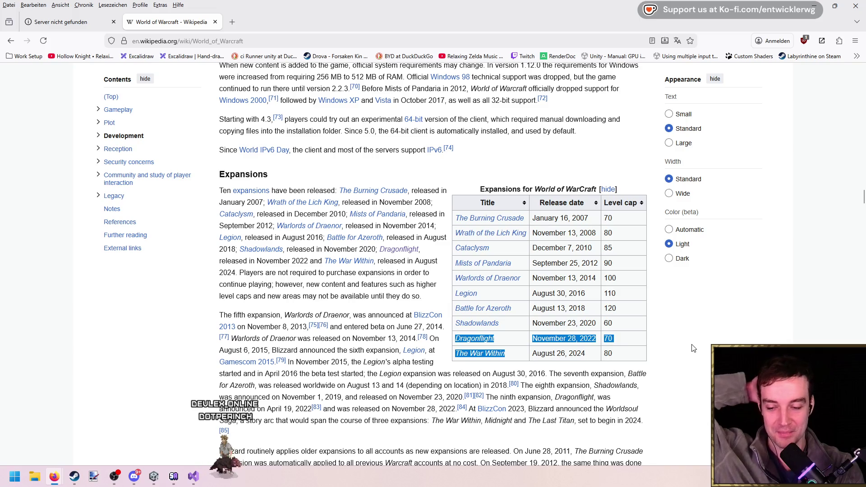
mouse_move(454, 308)
mouse_down()
mouse_move(587, 324)
mouse_move(451, 201)
mouse_move(648, 323)
mouse_up()
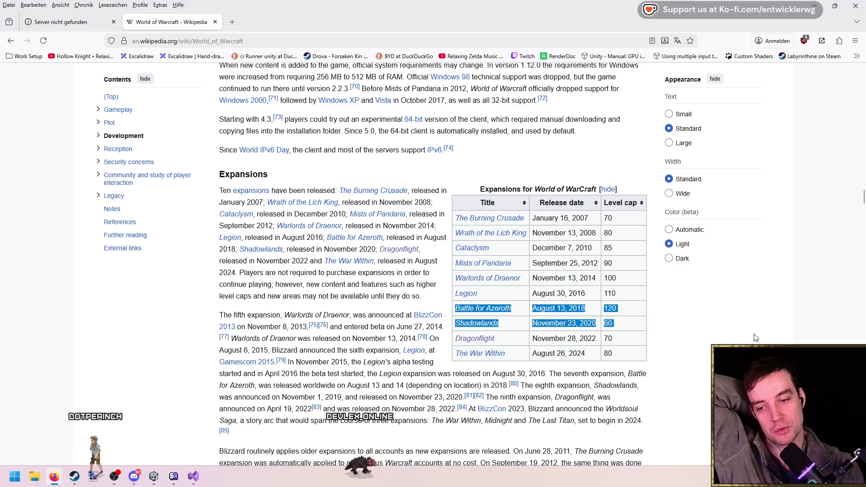
click(715, 339)
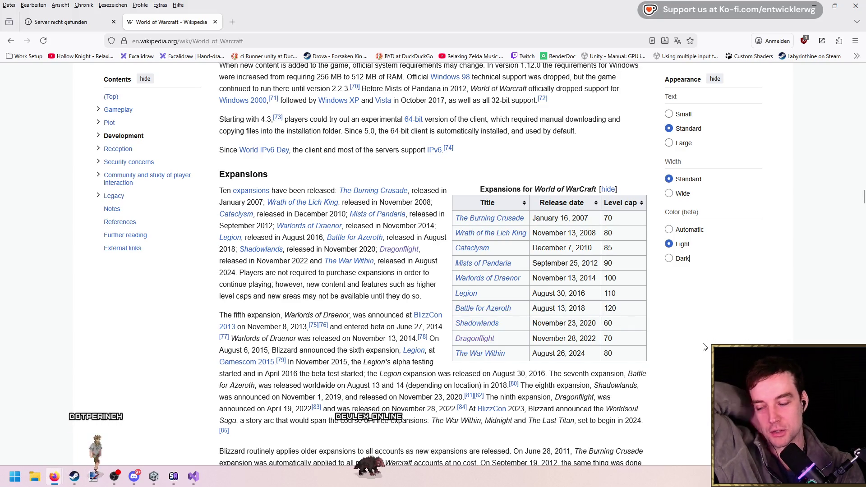
scroll(704, 347, up, 8)
middle_click(164, 23)
key(alt+Tab)
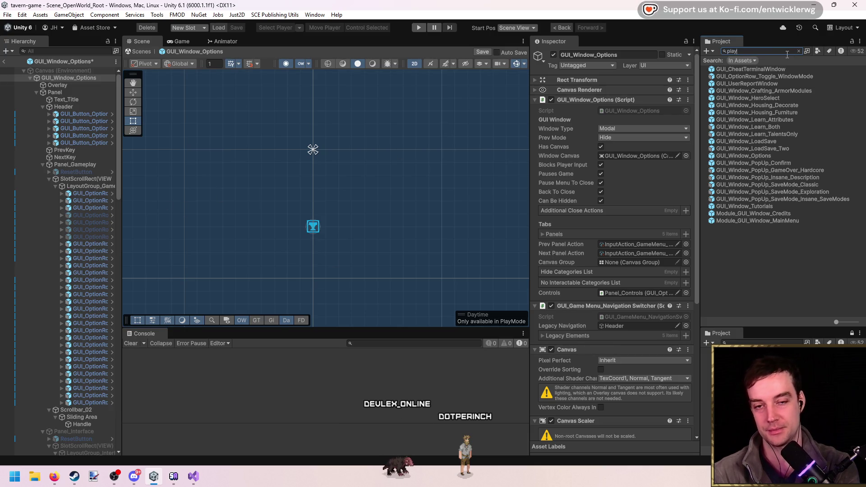
Open the GUI_PlayerGameMenu prefab from the Project search, confirming the modified-prefab prompt
text(er menu)
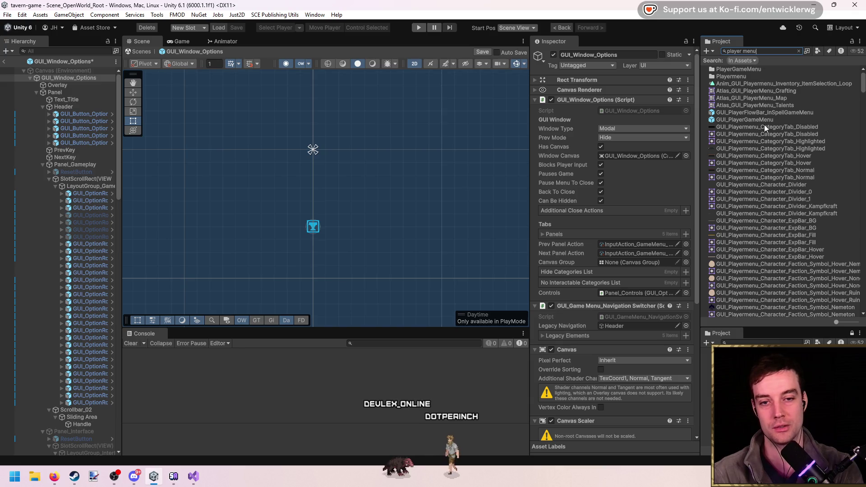
double_click(768, 121)
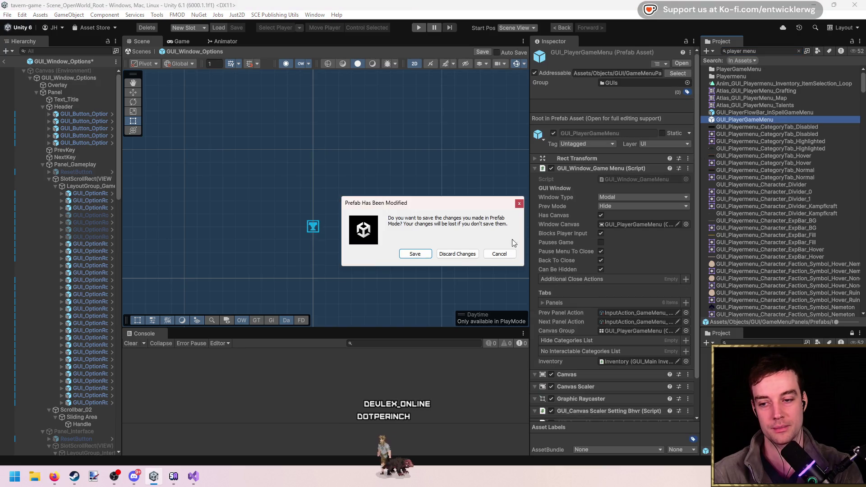
click(465, 255)
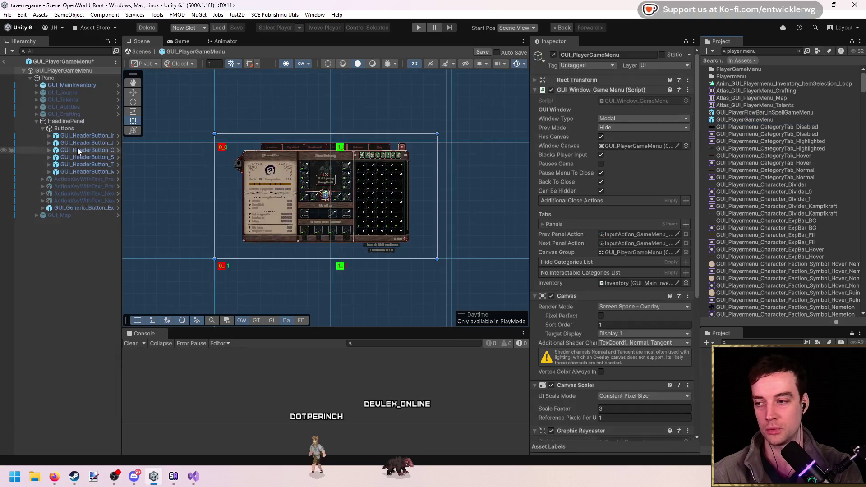
scroll(245, 187, up, 3)
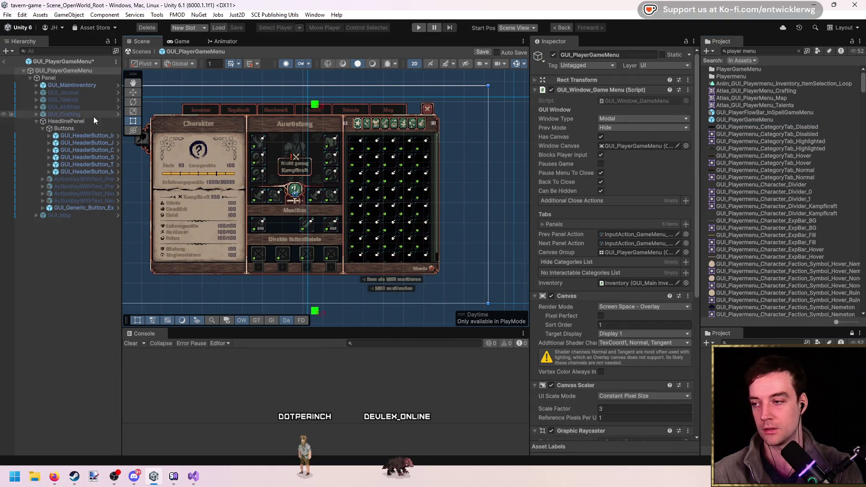
Open GUI_Crafting from the Hierarchy in prefab mode, frame it, exit, and reopen it
click(85, 114)
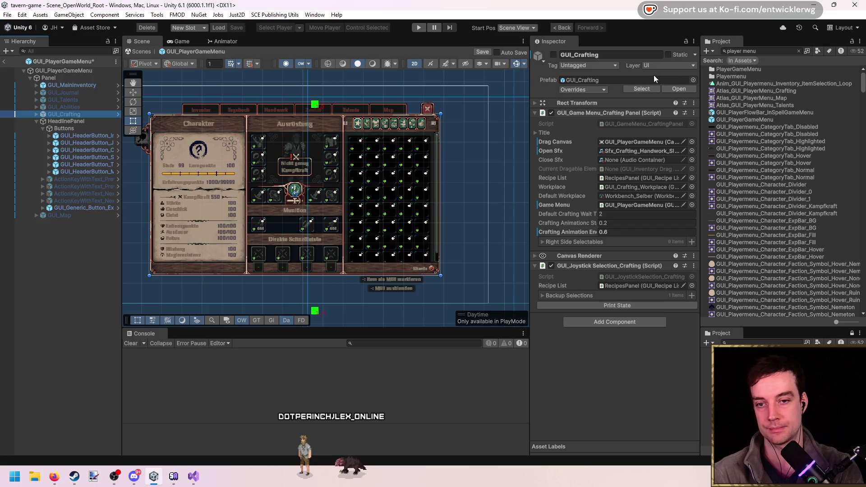
click(677, 88)
click(456, 253)
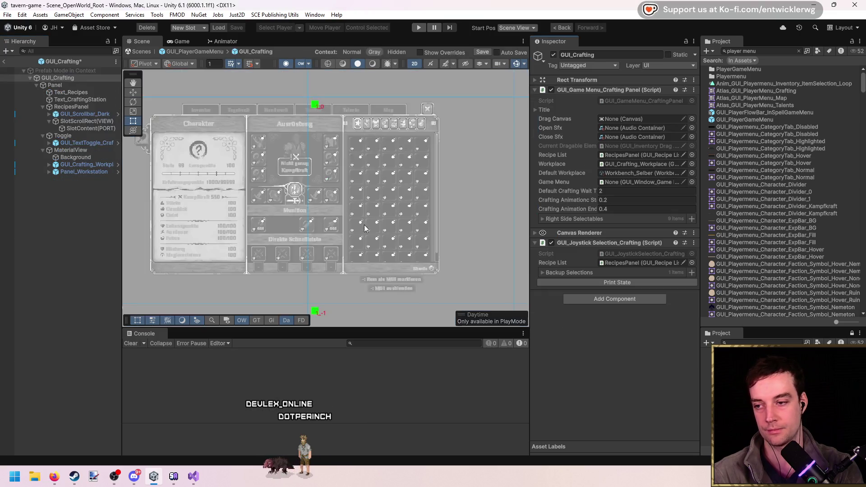
key(f)
click(3, 62)
click(457, 253)
click(678, 90)
click(415, 253)
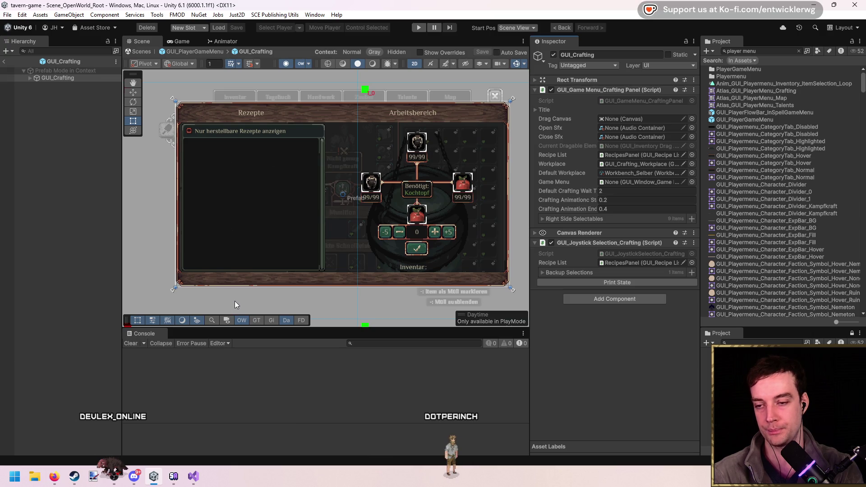
Search 'wow housing' in Firefox and open the WoW Housing YouTube video
mouse_move(54, 476)
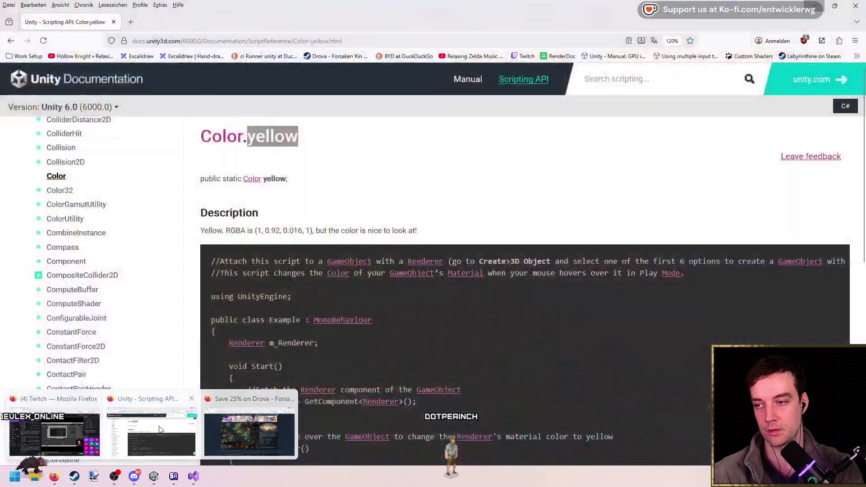
click(248, 433)
click(326, 41)
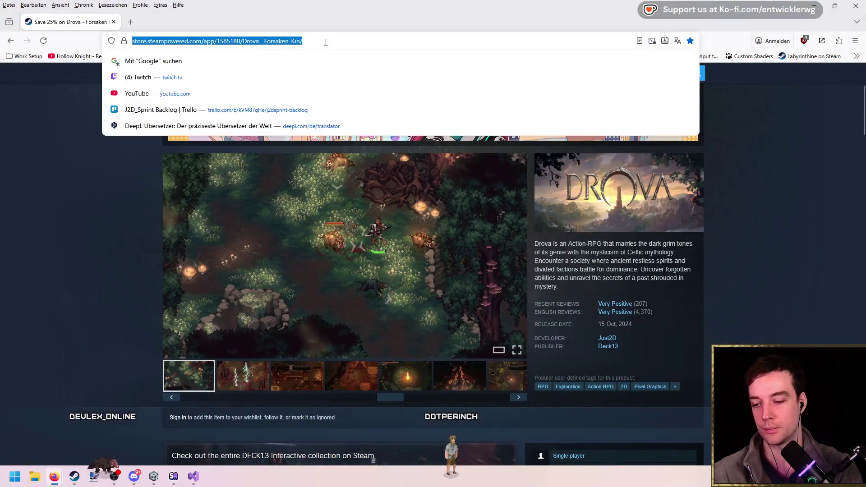
text(wow housing)
key(Down)
key(Down)
key(Down)
key(Return)
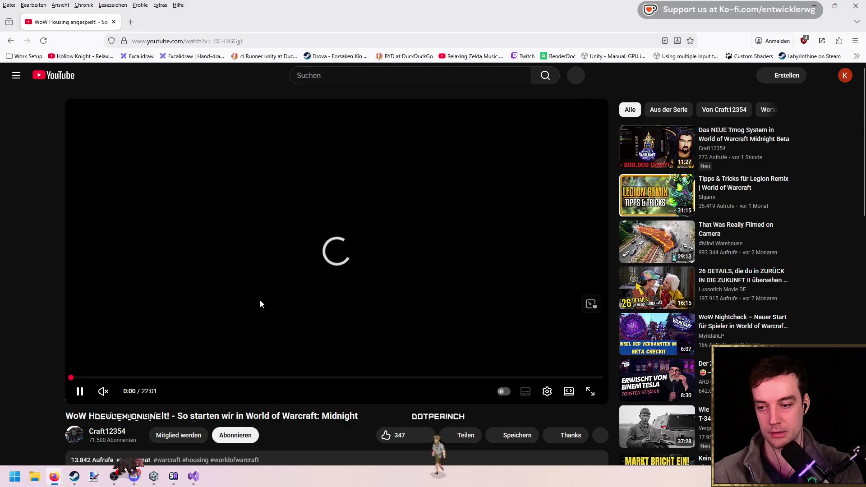
Scrub the video forward and pause it at 15:17 on the house editor
click(215, 377)
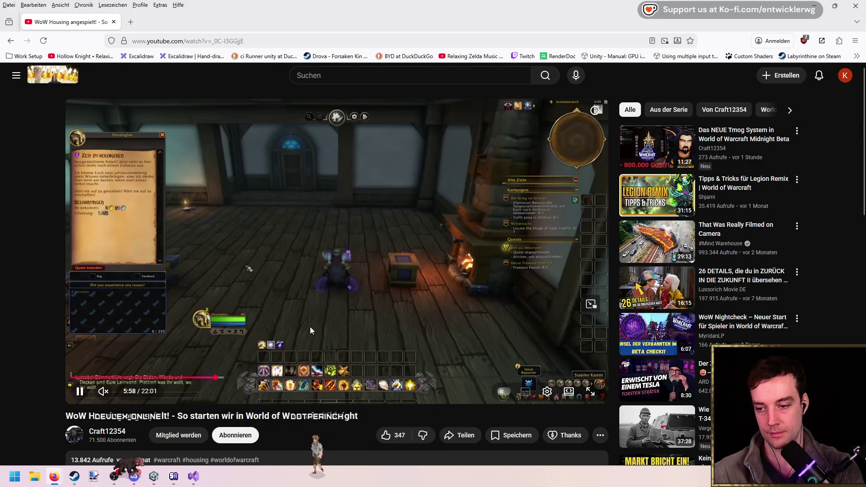
click(333, 331)
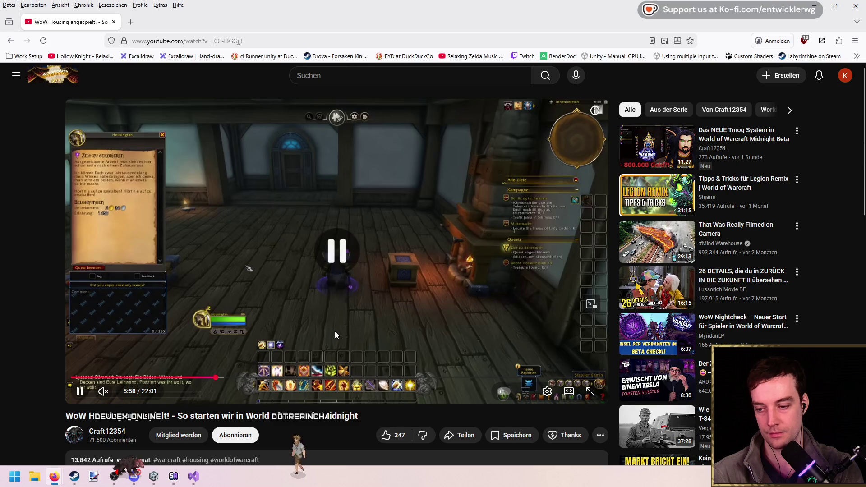
mouse_move(243, 383)
mouse_down()
mouse_move(342, 373)
mouse_move(442, 380)
mouse_up()
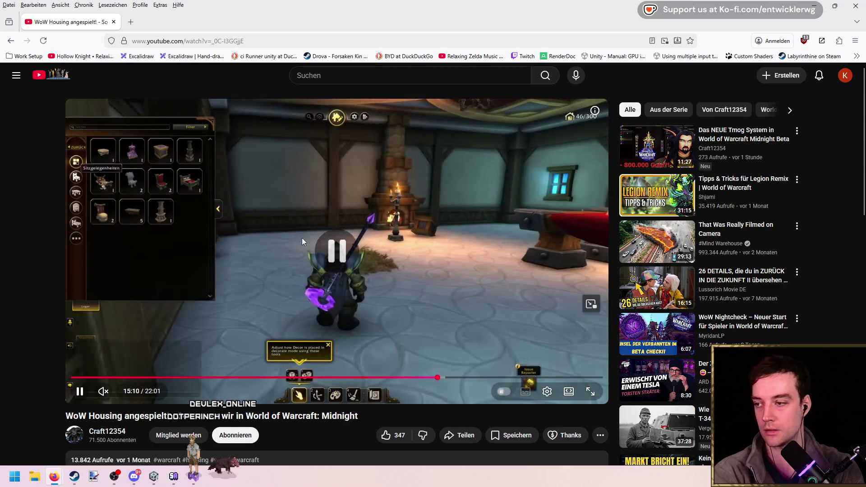
click(269, 218)
click(467, 313)
key(Left)
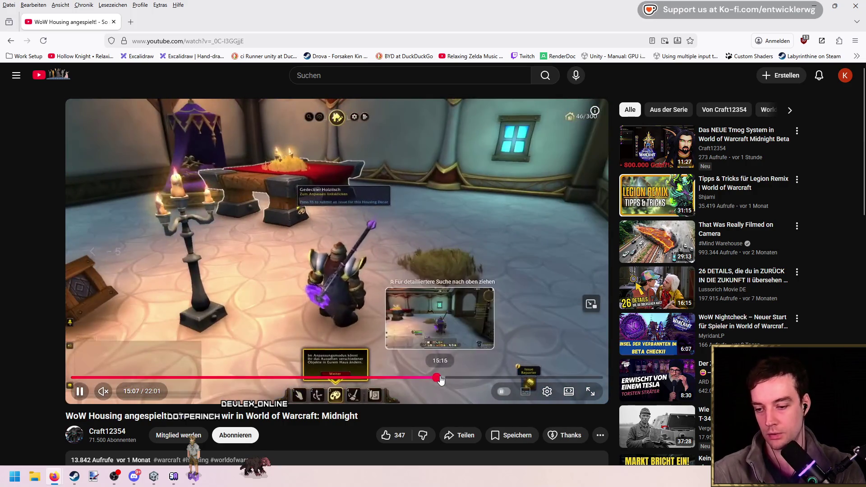
click(439, 377)
click(404, 263)
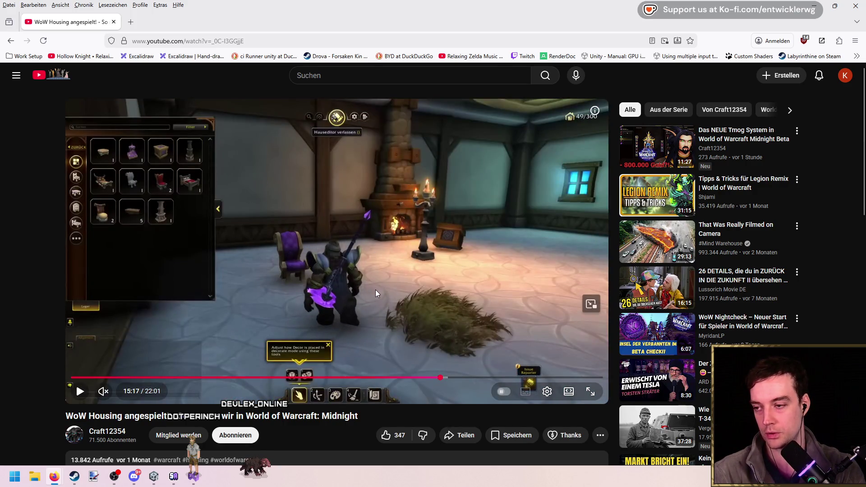
key(ctrl+t)
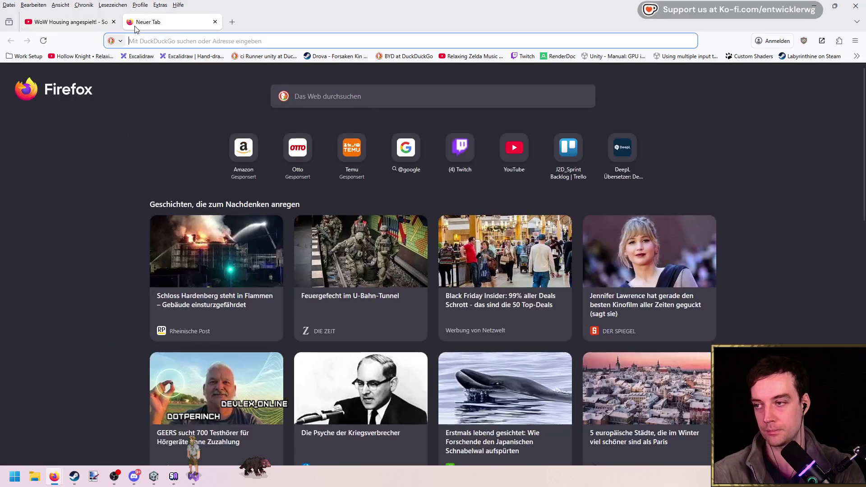
Search DuckDuckGo for 'sims 4' and browse the image results
text(sims 4)
key(Return)
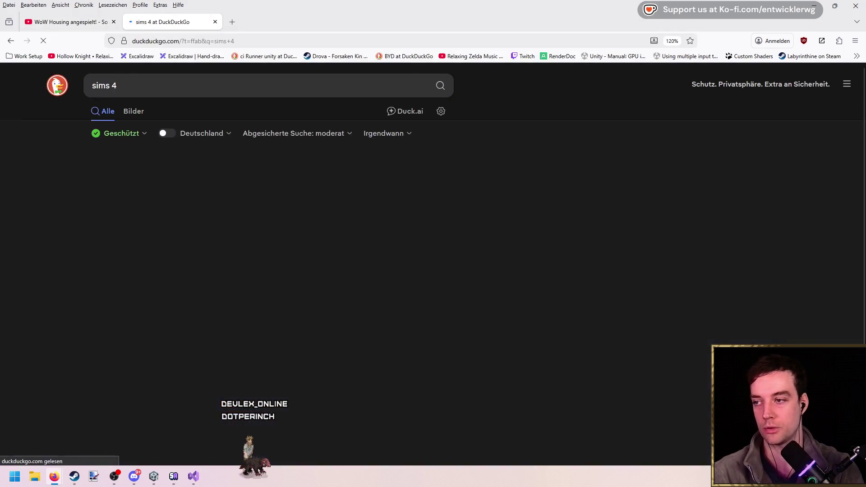
click(133, 112)
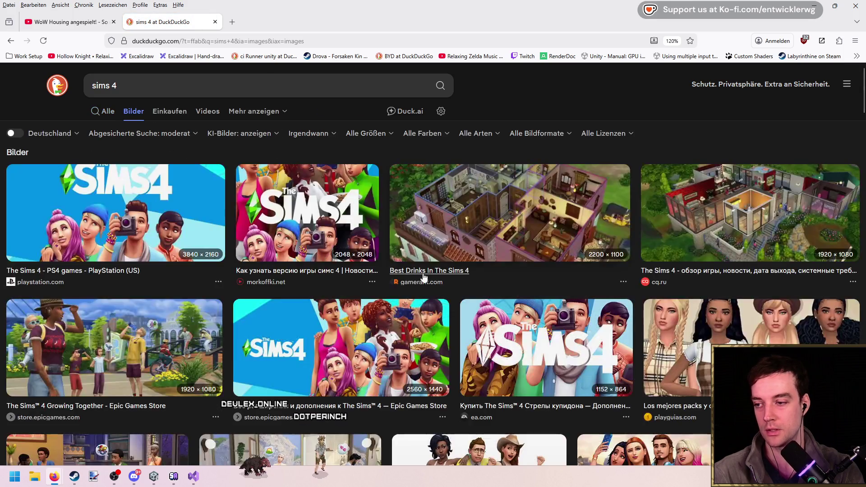
scroll(563, 185, down, 10)
scroll(265, 145, up, 10)
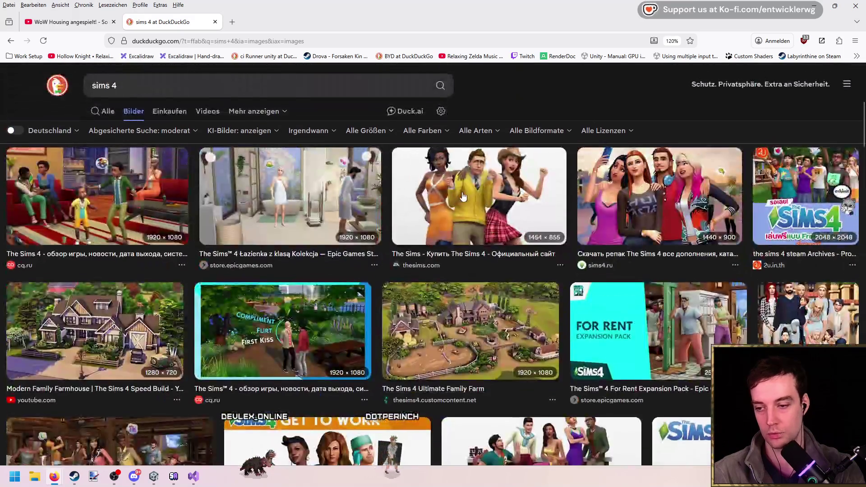
Refine the query to 'sims 4 hous building' and show its video results
click(265, 86)
text(hous )
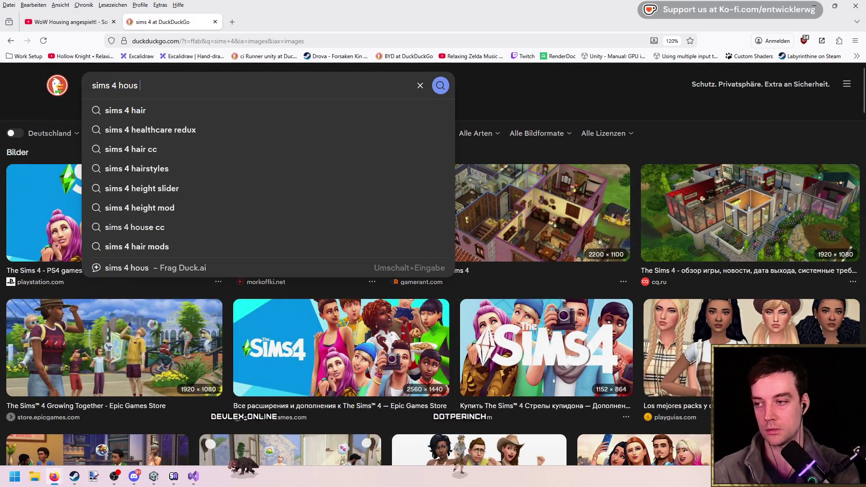
text(building)
key(Return)
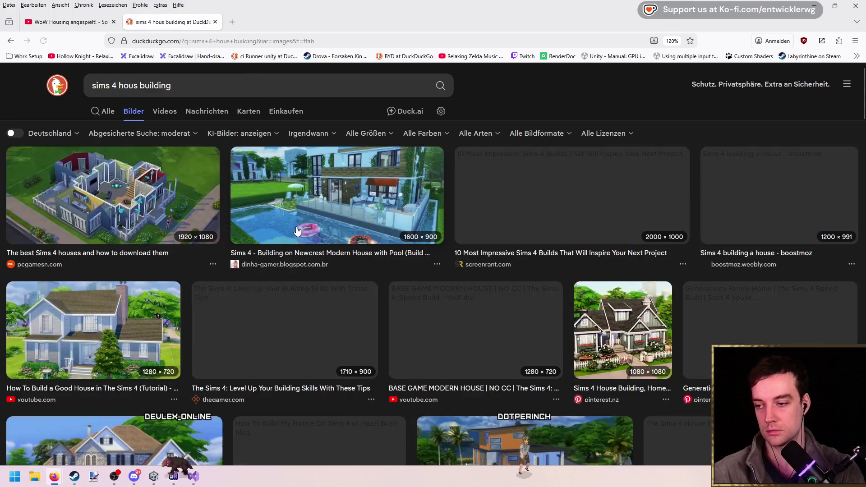
scroll(171, 180, down, 10)
scroll(527, 258, up, 10)
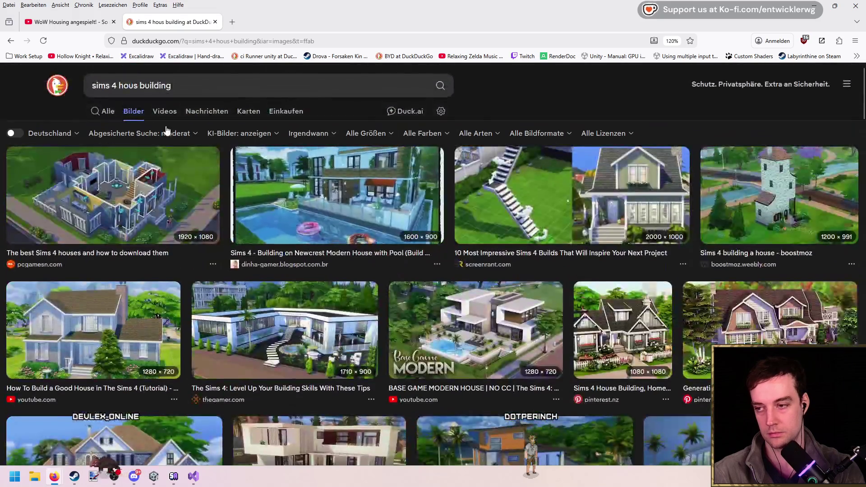
click(159, 111)
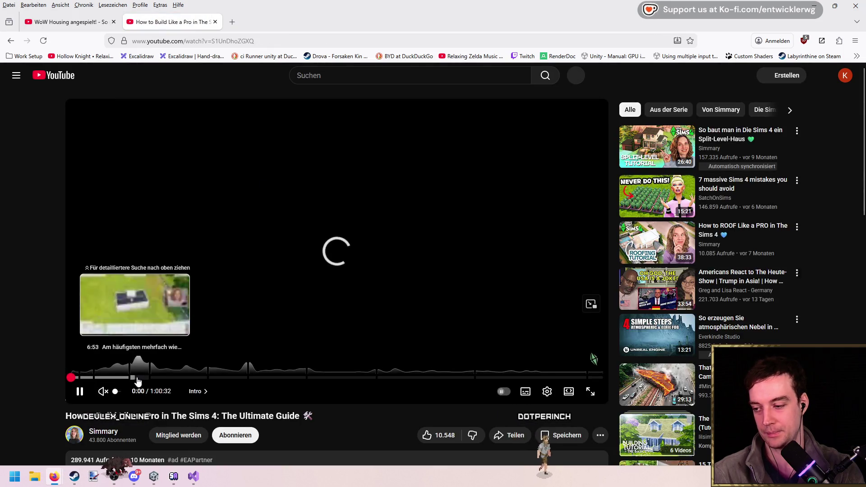
Jump the Sims guide to 7:18 and 50:00, revisit the WoW Housing tab, then return to Unity
click(140, 378)
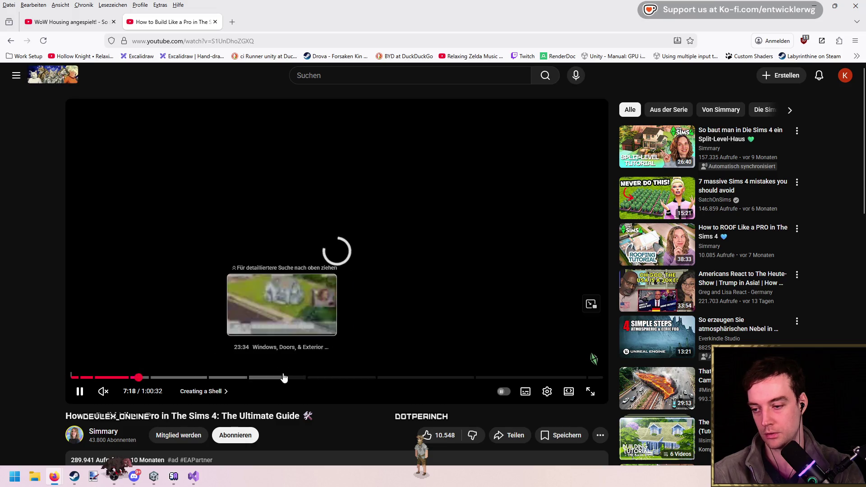
click(513, 378)
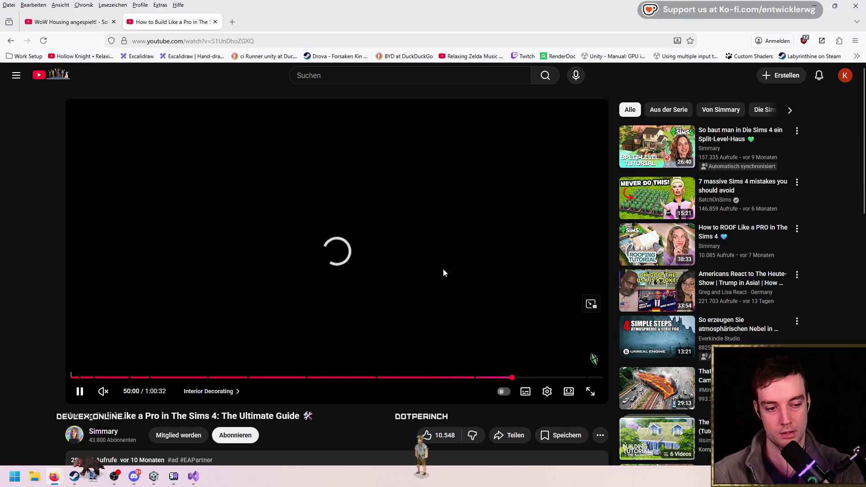
click(67, 21)
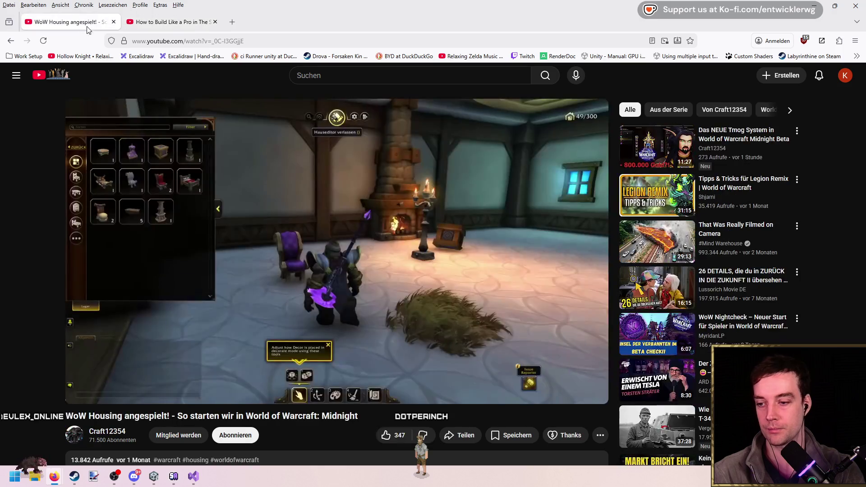
click(172, 21)
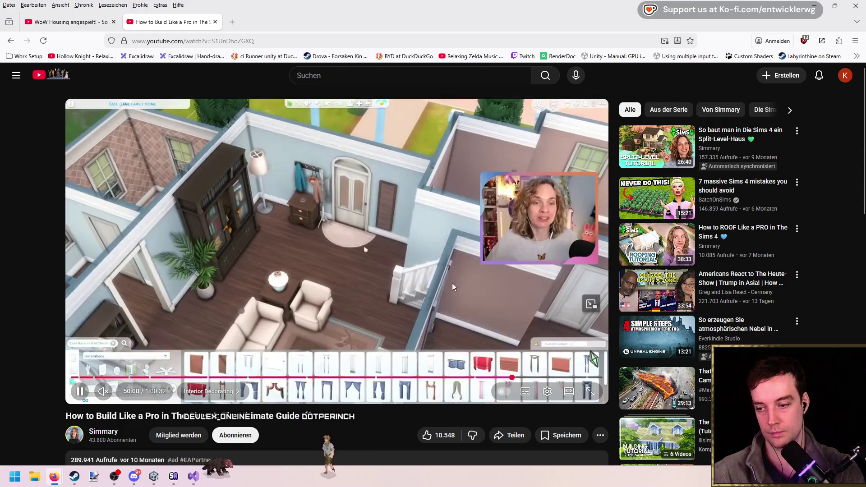
click(454, 300)
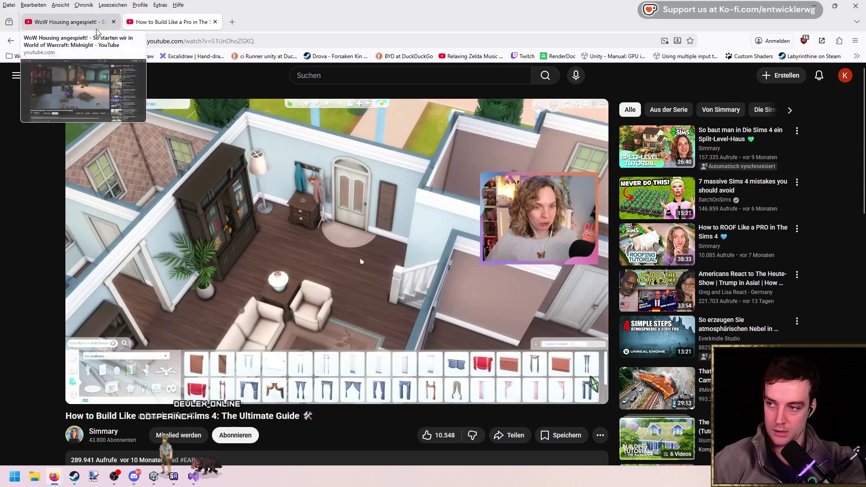
click(68, 22)
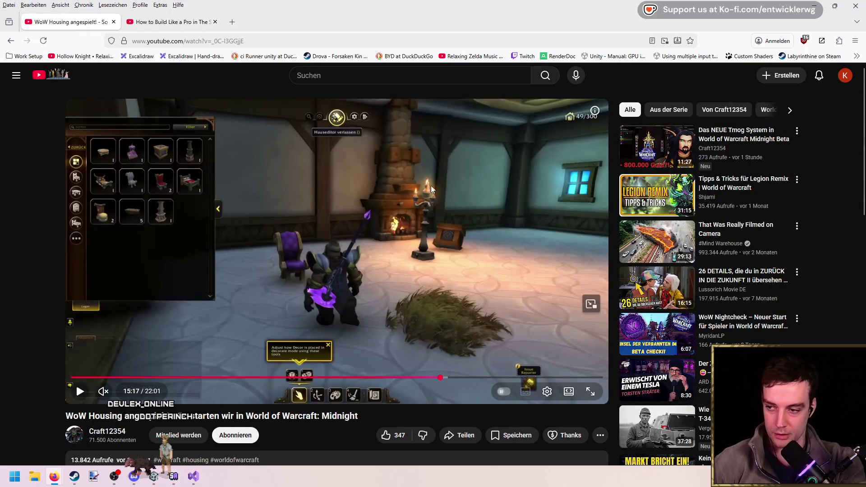
key(alt+Tab)
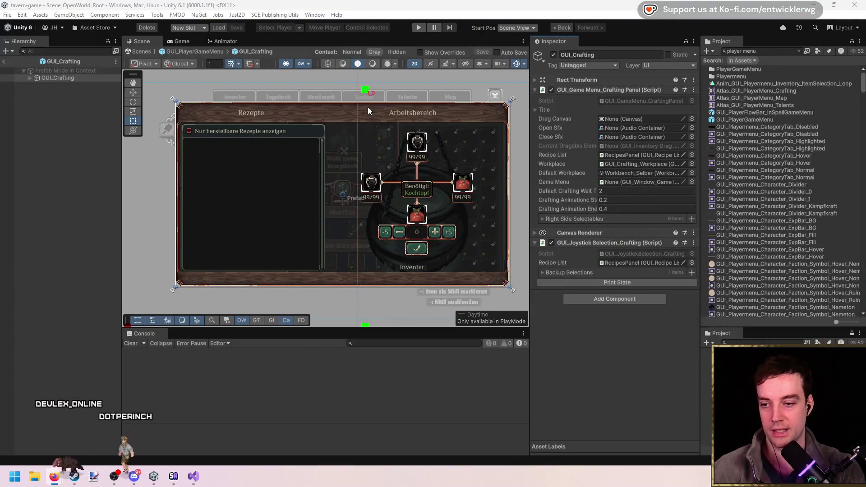
Exit prefab mode, enter Play mode, and walk the player north into the tavern
click(4, 61)
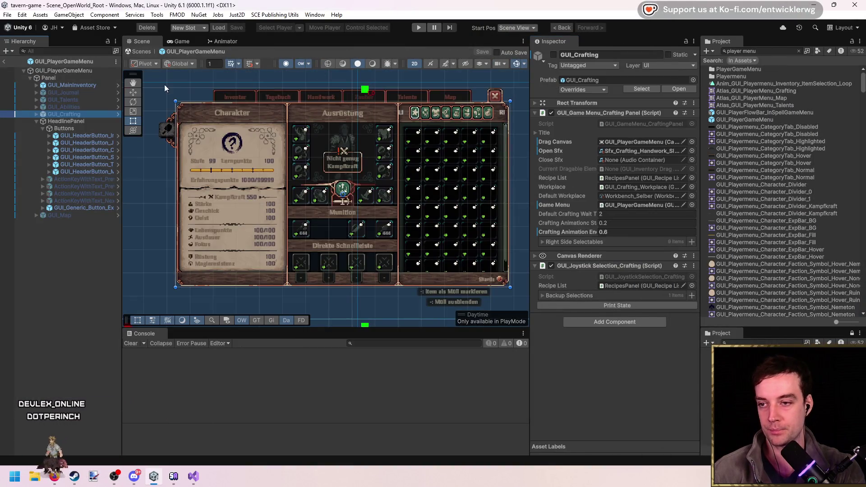
click(418, 28)
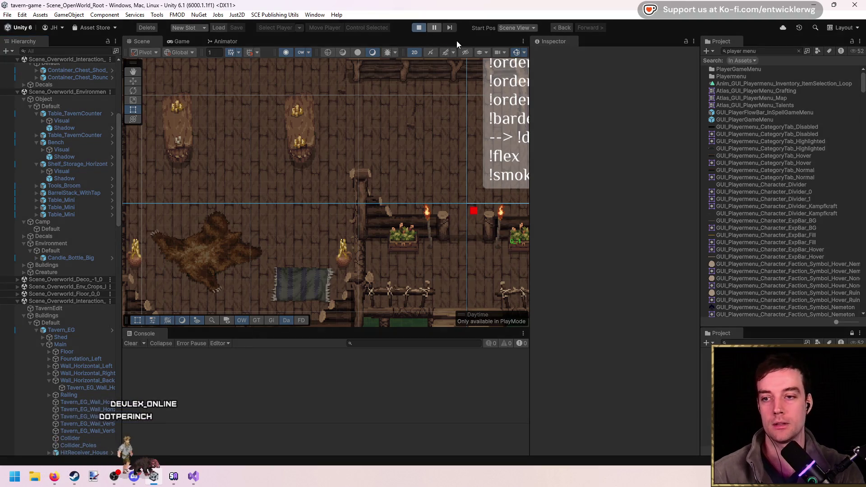
key(w)
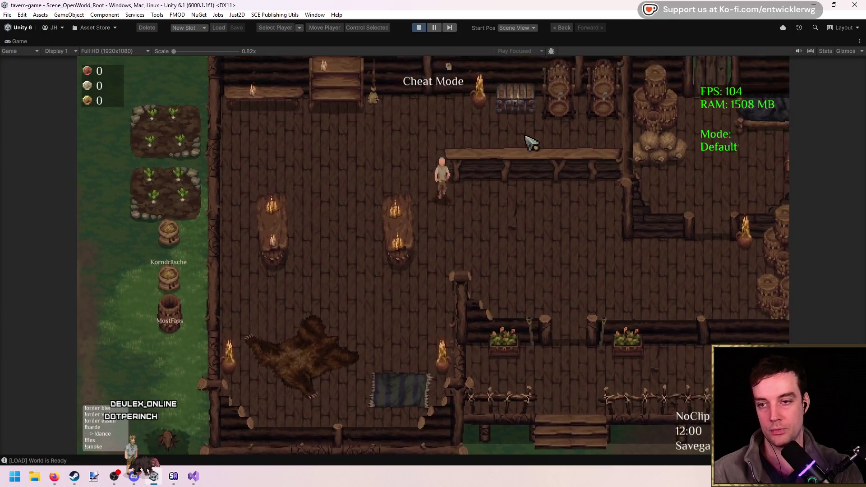
key(s)
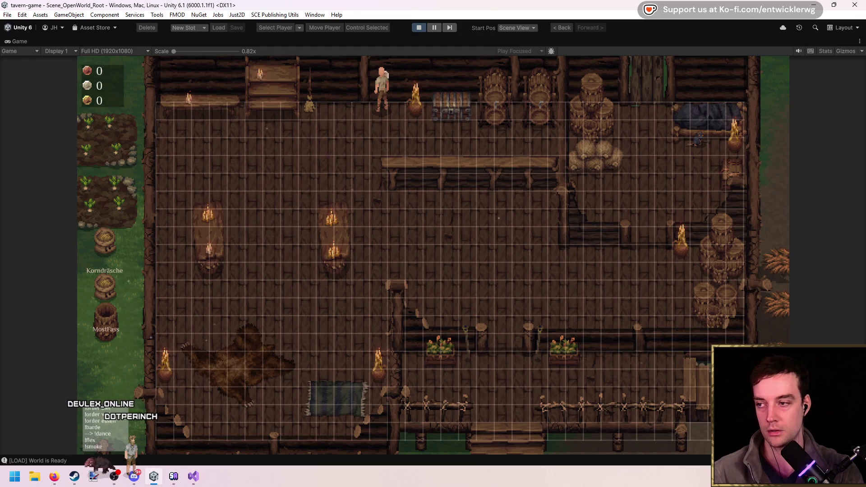
Snip the tavern Game view as a screenshot and start a Windows search
key(super+shift+s)
mouse_move(76, 58)
mouse_down()
mouse_move(706, 424)
mouse_move(785, 455)
mouse_up()
key(super)
Launch Paint and paste the tavern screenshot onto the canvas
text(paint)
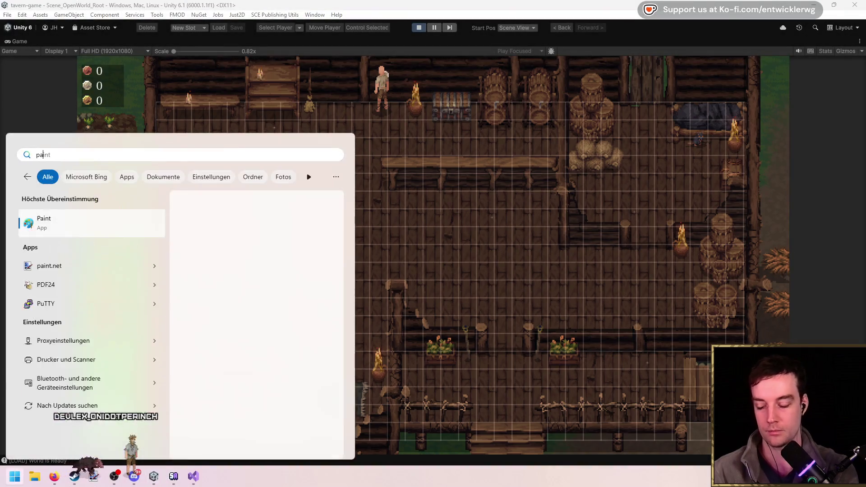
key(Return)
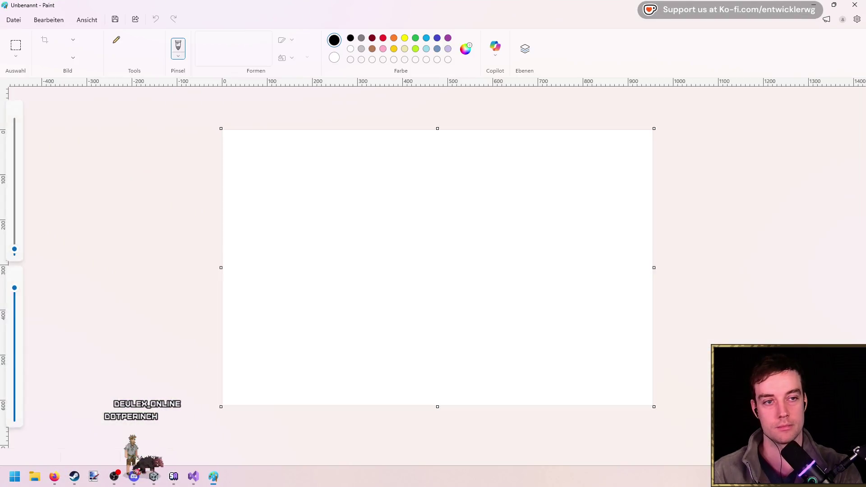
key(ctrl+v)
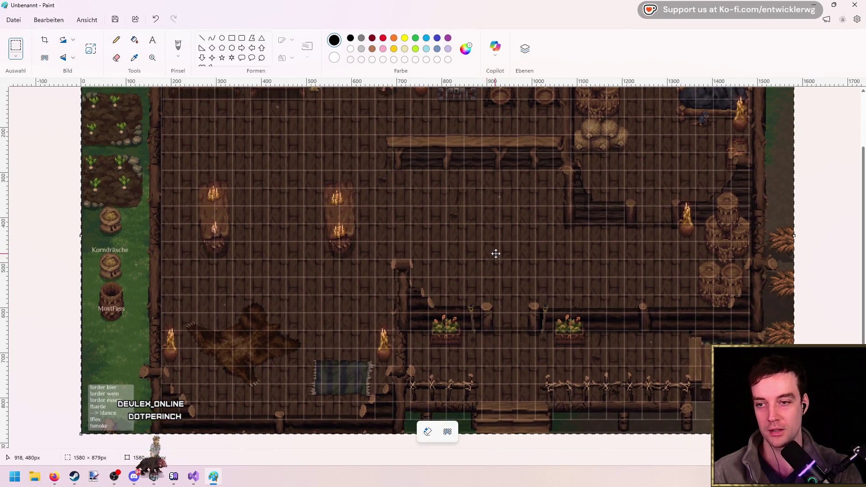
ctrl+scroll(485, 253, down, 2)
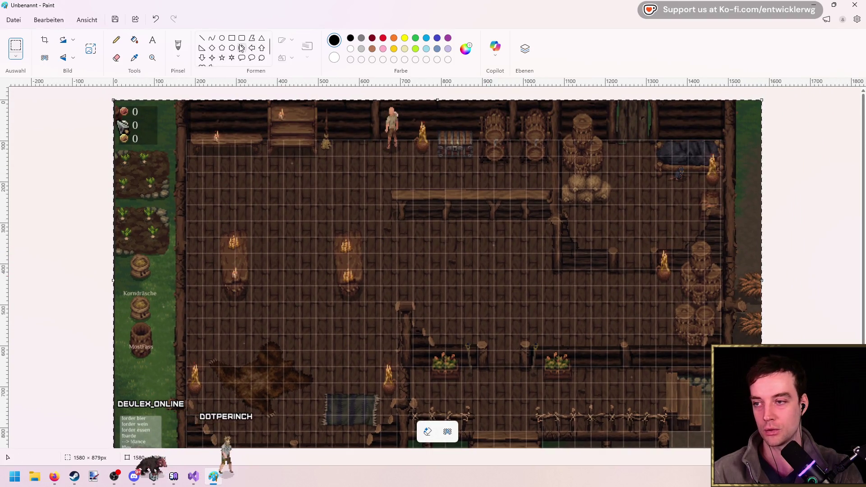
Draw red rounded boxes around the left farm strip and the bottom fence strip
click(231, 39)
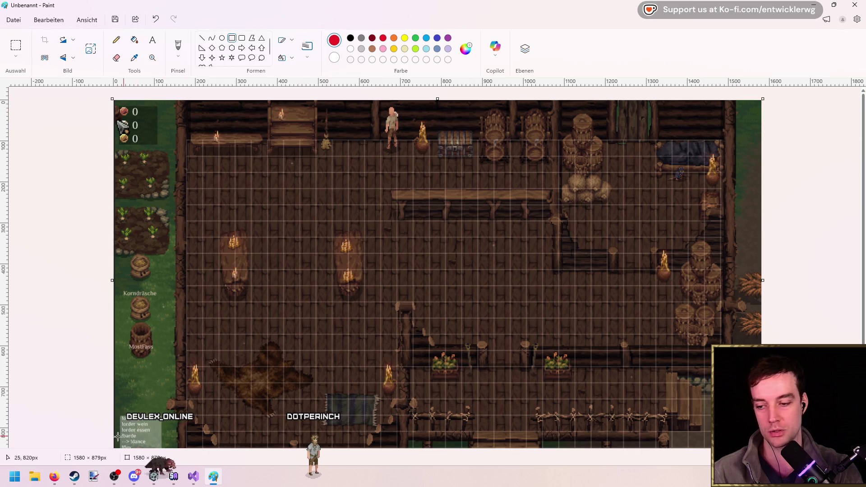
mouse_move(130, 404)
mouse_down()
mouse_move(522, 447)
mouse_move(762, 447)
mouse_up()
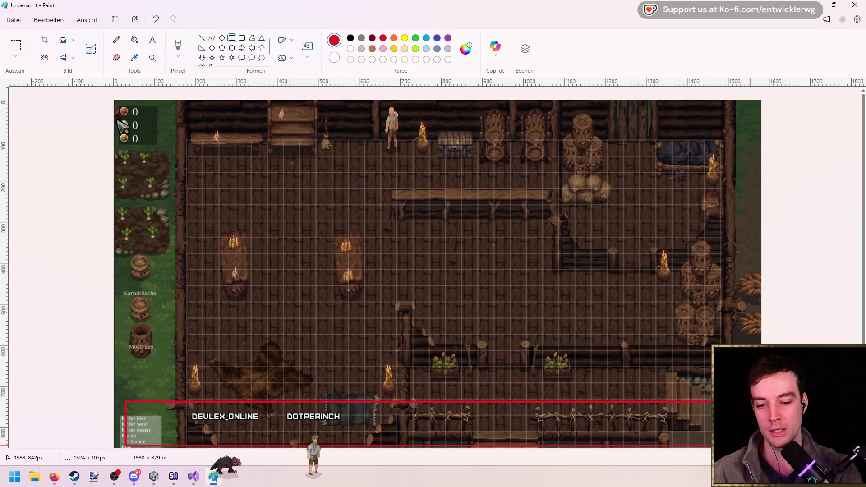
key(ctrl+z)
mouse_move(187, 103)
mouse_down()
mouse_move(216, 131)
mouse_move(735, 380)
mouse_move(723, 402)
mouse_up()
key(ctrl+z)
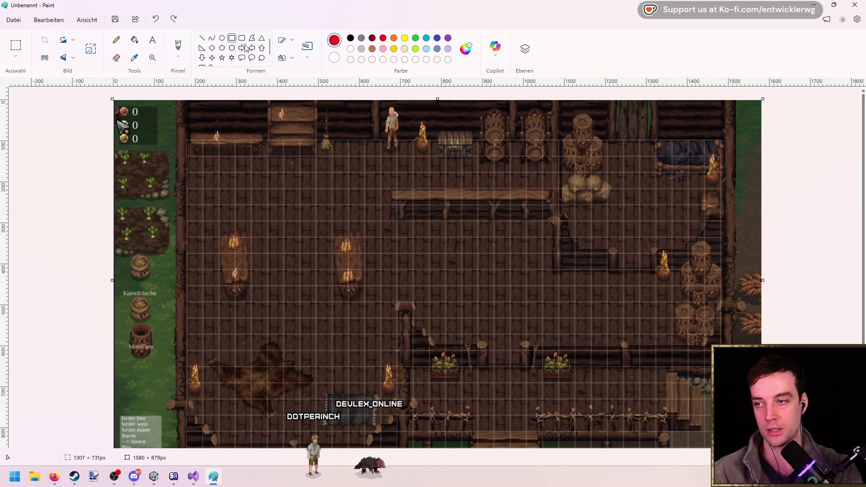
drag(124, 111, 242, 348)
key(ctrl+z)
drag(121, 160, 253, 383)
click(296, 215)
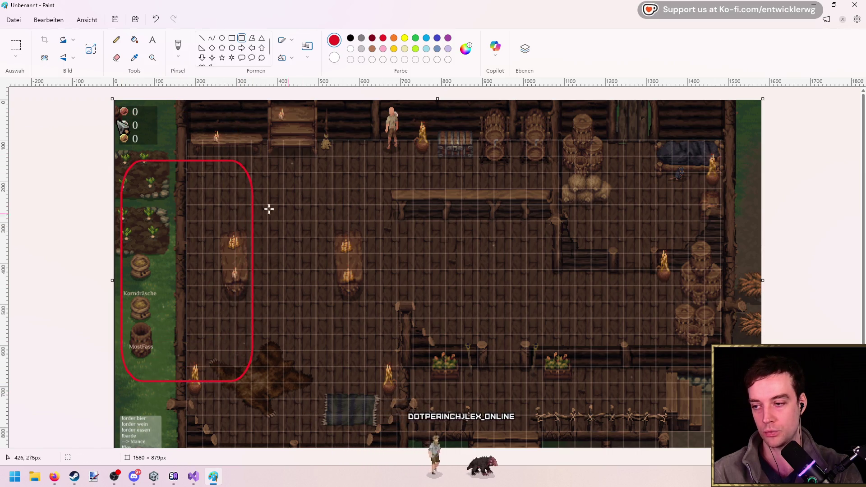
drag(193, 182, 252, 368)
key(ctrl+z)
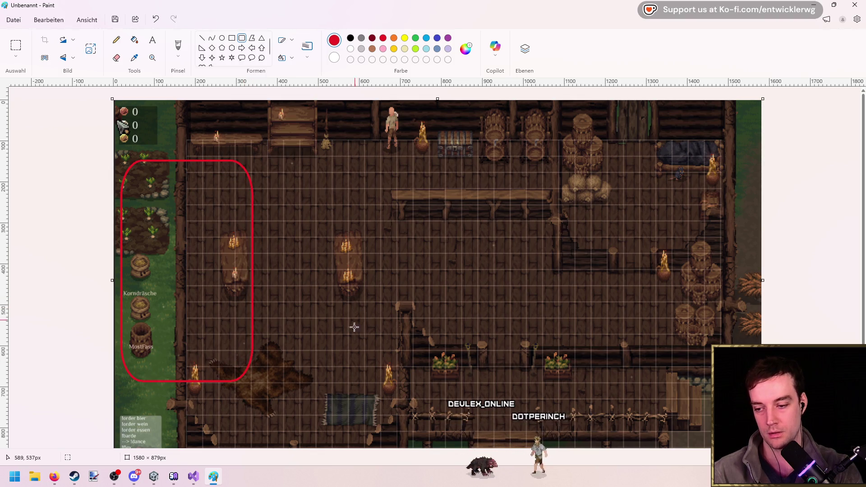
mouse_move(134, 402)
mouse_down()
mouse_move(748, 428)
mouse_move(749, 445)
mouse_up()
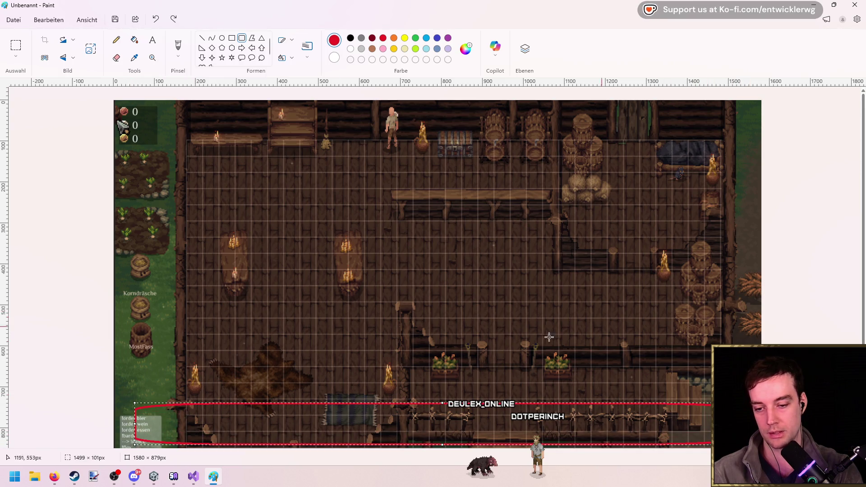
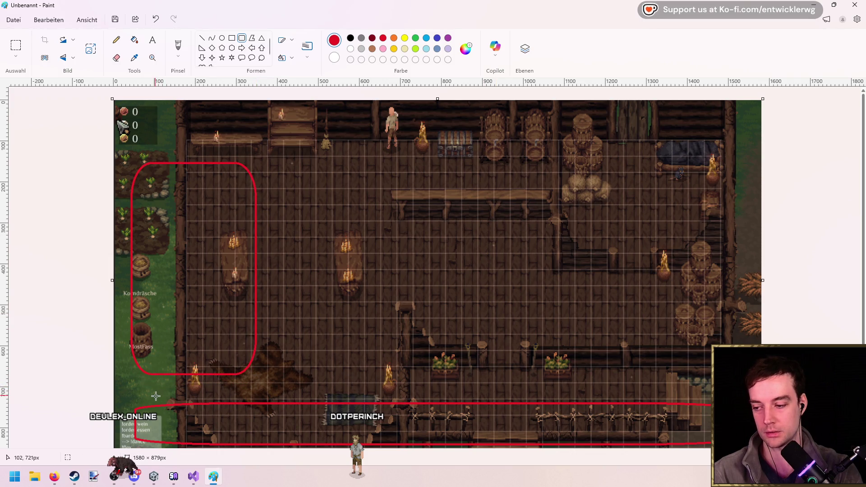
Undo the last two red shapes on the tavern map sketch and minimize Paint
key(ctrl+z)
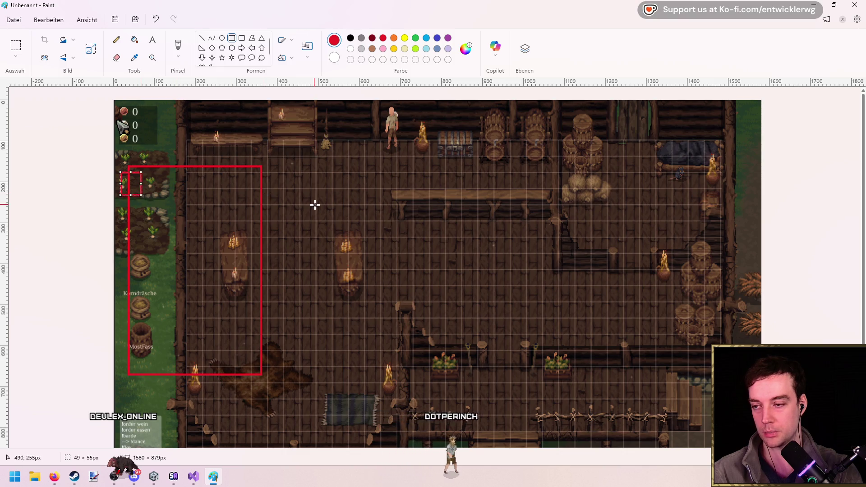
key(ctrl+z)
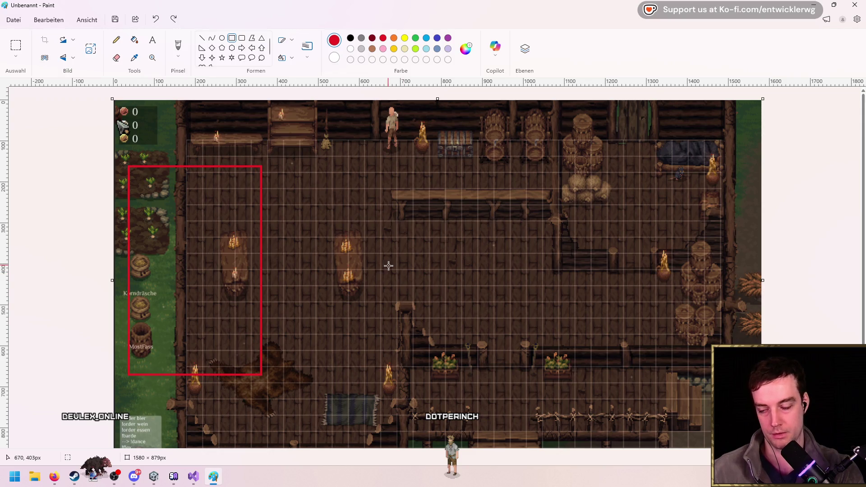
click(814, 7)
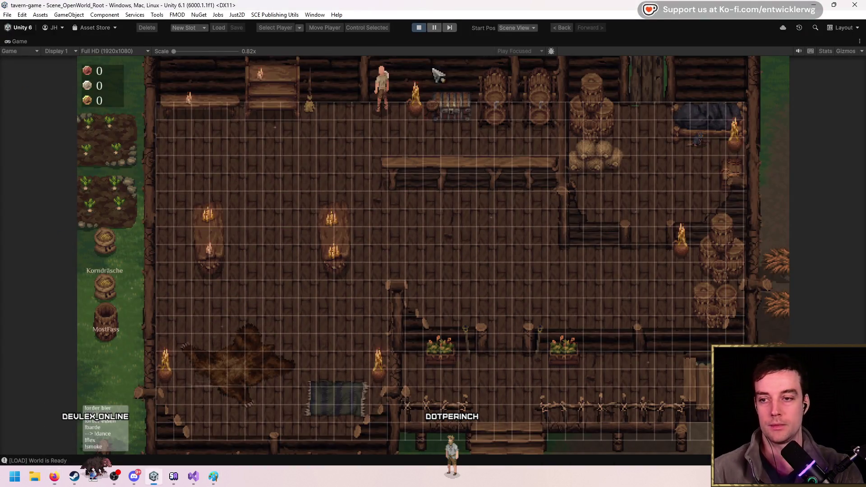
Stop the game, clear the console, and browse the GUI window prefabs found by search
click(420, 27)
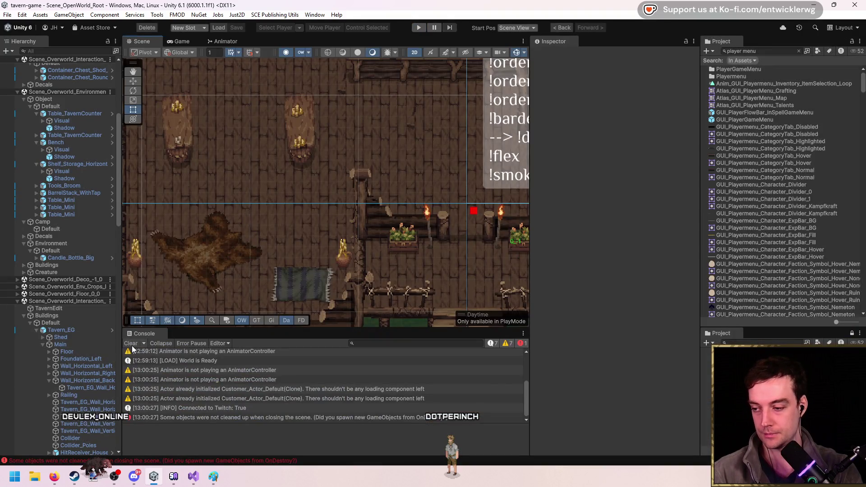
click(131, 345)
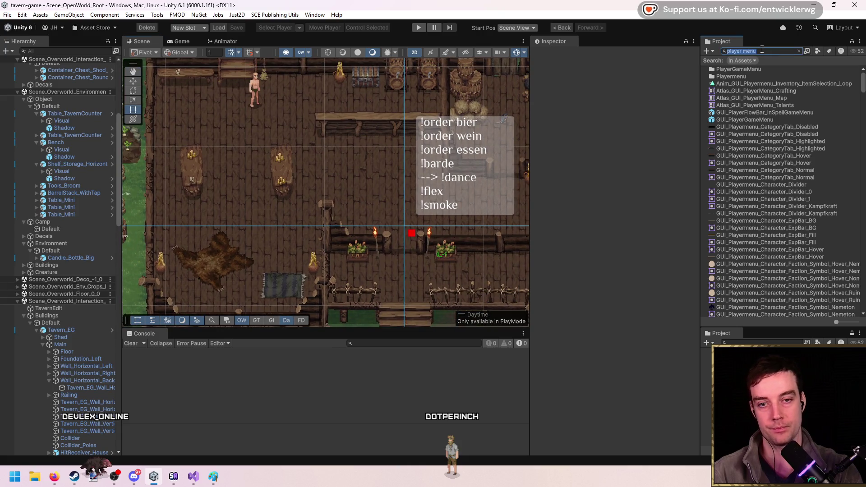
text(t:prefab gui )
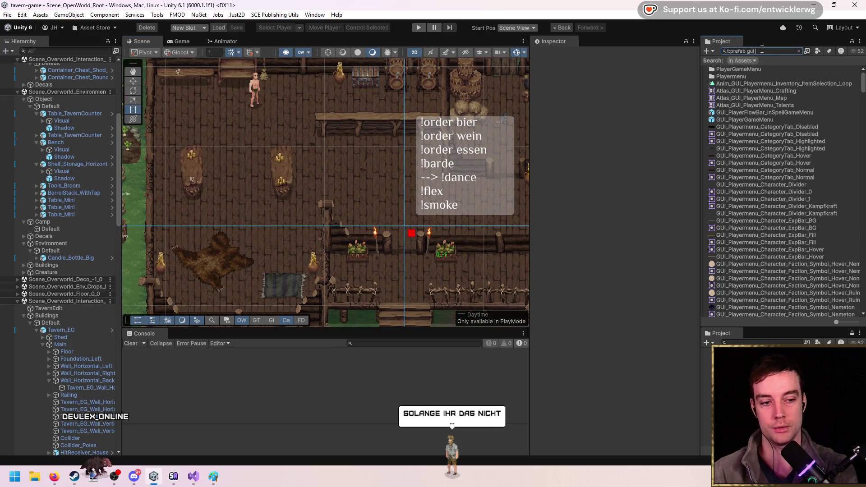
text(window)
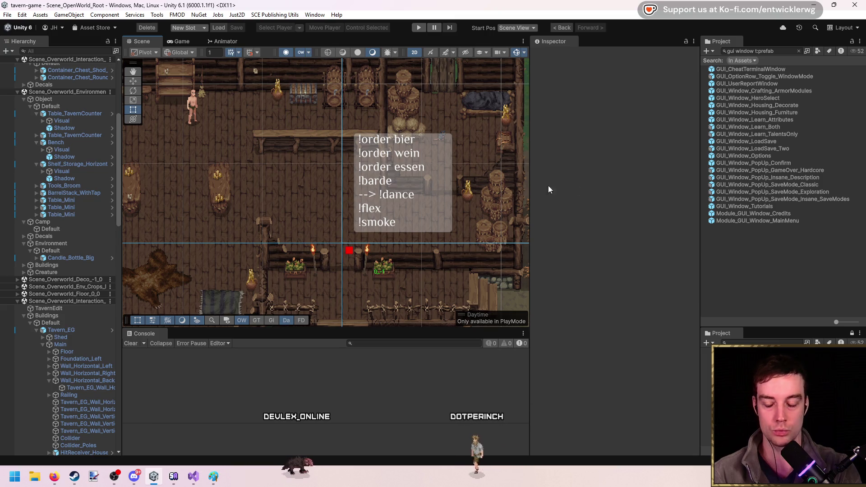
click(804, 68)
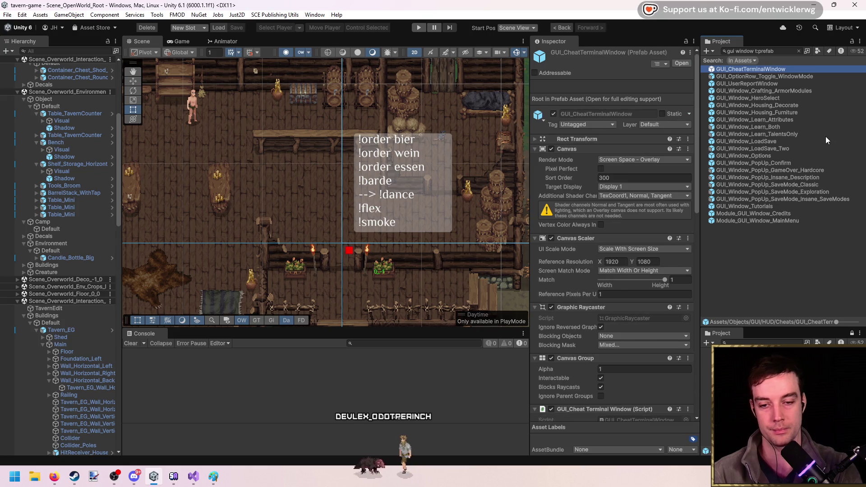
key(Down)
key(Down)
key(Down)
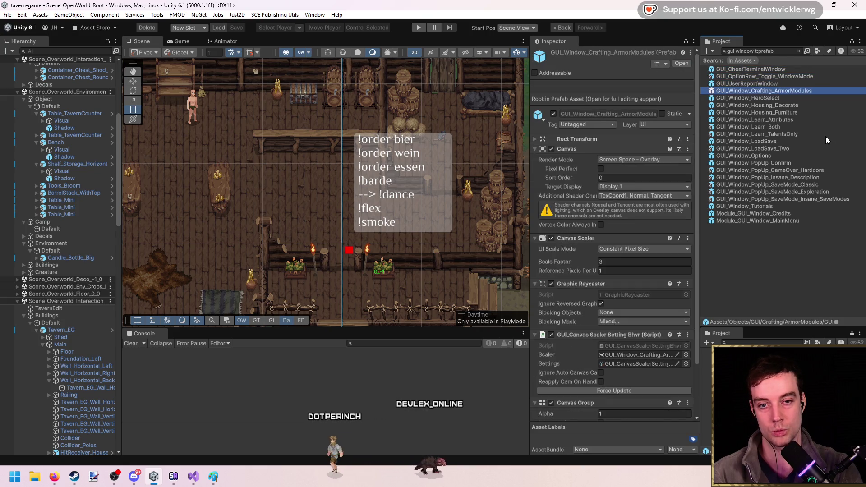
key(Down)
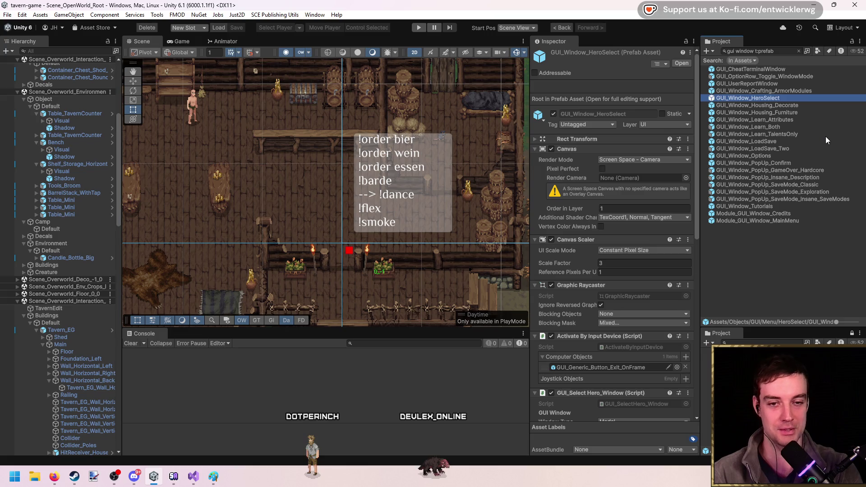
key(Down)
key(Down)
key(Down)
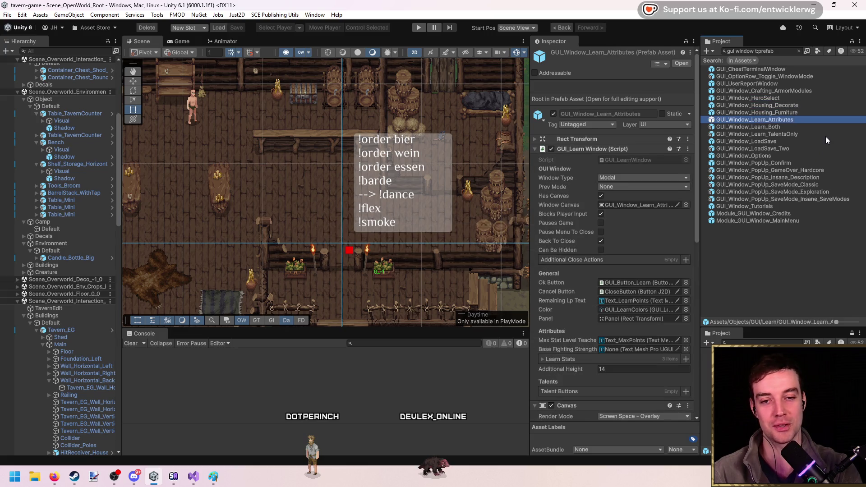
key(Down)
key(Down)
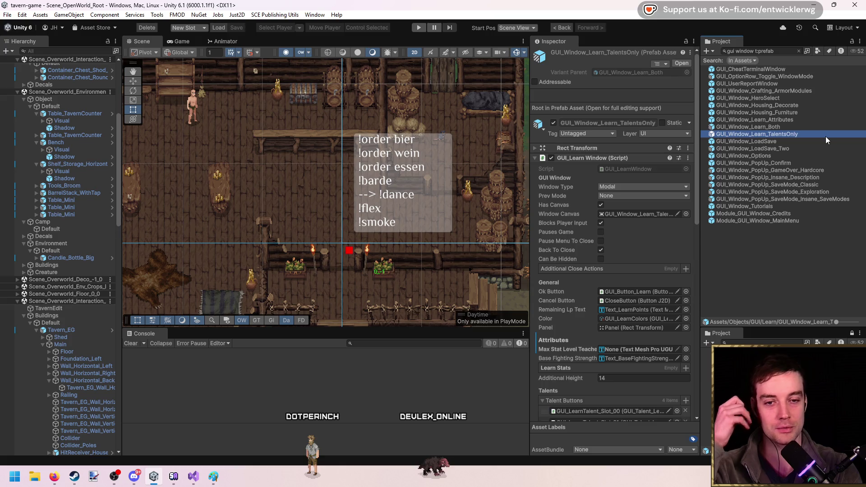
key(Down)
key(Down)
key(Down)
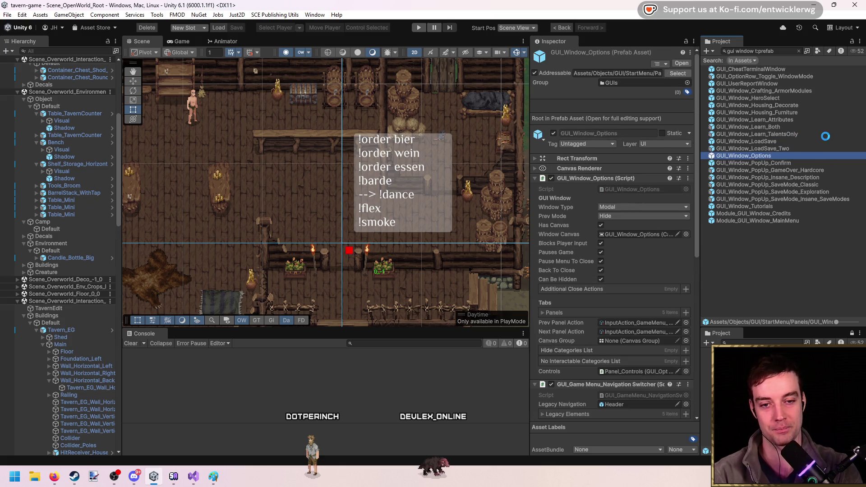
key(Down)
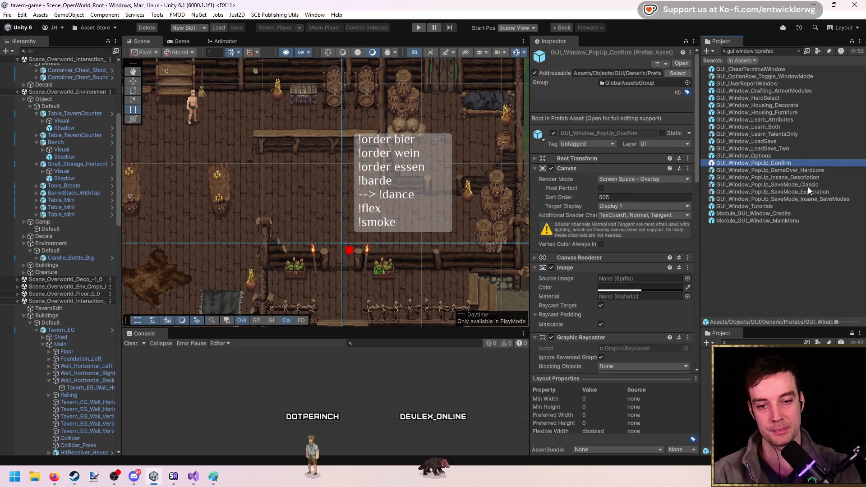
Open the Tutorials, UserReport, LoadSave and Options window prefabs in Prefab Mode
double_click(789, 209)
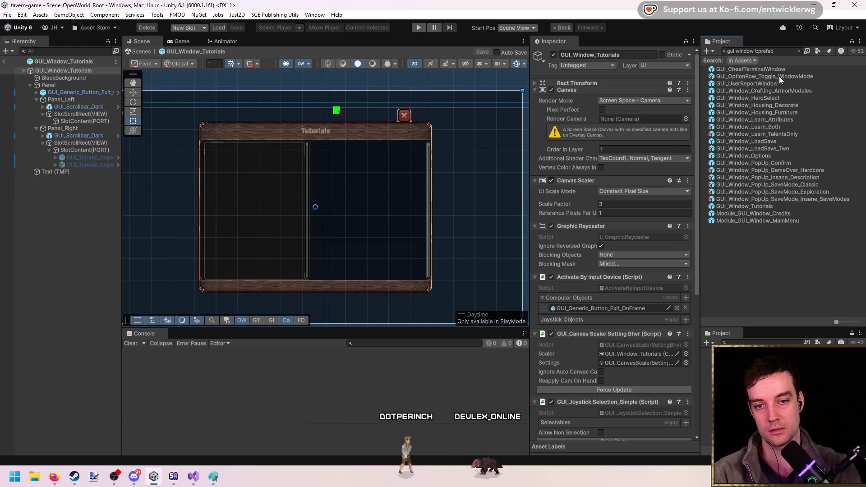
double_click(772, 84)
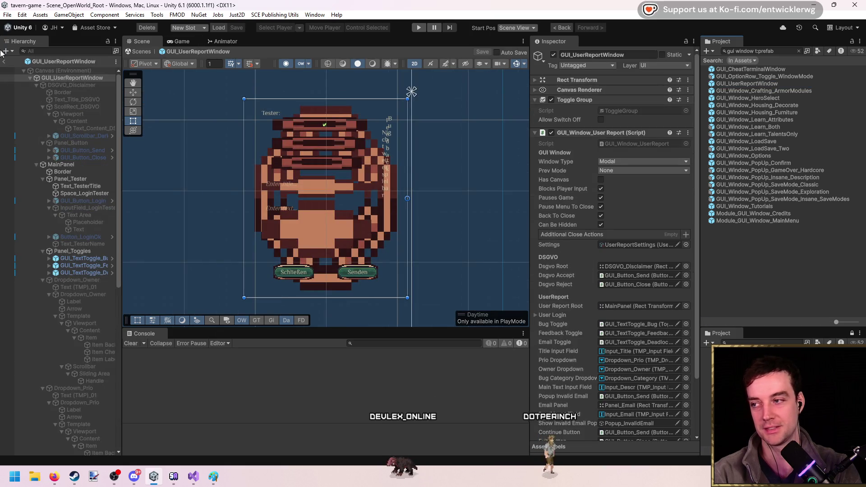
click(5, 62)
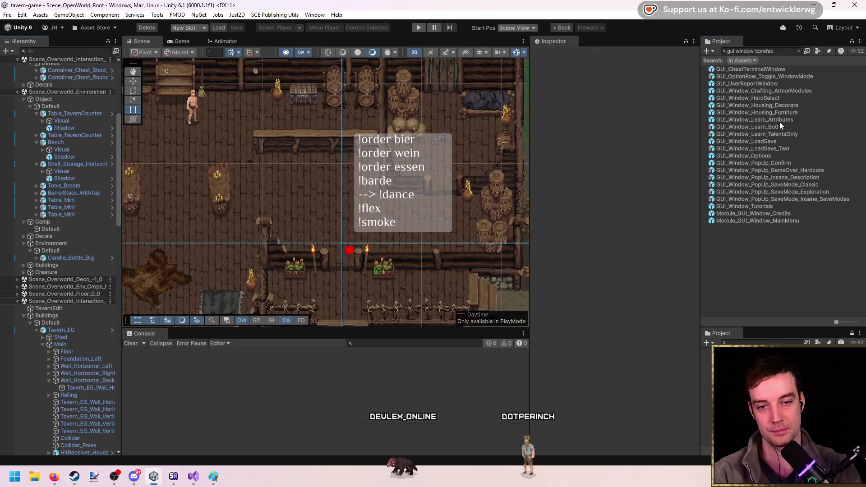
double_click(778, 142)
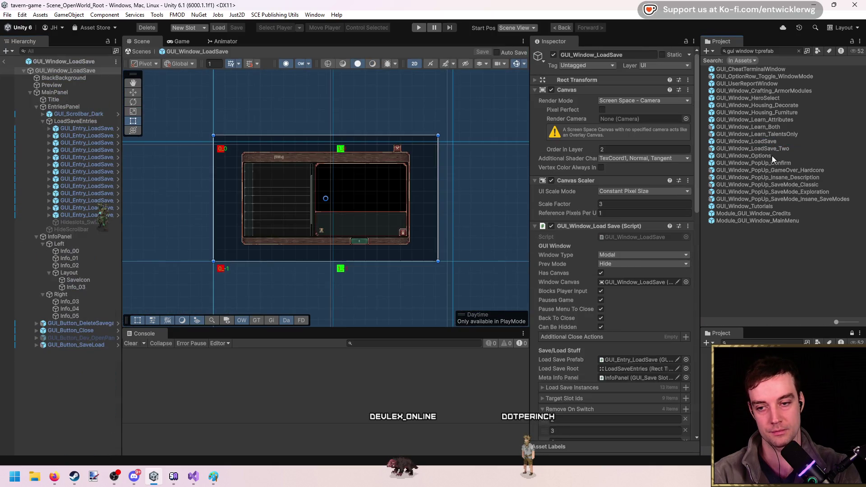
double_click(770, 156)
double_click(778, 148)
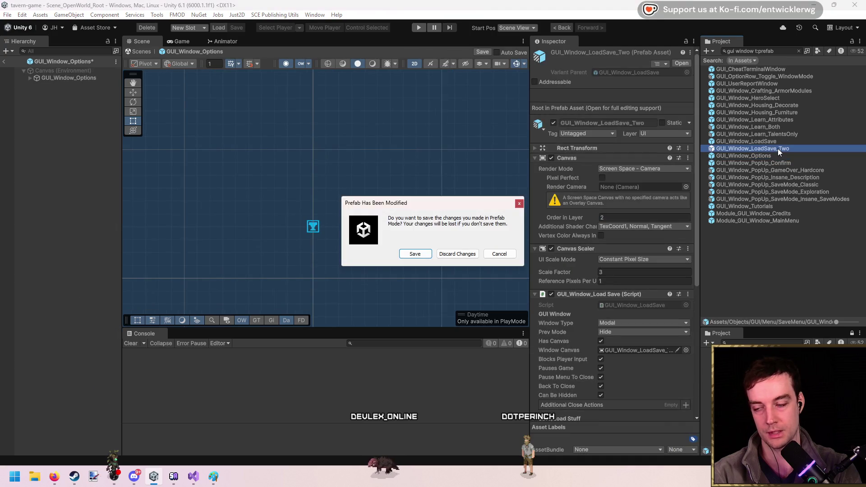
click(447, 253)
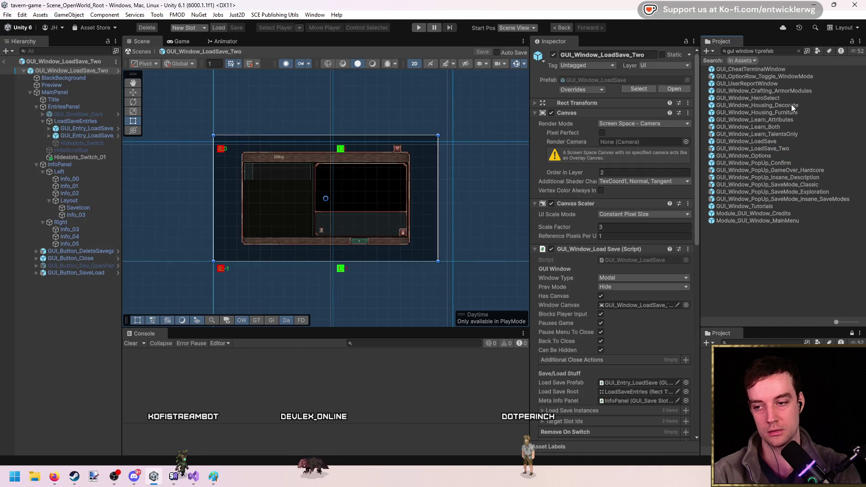
Open the Housing_Decorate and Housing_Furniture prefabs, then select the Housing_Furniture prefab asset
click(791, 105)
double_click(791, 105)
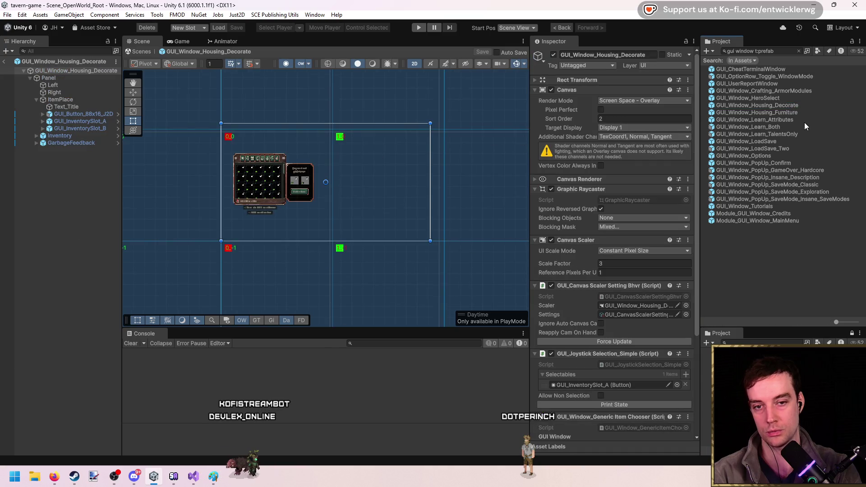
click(796, 112)
double_click(797, 113)
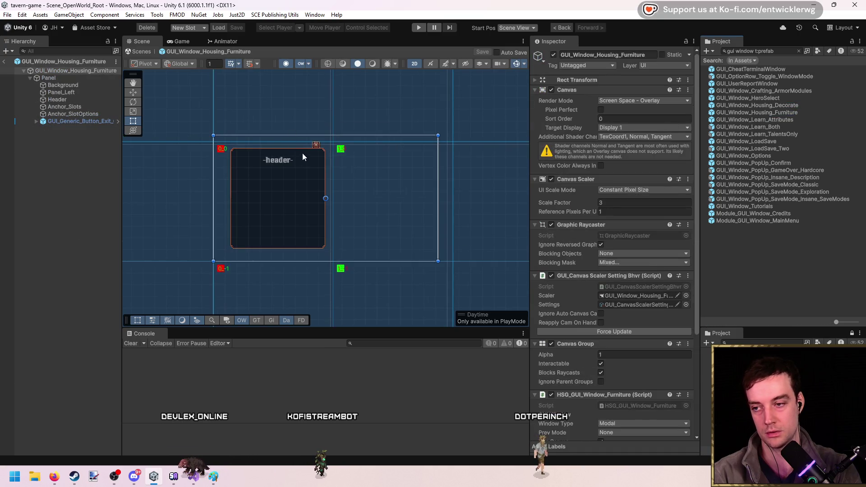
click(787, 113)
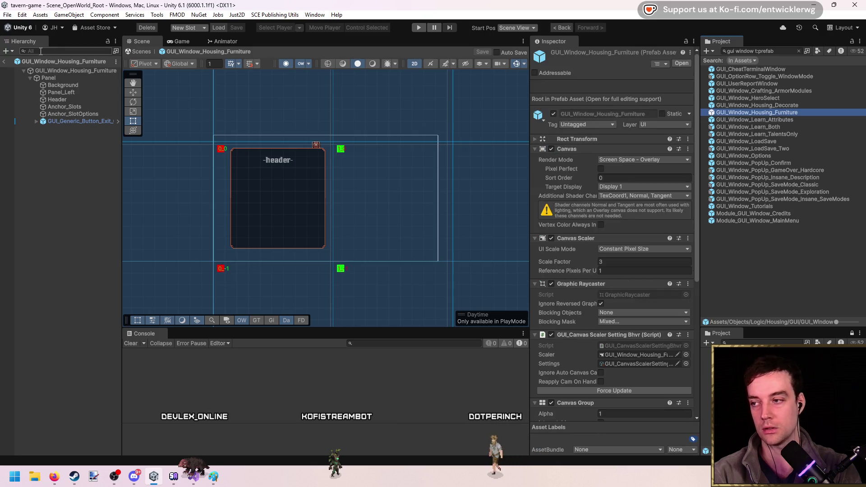
click(3, 59)
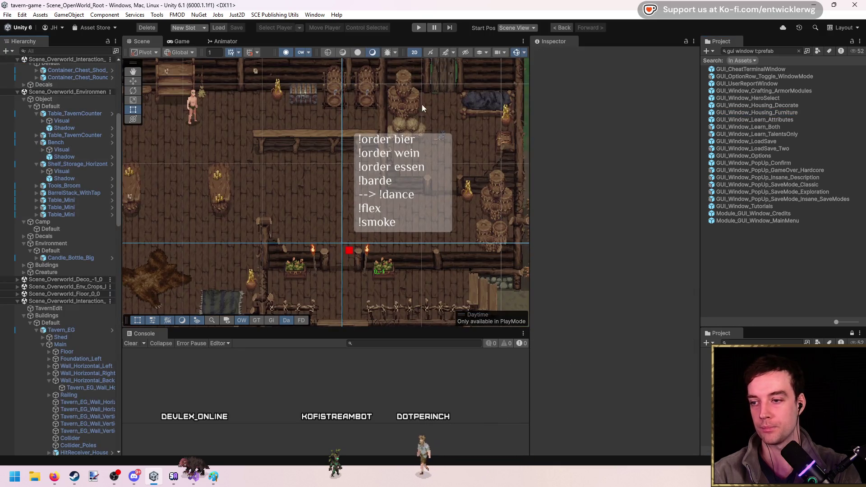
click(785, 112)
Duplicate the furniture window as GUI_Window_Housing2_Furniture and remove its old furniture window script
key(ctrl+d)
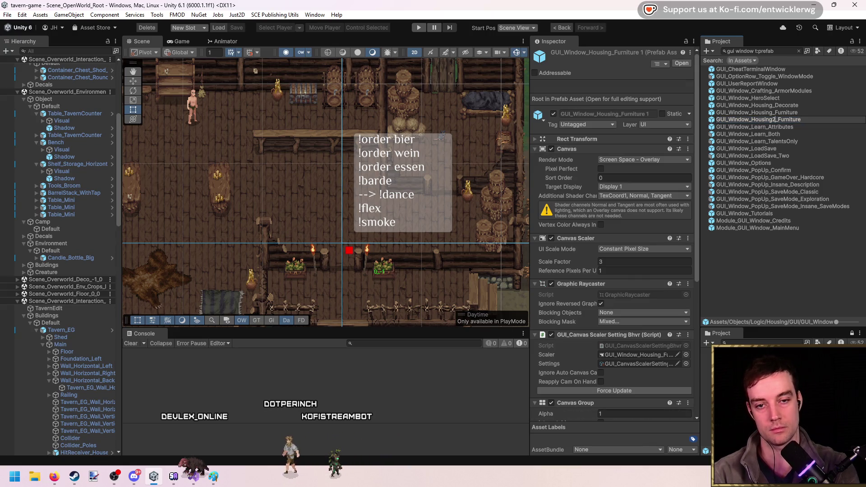
key(Return)
key(Return)
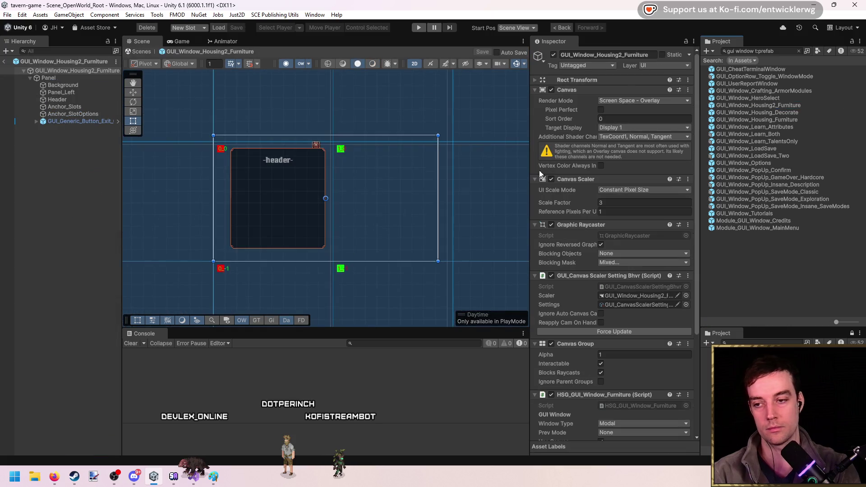
scroll(319, 179, up, 3)
click(71, 84)
click(104, 71)
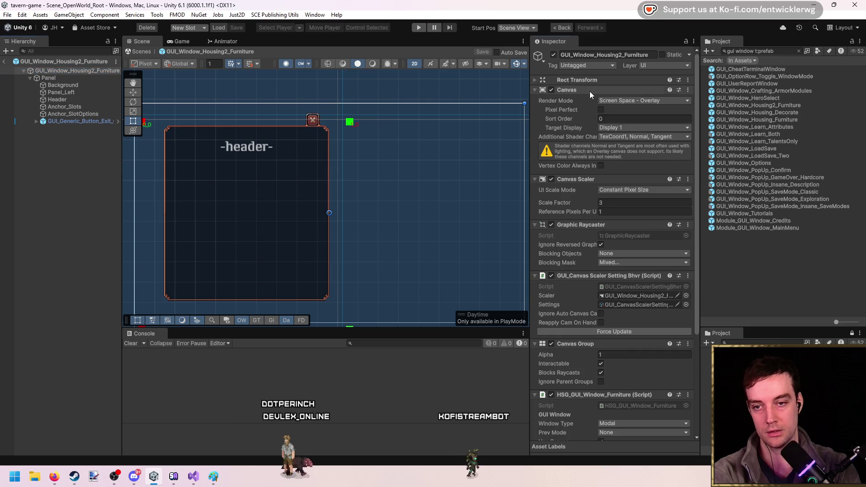
click(593, 102)
click(590, 110)
click(591, 119)
click(591, 129)
right_click(609, 140)
click(679, 161)
Delete the Anchor_Slots and Anchor_SlotOptions objects from the panel
click(83, 83)
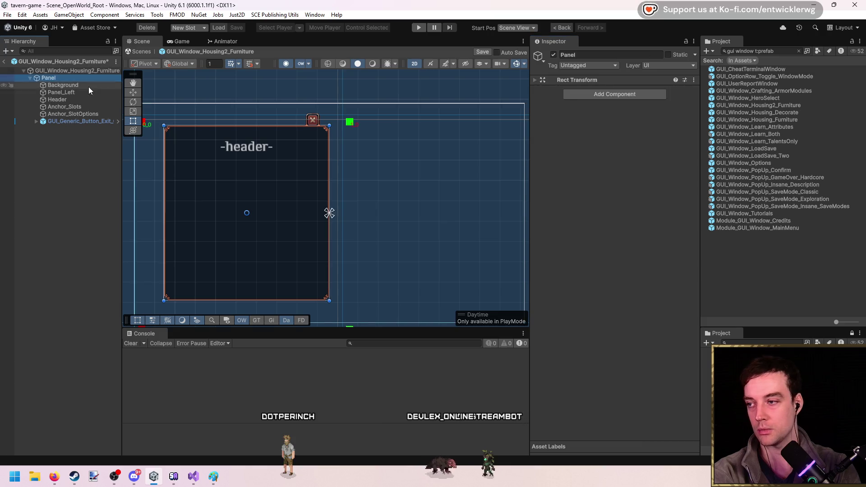
key(Down)
key(Down)
key(Down)
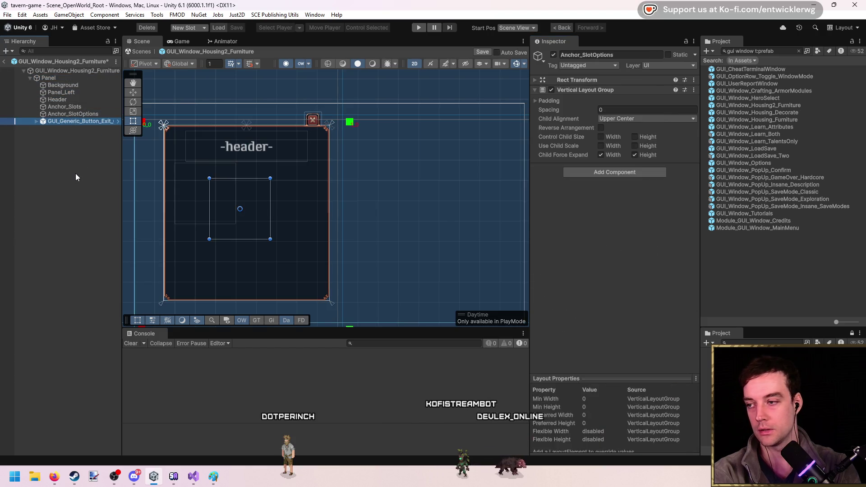
key(Up)
key(shift+Up)
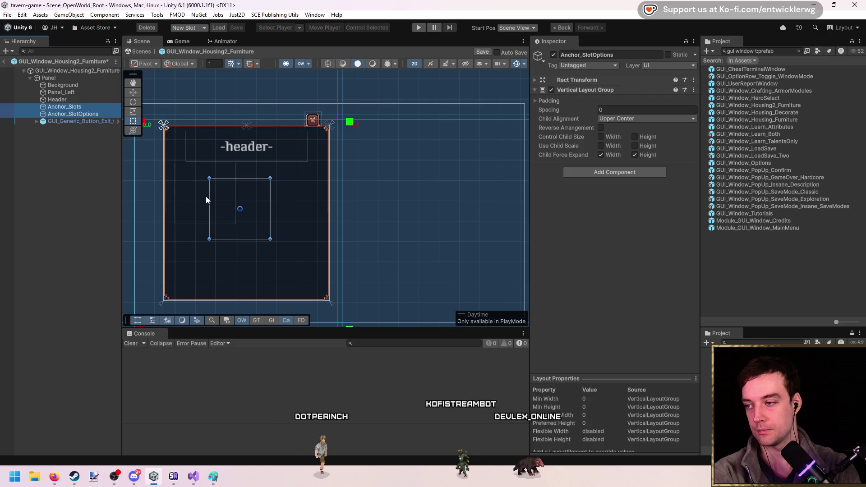
key(Delete)
Step through Background and Panel in the Hierarchy, ending on the Header text object
click(75, 102)
key(Up)
key(Up)
key(Up)
key(Down)
key(Up)
key(Up)
key(Down)
key(Down)
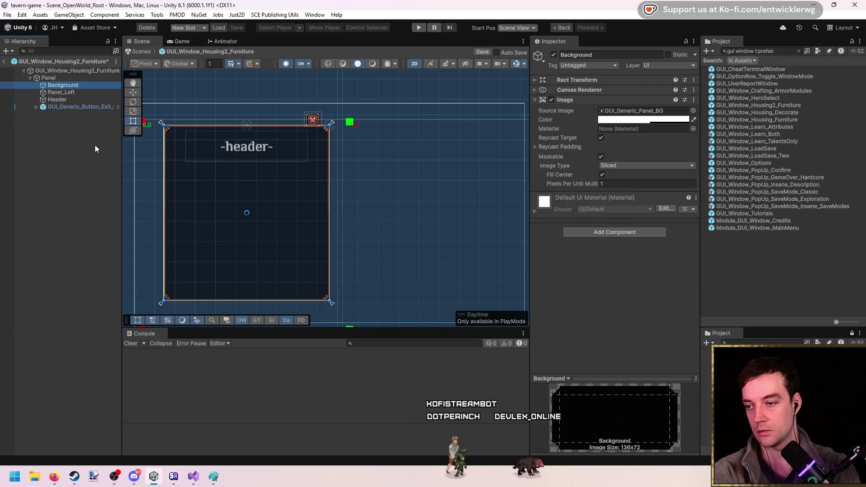
key(Up)
key(f)
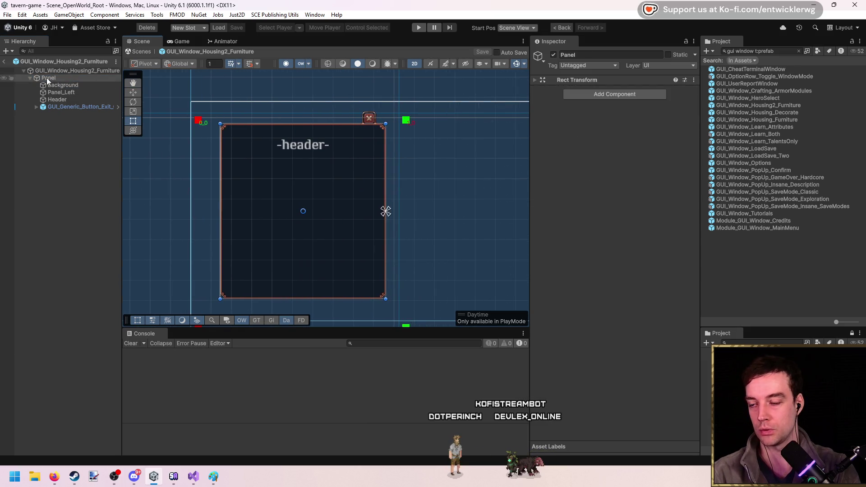
click(67, 99)
Resize the Header text box to height 25 at Pos Y -22
key(f)
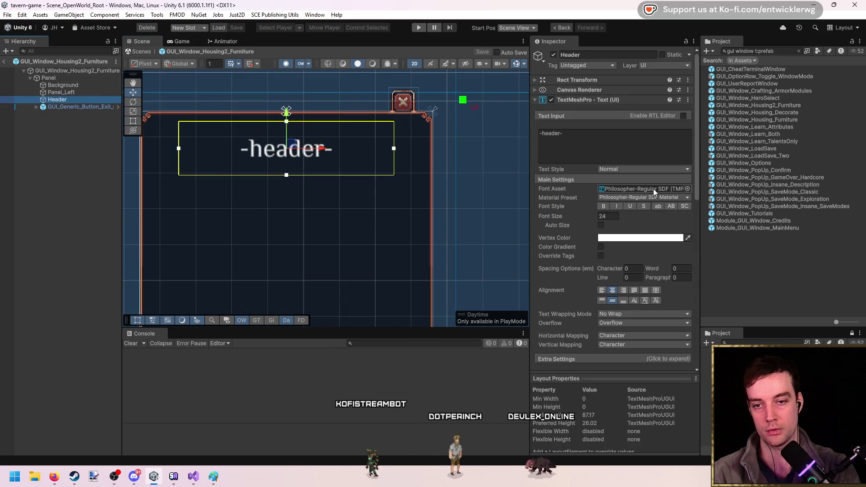
click(595, 80)
click(601, 196)
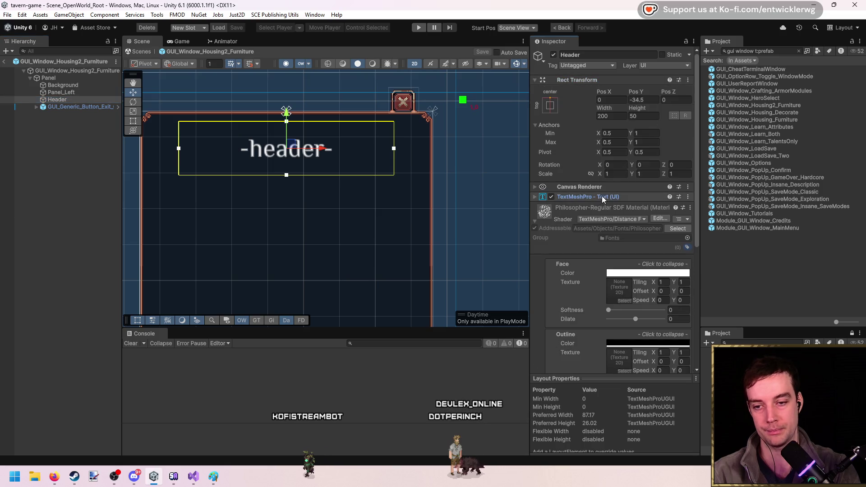
drag(298, 175, 299, 148)
click(656, 100)
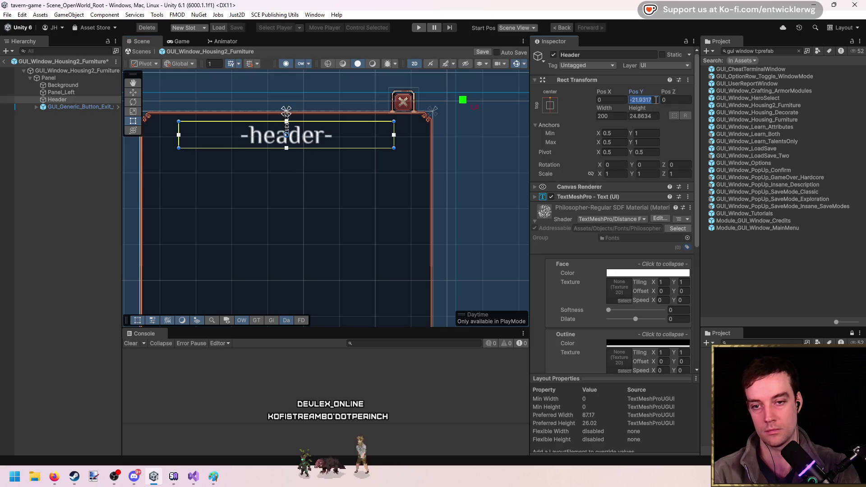
text(-22)
key(Tab)
key(Tab)
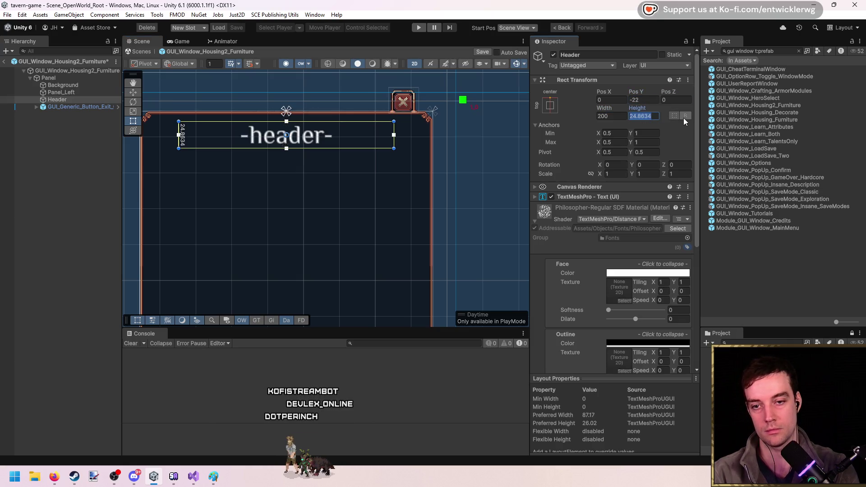
text(25)
key(Return)
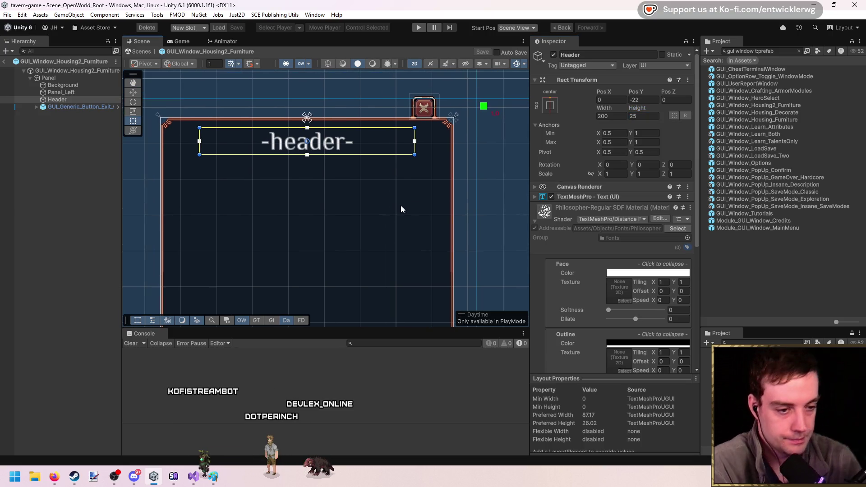
Select the furniture window root and browse GUI item prefabs like GUI_Popup_ItemChooser
scroll(421, 194, down, 5)
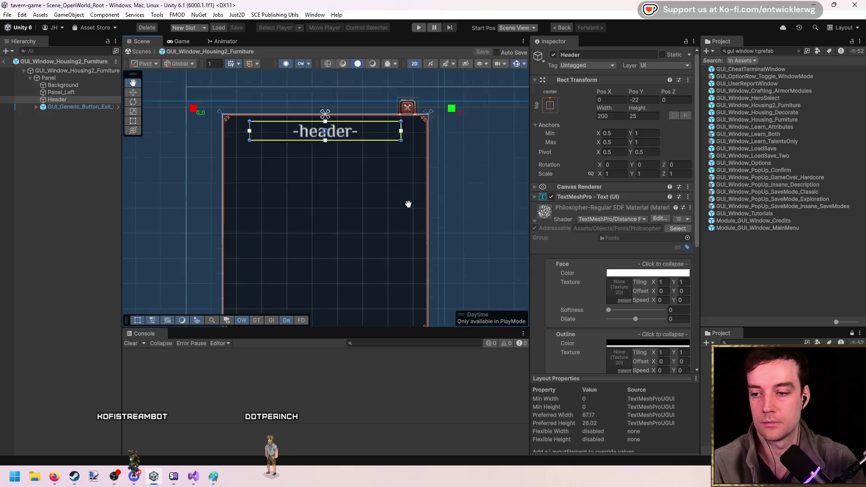
scroll(392, 209, up, 2)
scroll(374, 203, down, 3)
scroll(352, 180, up, 2)
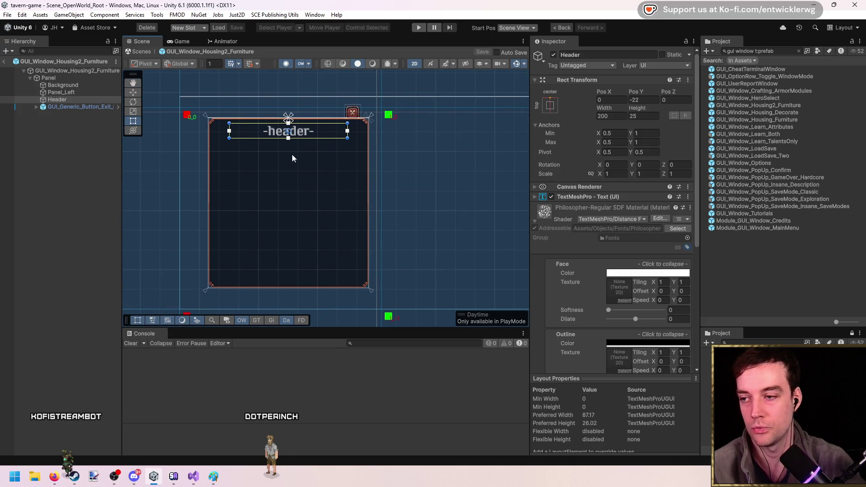
click(90, 76)
click(93, 70)
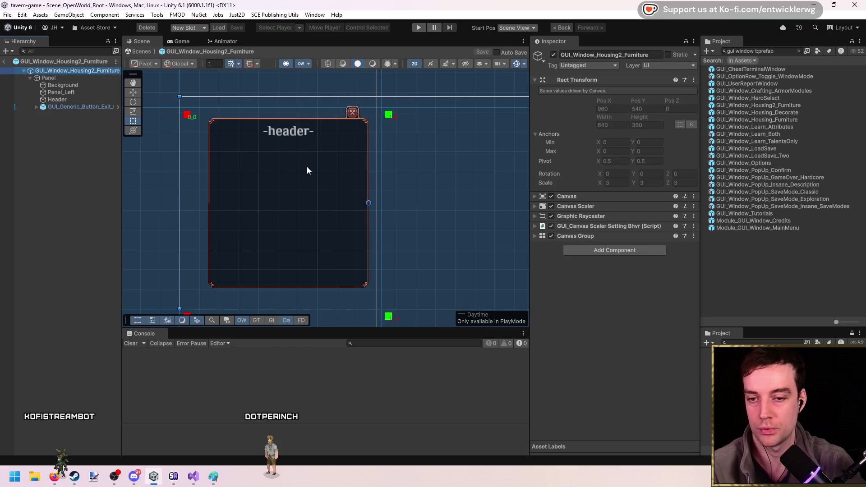
scroll(317, 163, up, 1)
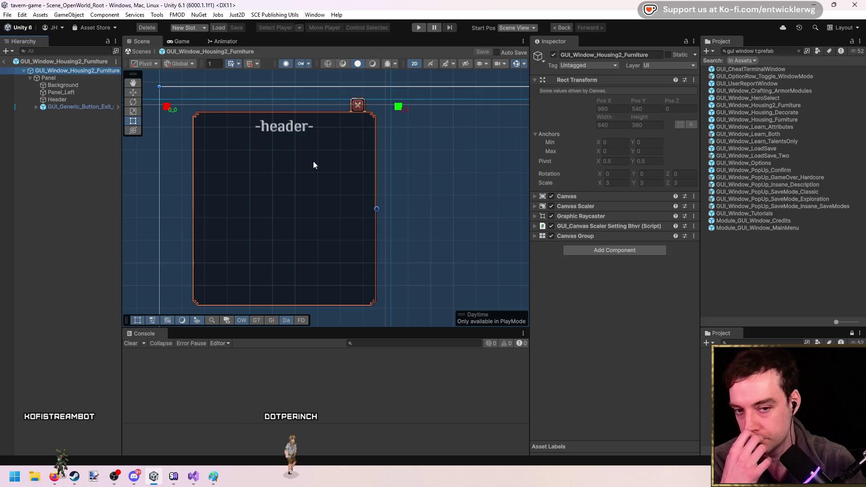
click(778, 51)
text(t:prefab gui item)
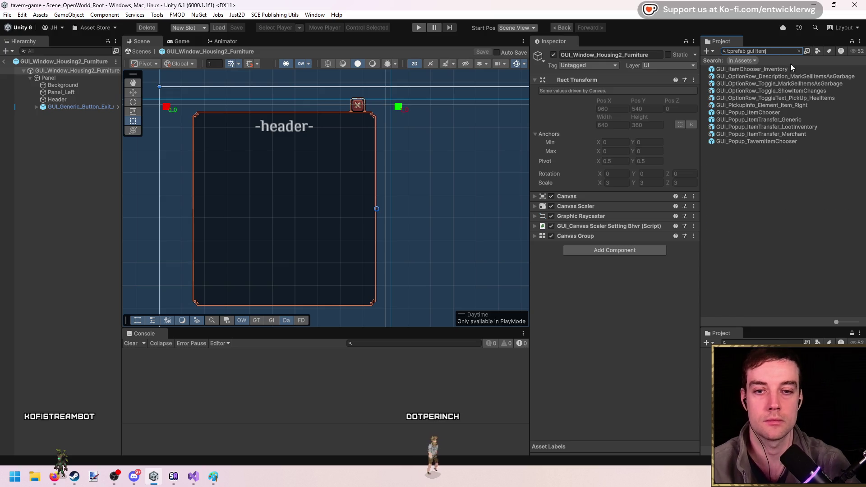
click(775, 114)
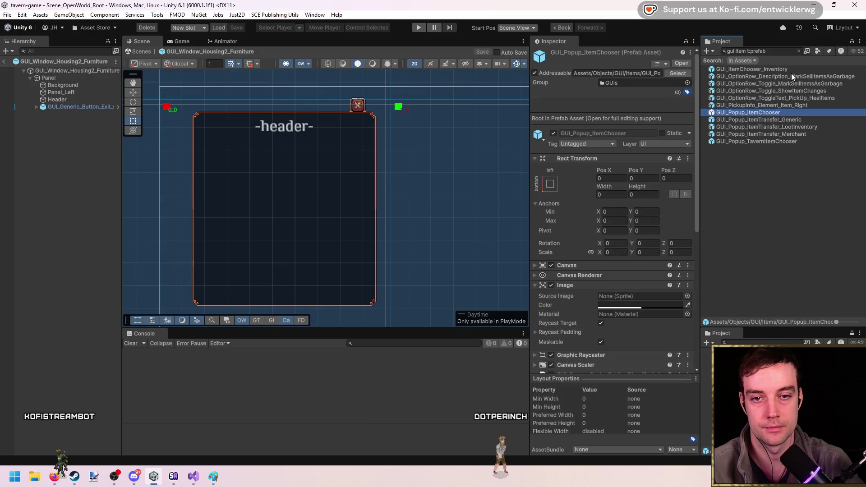
key(Down)
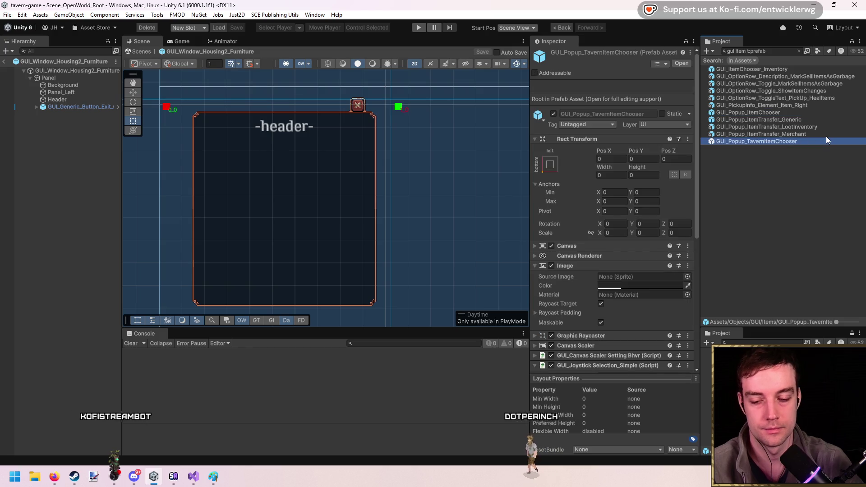
Switch the project search to GUI slot prefabs and drop a GUI_InventorySlot into the Panel
key(Up)
key(Up)
key(Up)
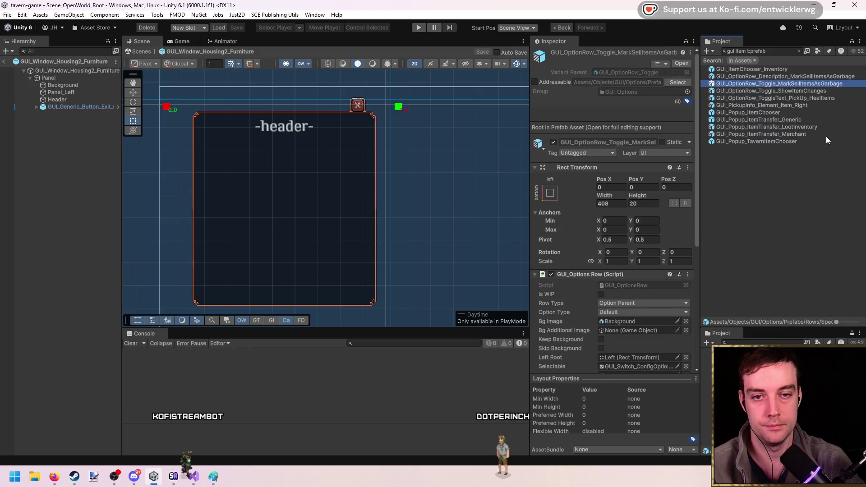
click(799, 105)
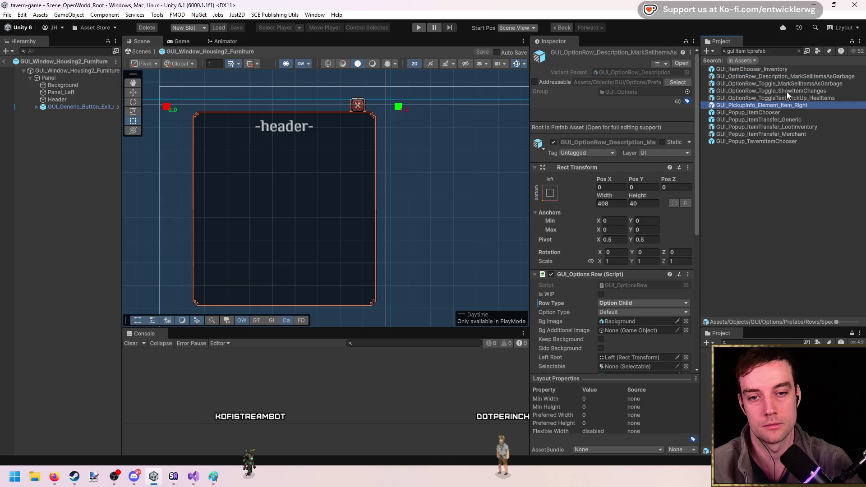
click(779, 52)
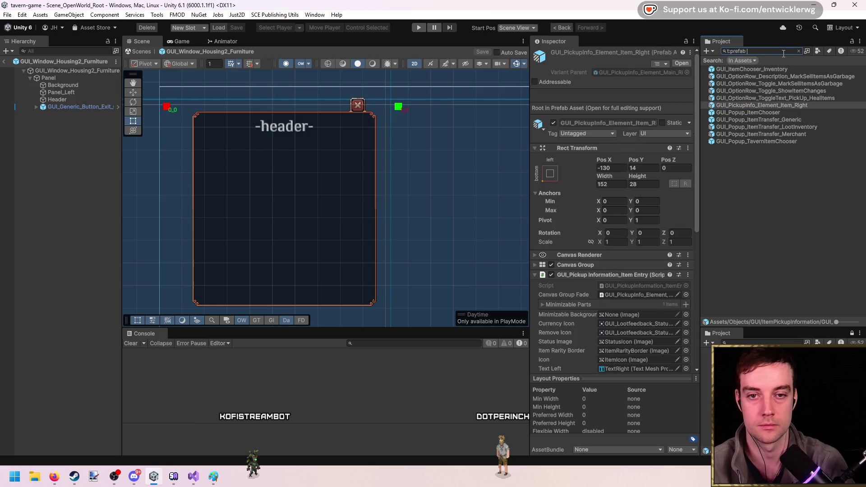
text(itemslot)
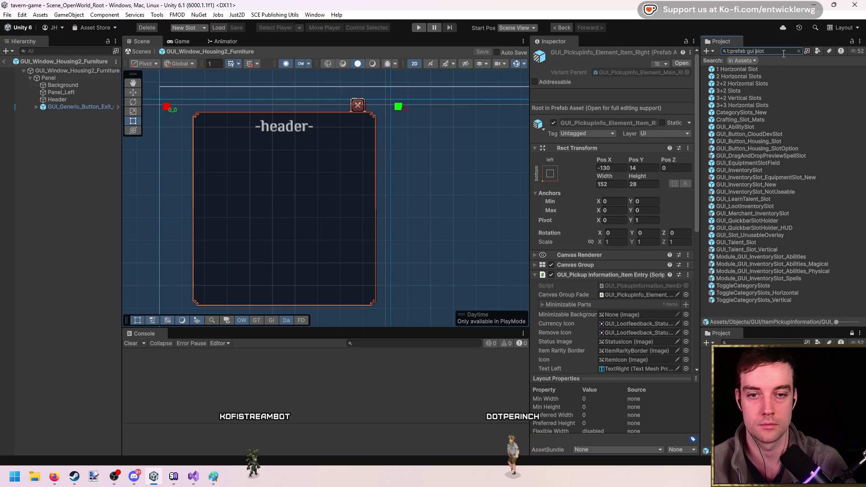
scroll(761, 69, down, 3)
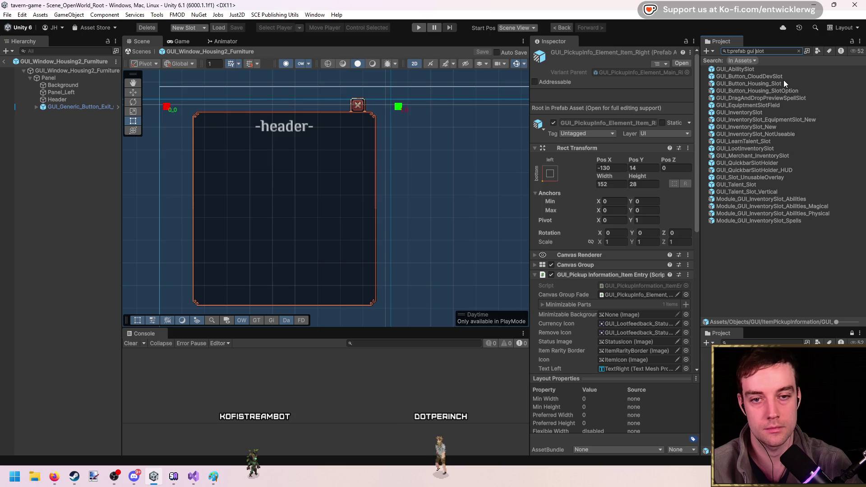
mouse_move(767, 111)
mouse_down()
mouse_move(68, 98)
mouse_move(75, 78)
mouse_up()
Remove the GUI_InventorySlot instance from the furniture window panel
scroll(340, 193, up, 3)
key(w)
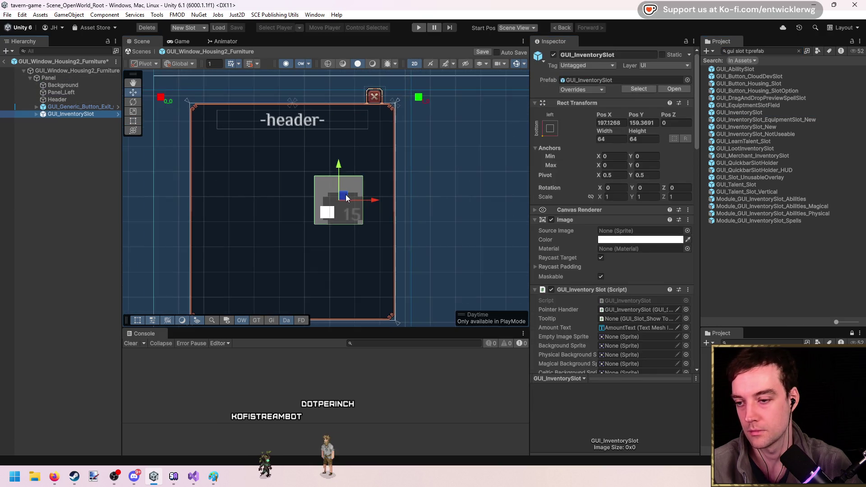
scroll(342, 200, down, 1)
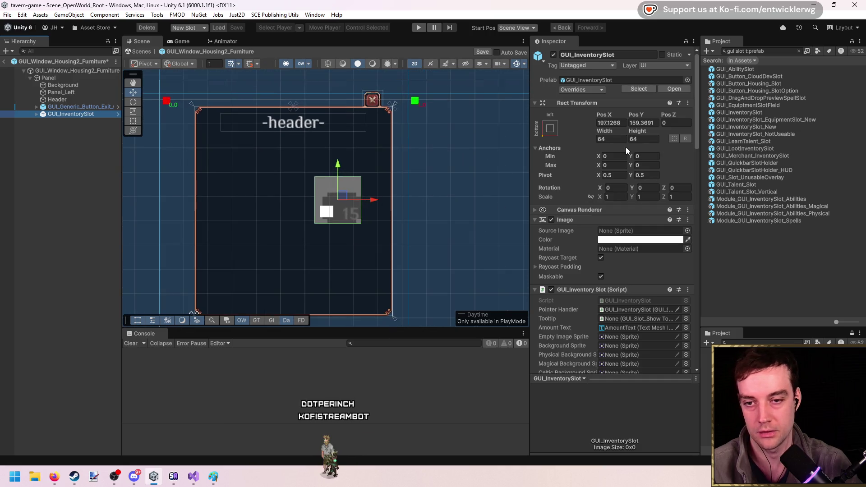
scroll(345, 199, up, 2)
scroll(342, 203, down, 1)
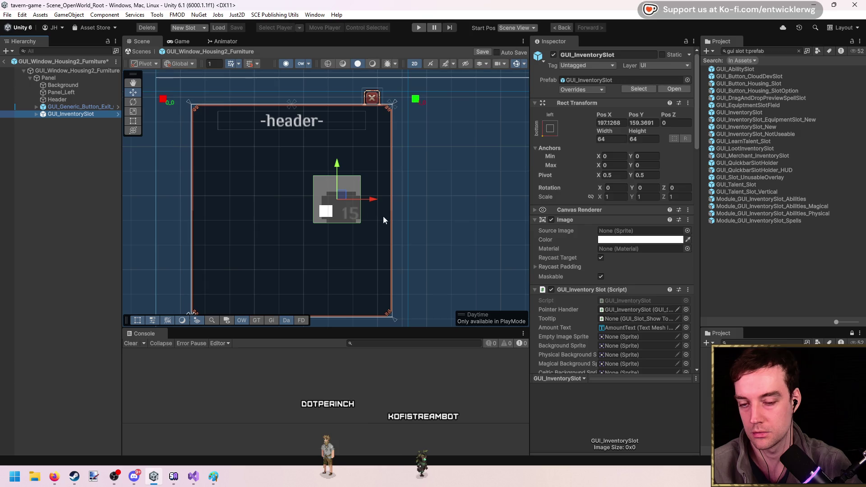
click(81, 107)
click(93, 113)
click(788, 119)
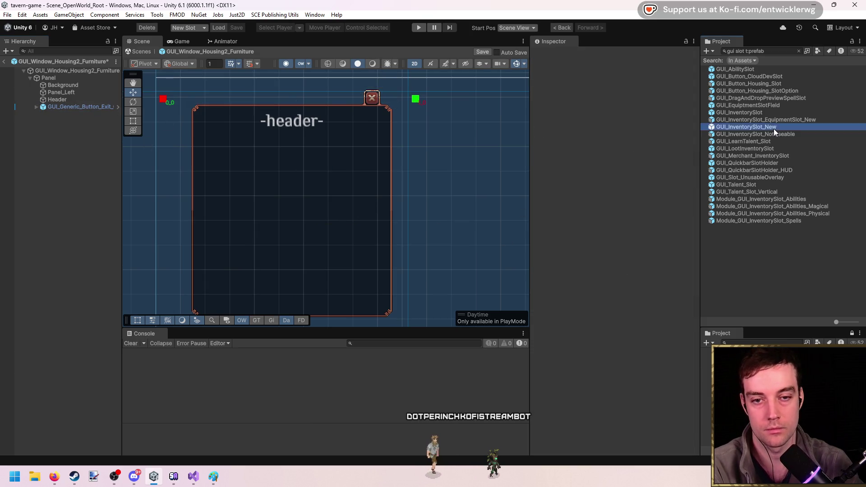
Add a GUI_InventorySlot_New at the panel's top-left and duplicate it into three side-by-side slots
drag(82, 78, 82, 77)
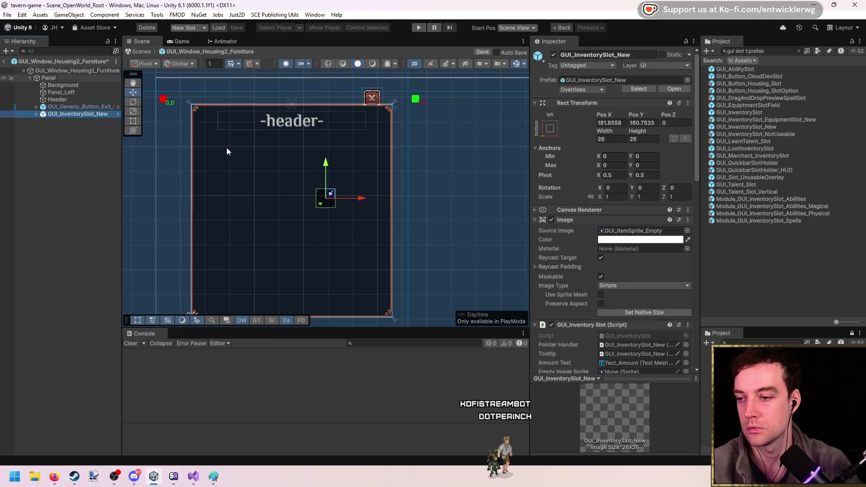
scroll(319, 178, up, 2)
drag(331, 199, 188, 147)
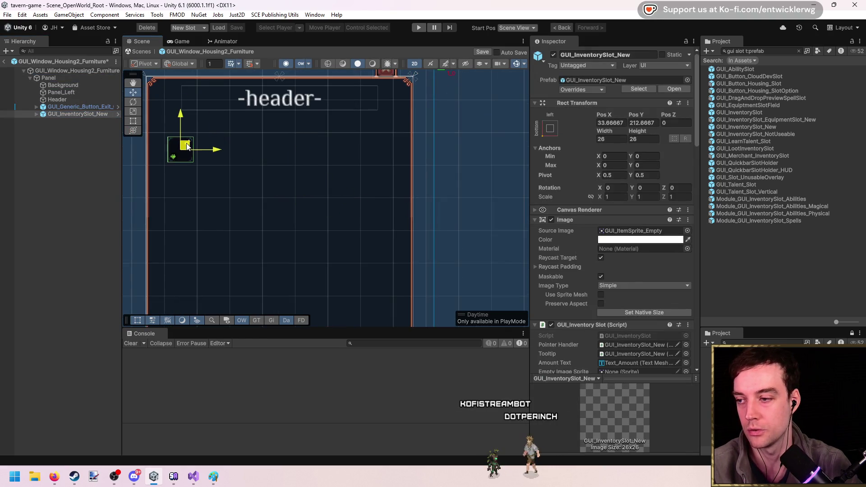
scroll(236, 158, down, 2)
key(ctrl+d)
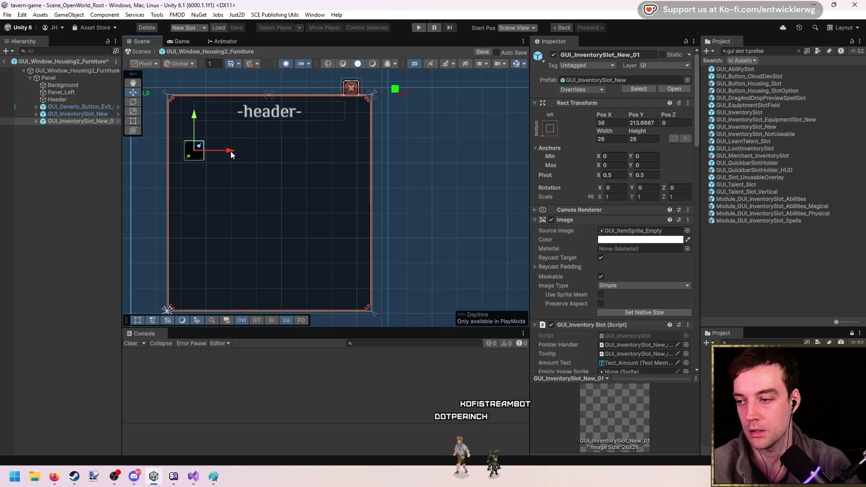
click(98, 121)
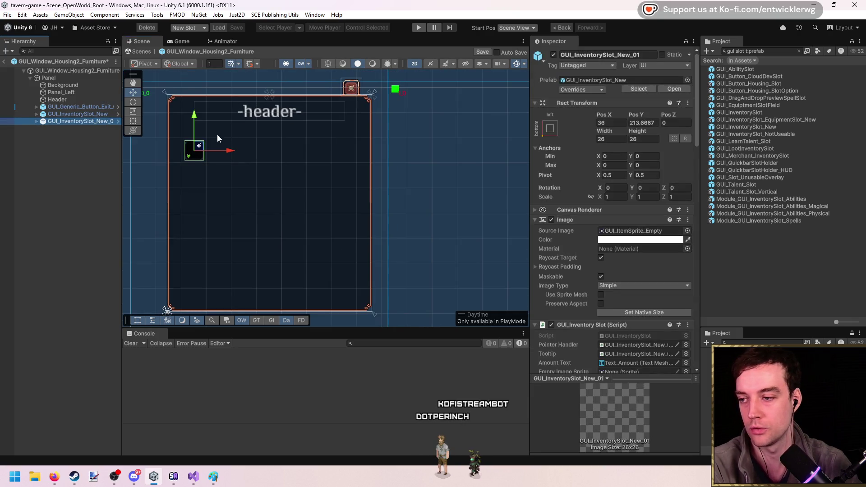
drag(230, 152, 282, 154)
key(ctrl+d)
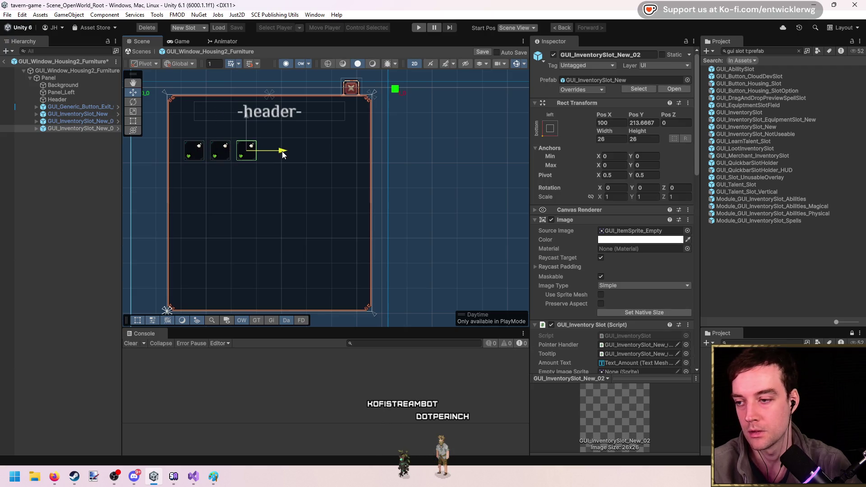
Select all three inventory slots and delete them
scroll(267, 159, up, 2)
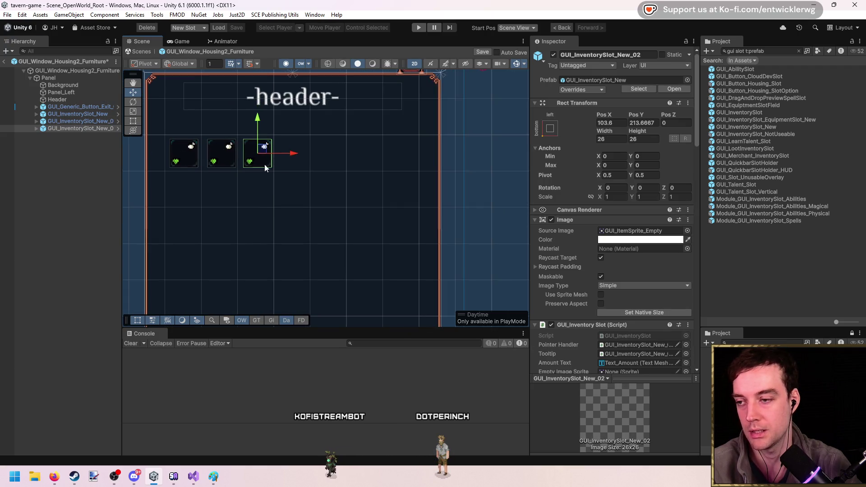
scroll(310, 170, down, 2)
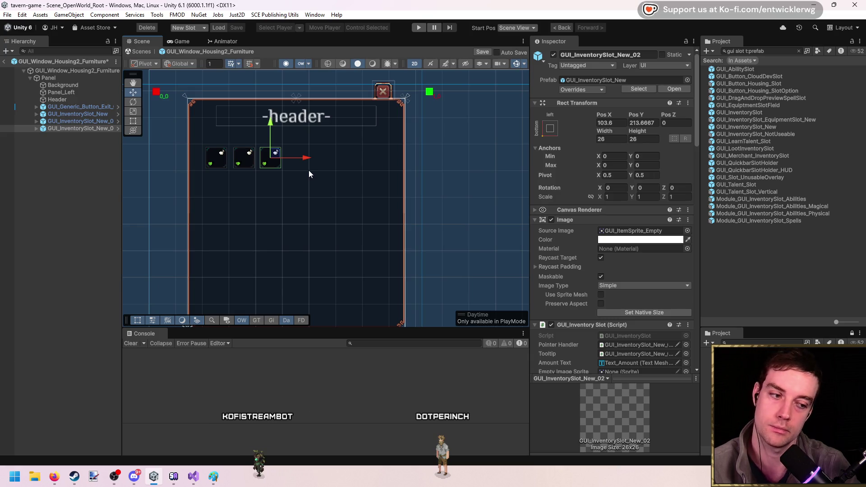
shift+click(101, 116)
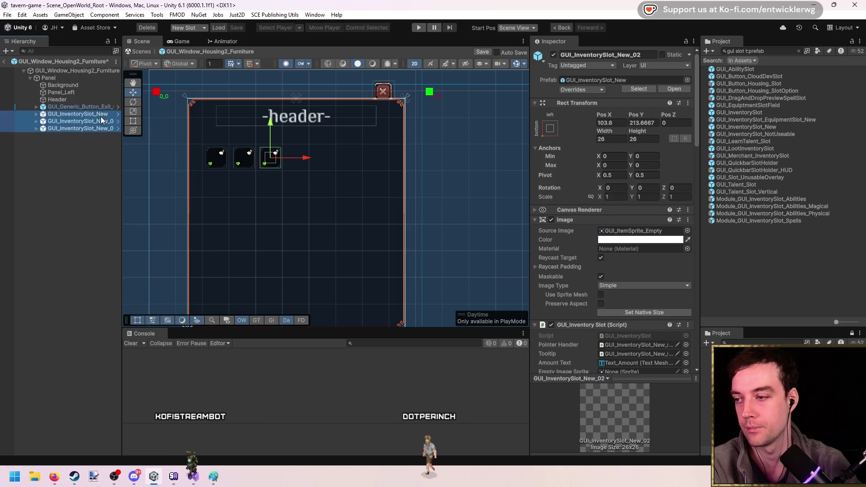
key(Delete)
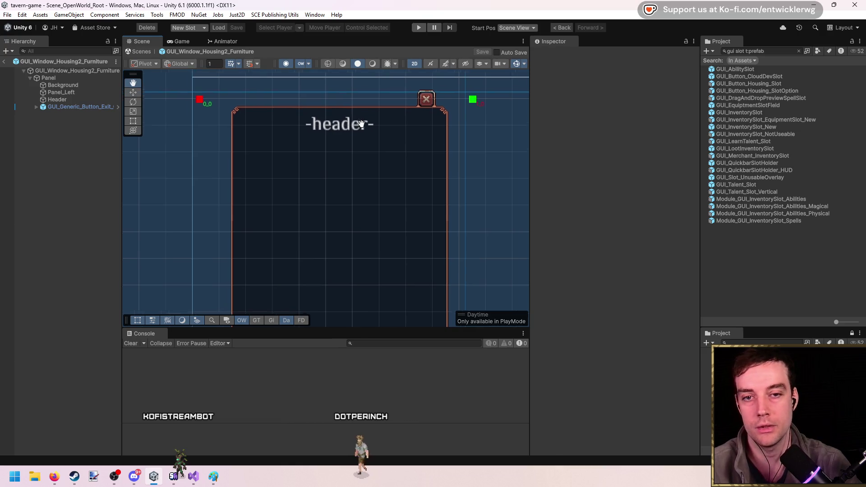
Copy the HSG2_Edit Window component from the TavernEdit object
click(6, 62)
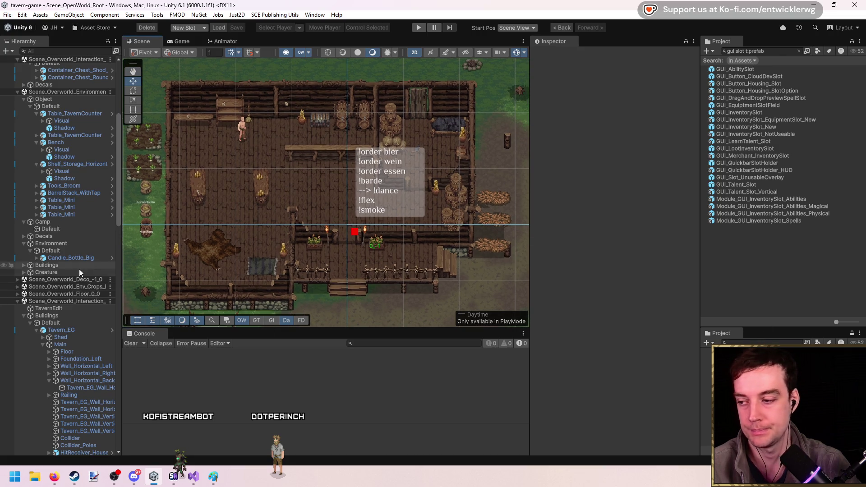
click(23, 315)
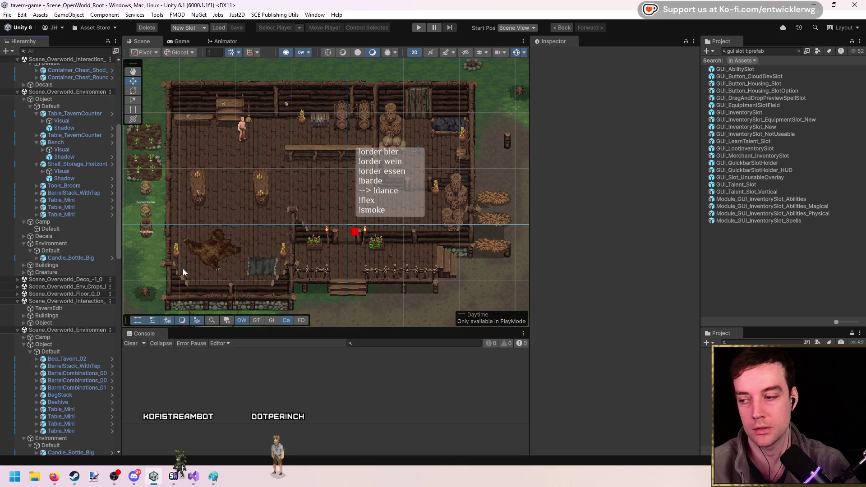
click(48, 308)
right_click(627, 123)
click(686, 171)
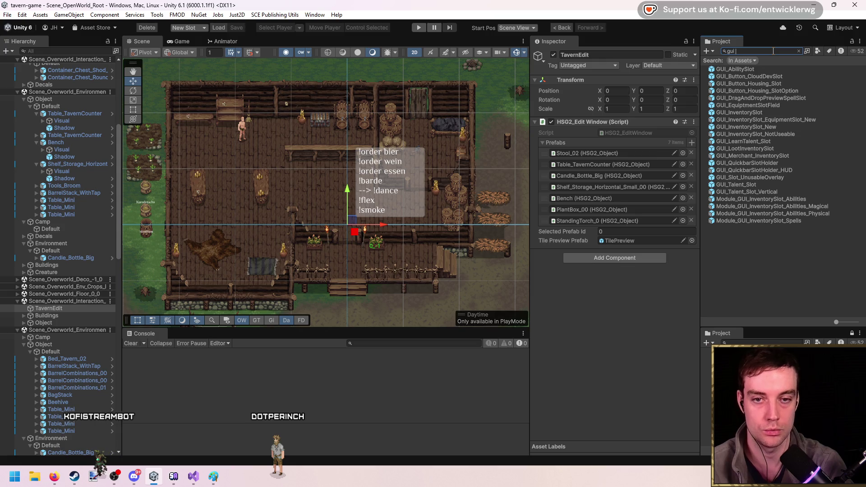
Paste HSG2_Edit Window as a new component on the GUI_Window_Housing2_Furniture prefab
text( housing)
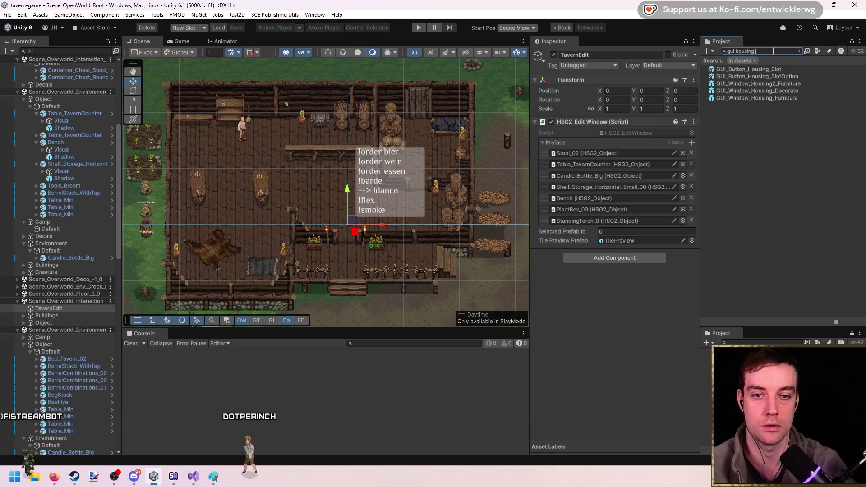
double_click(788, 85)
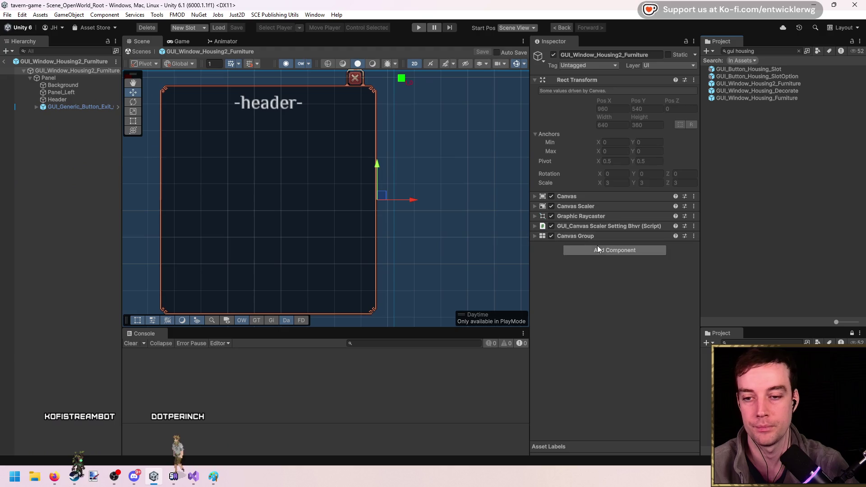
right_click(590, 236)
click(611, 294)
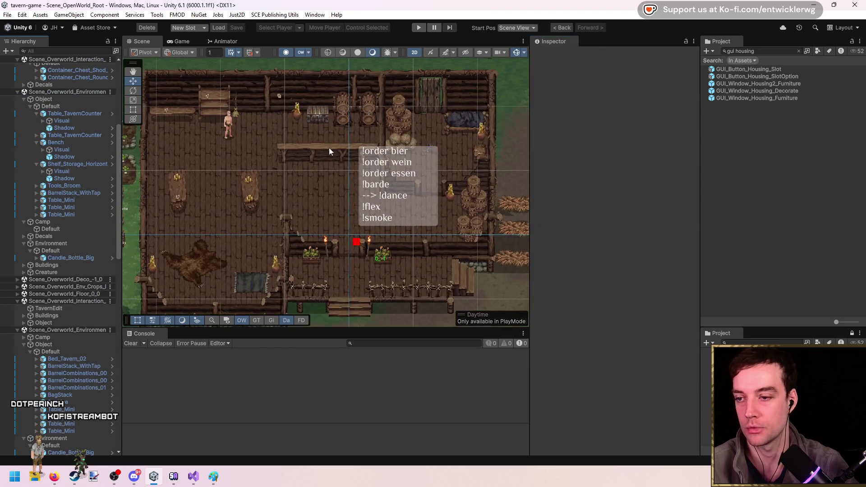
Delete TavernEdit and clear Tavern_EG's missing Edit Obj reference
click(72, 309)
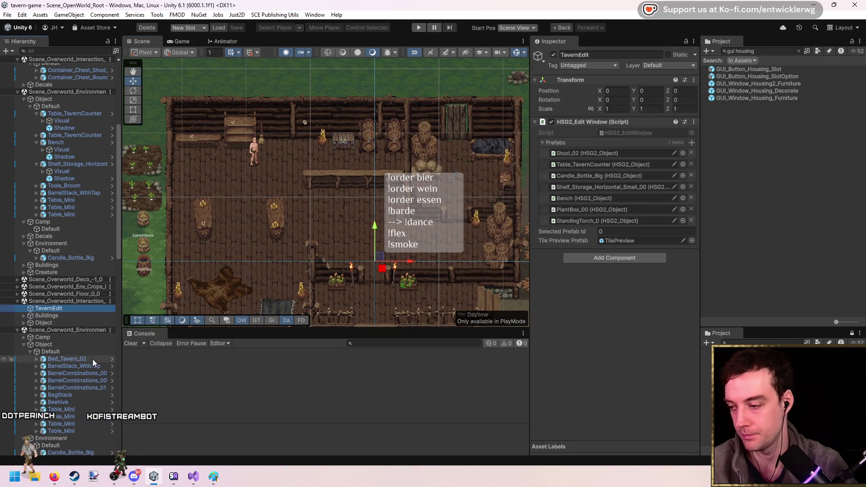
key(Delete)
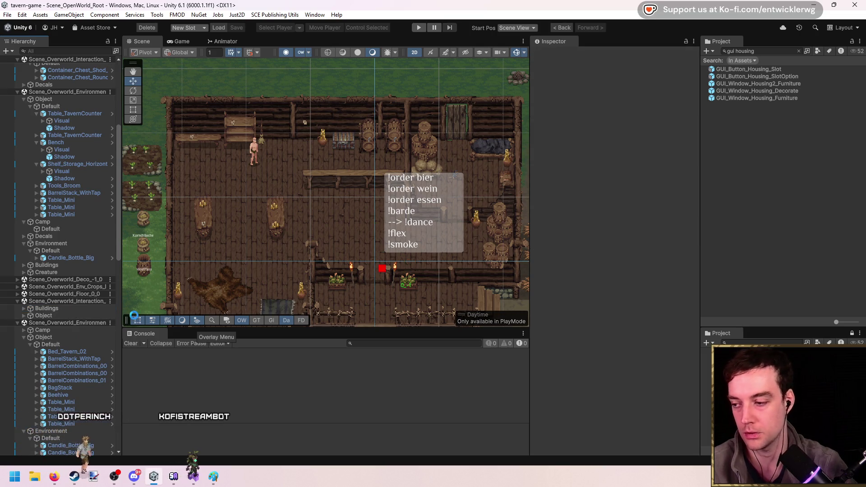
click(65, 306)
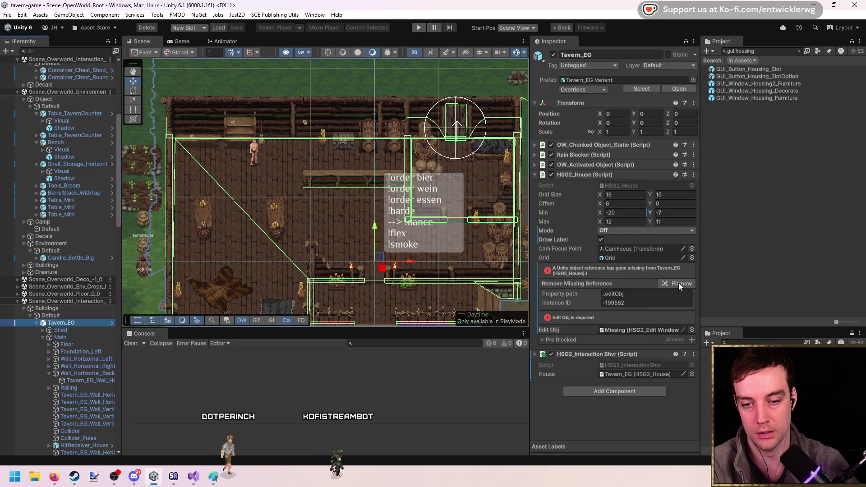
click(678, 282)
scroll(386, 218, up, 1)
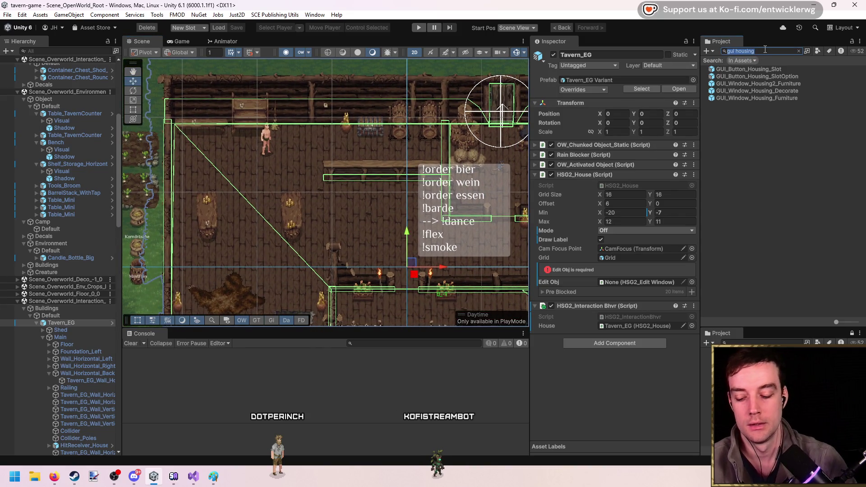
Browse the tavern handler scripts and the TavernGame script via project search
text(tavern hand)
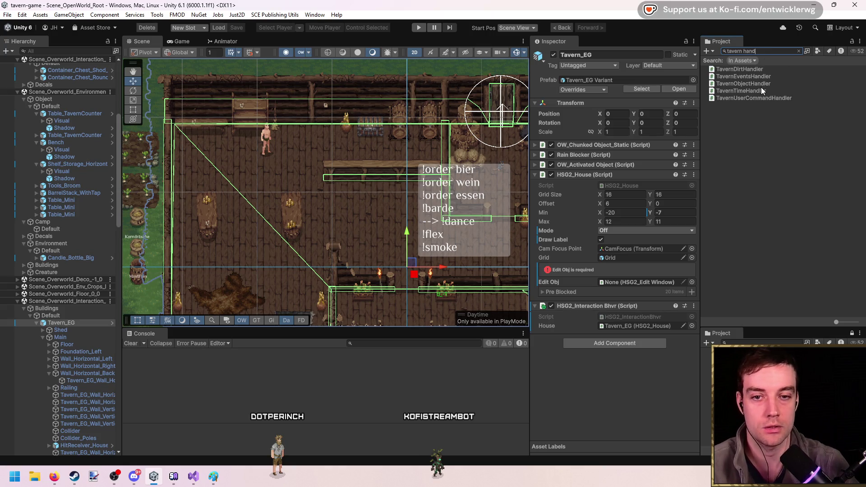
click(768, 83)
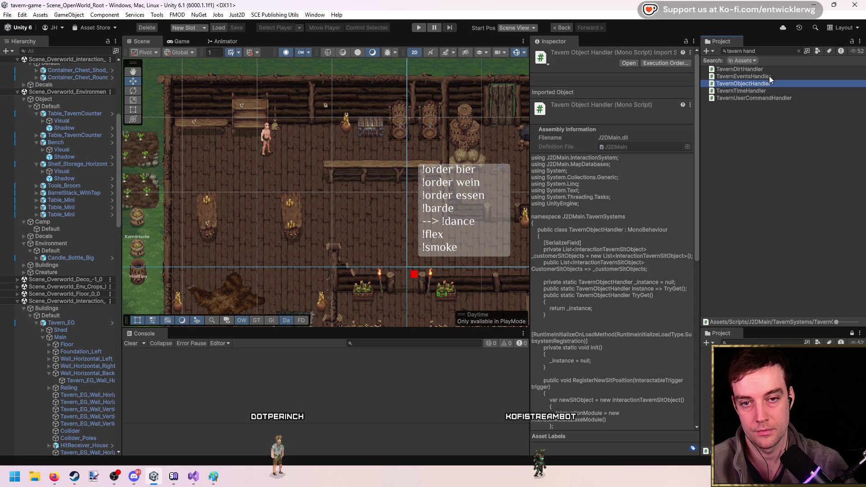
click(766, 71)
click(768, 77)
click(774, 52)
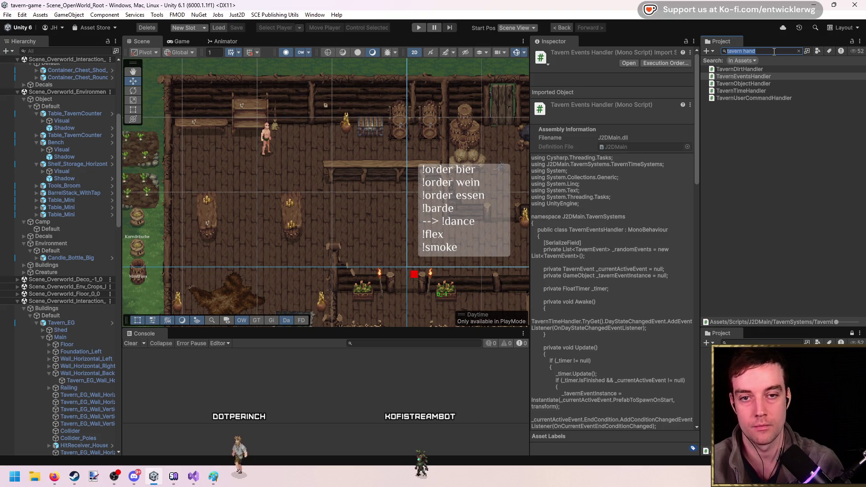
text(tavern game)
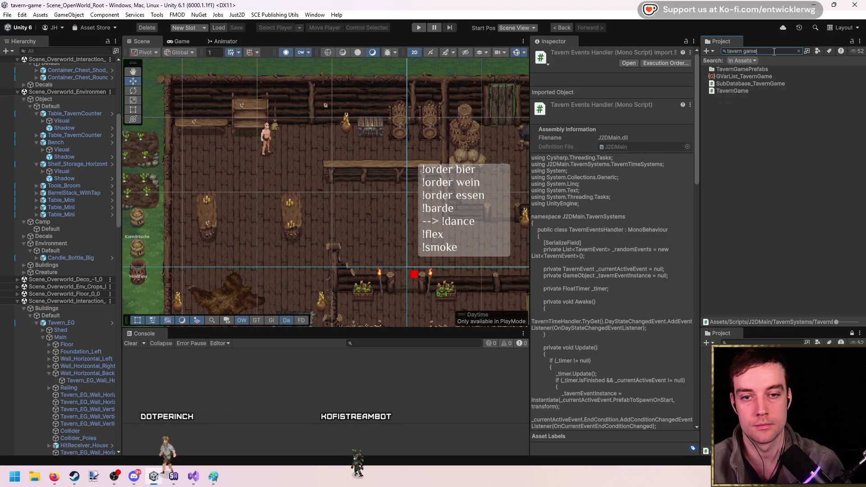
click(751, 90)
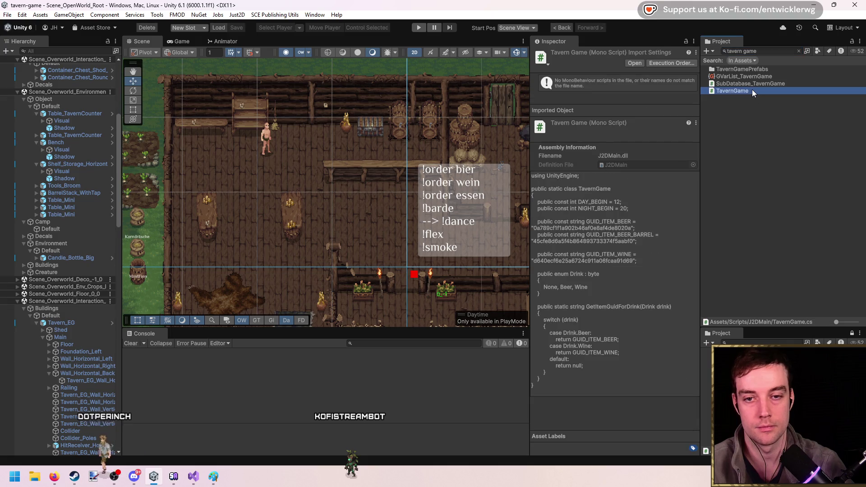
Clear the search and inspect the Gamehandler_GUIGameHandler prefab's GUI prefab references
click(767, 51)
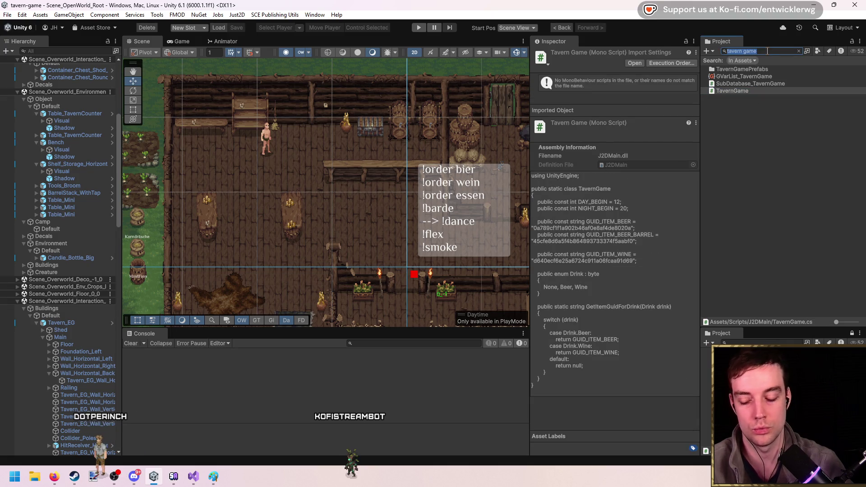
key(BackSpace)
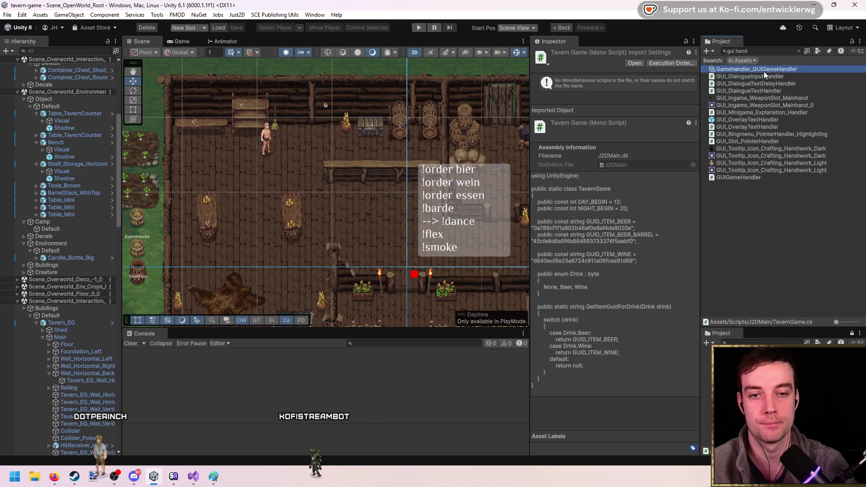
click(764, 70)
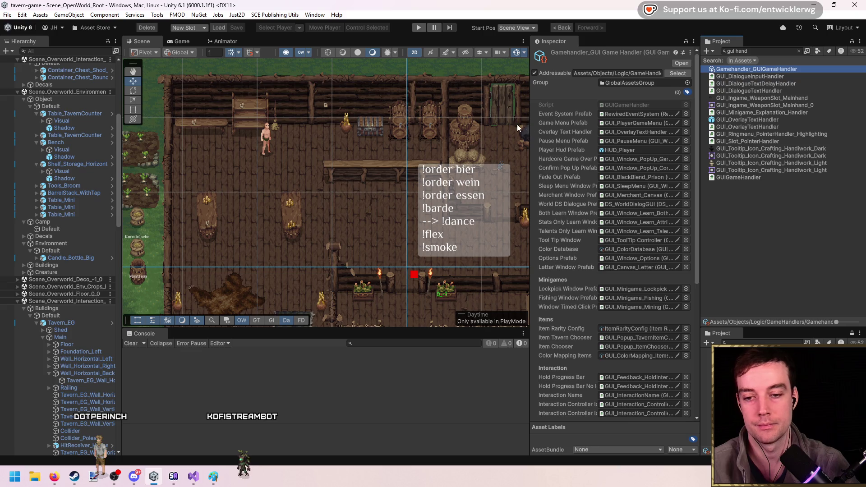
key(alt+Tab)
Switch to HSG2_EditWindow.cs and select the MonoBehaviour base class in its declaration
mouse_move(683, 366)
mouse_down()
mouse_move(680, 80)
mouse_move(681, 114)
mouse_up()
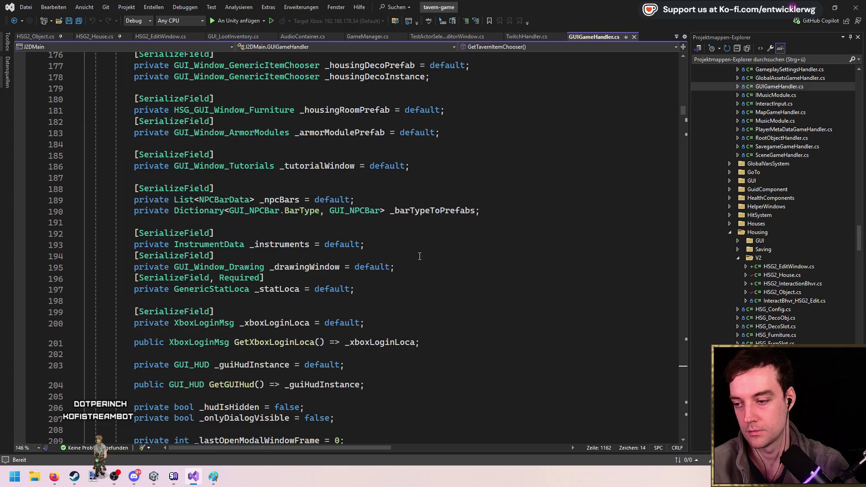
scroll(419, 256, up, 5)
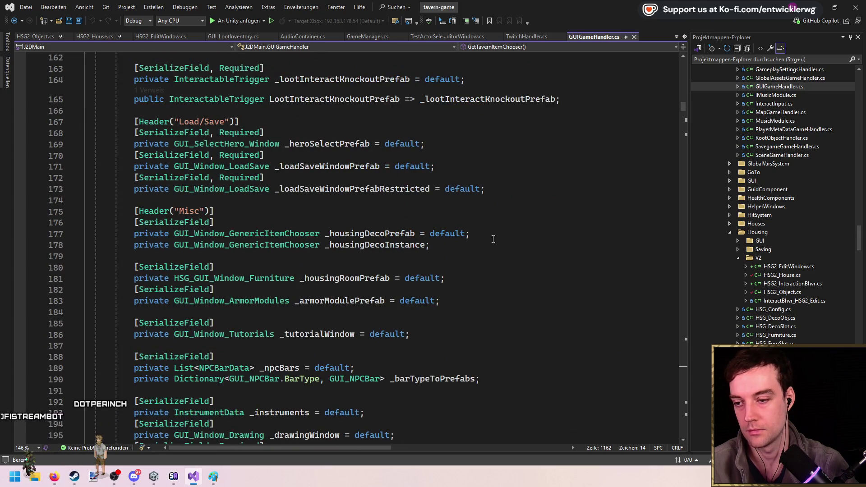
scroll(386, 244, down, 2)
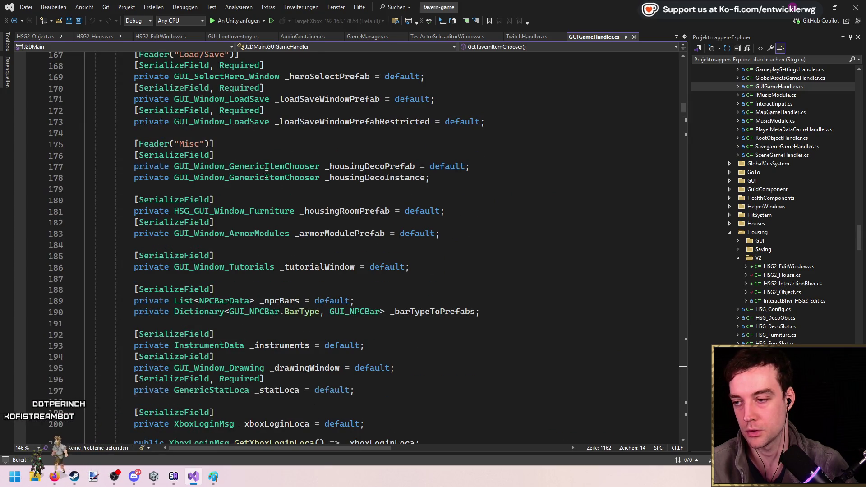
mouse_move(275, 168)
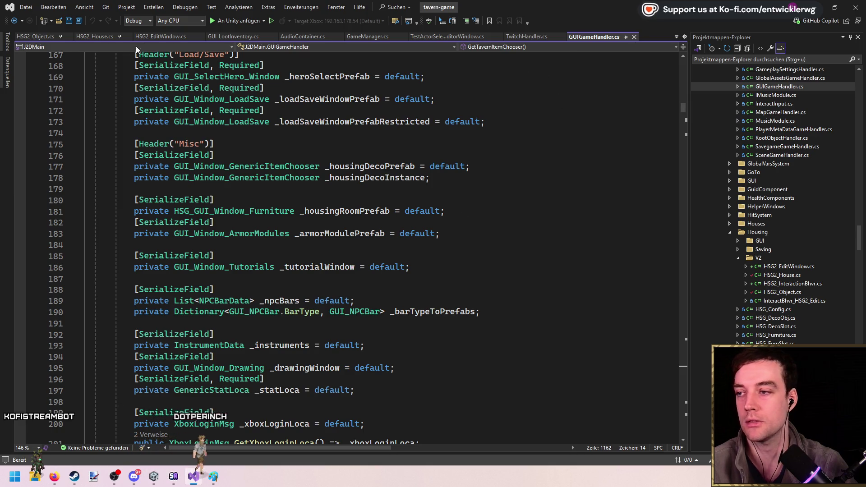
click(157, 36)
scroll(625, 312, up, 15)
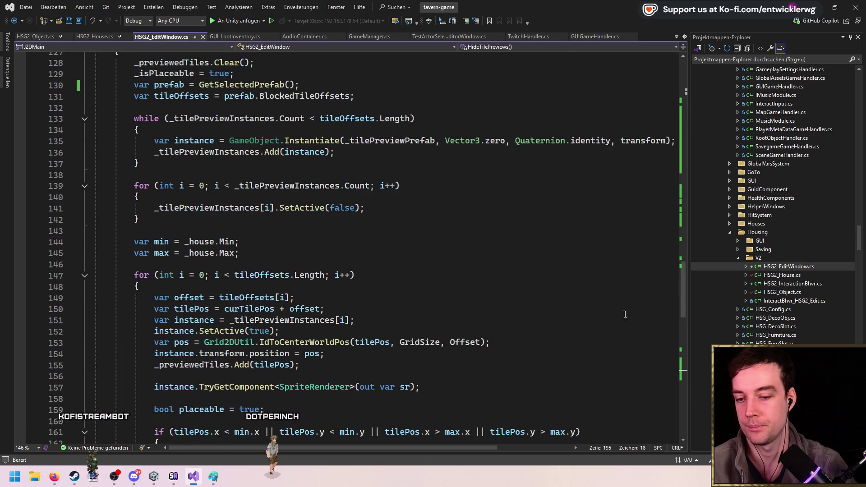
drag(683, 314, 682, 104)
click(295, 166)
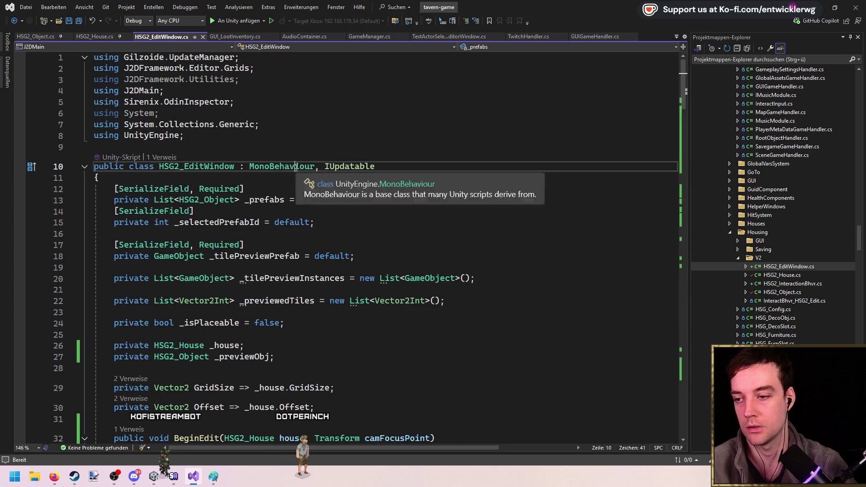
double_click(300, 168)
Try base class names like GuiWindo and AGuiWind, then undo the experiments and save
text(AGui)
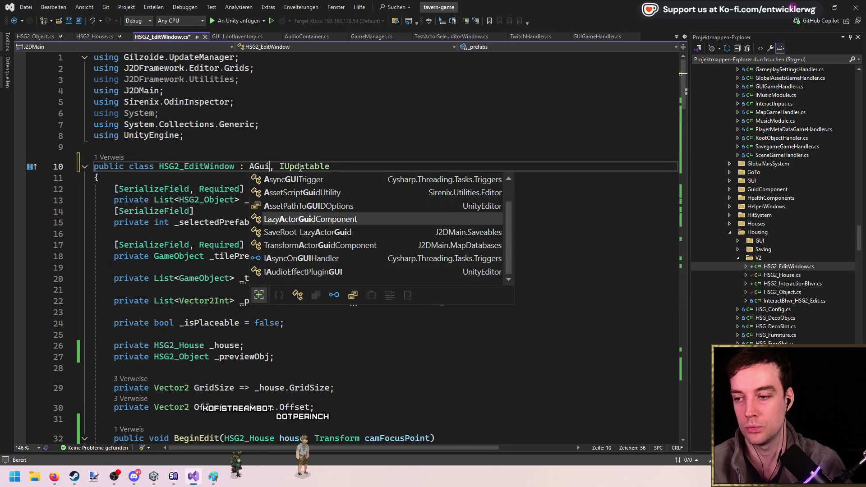
key(BackSpace)
key(BackSpace)
key(BackSpace)
text(Gui)
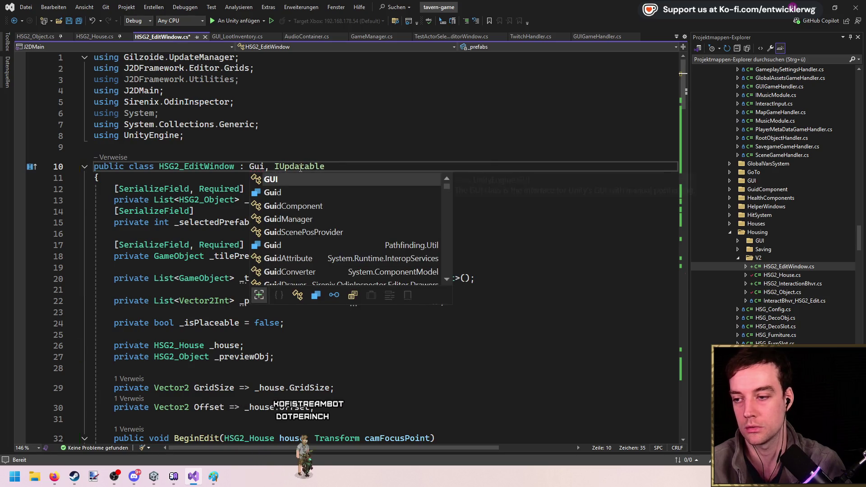
text(Windo)
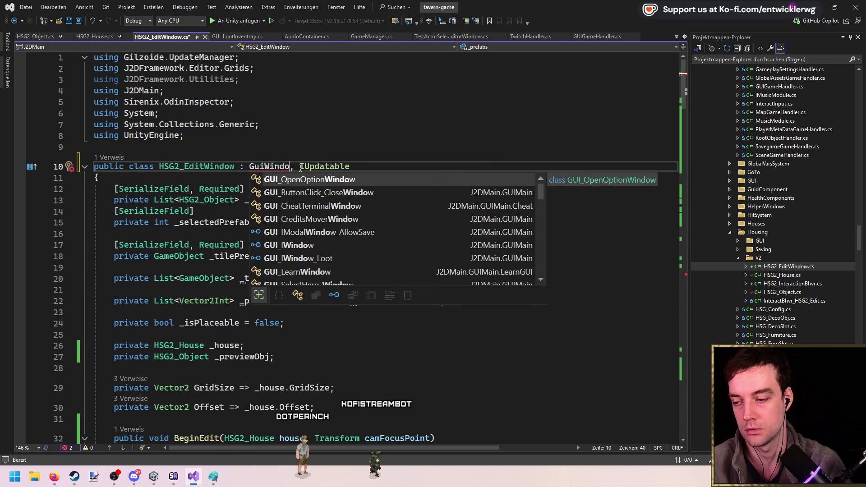
key(ctrl+BackSpace)
text(AW)
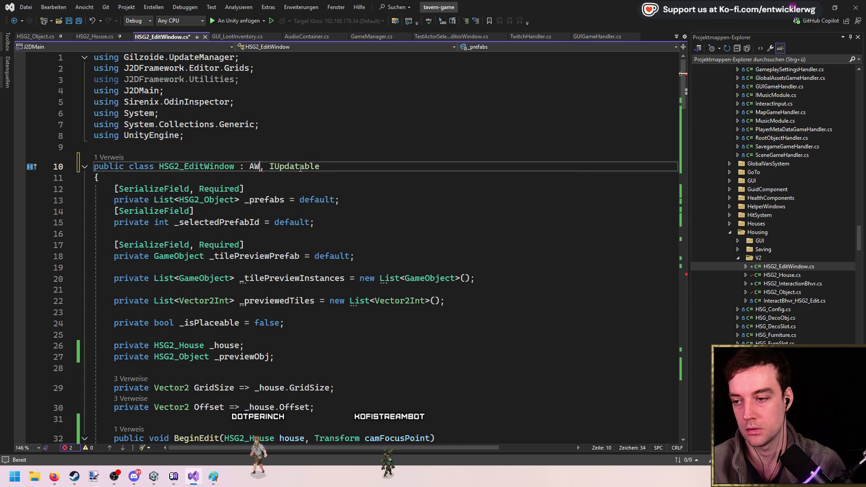
text(indo)
key(ctrl+BackSpace)
text(AGuiWind)
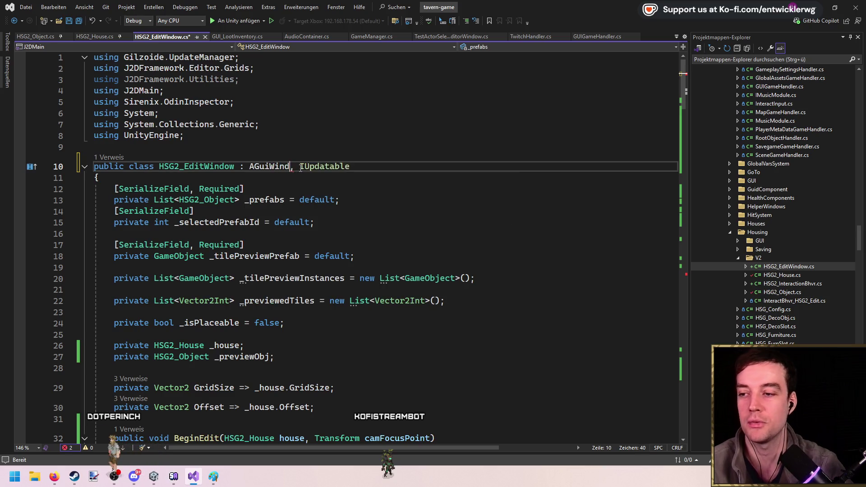
key(ctrl+z)
key(ctrl+z)
key(ctrl+z)
key(ctrl+z)
key(ctrl+z)
key(ctrl+z)
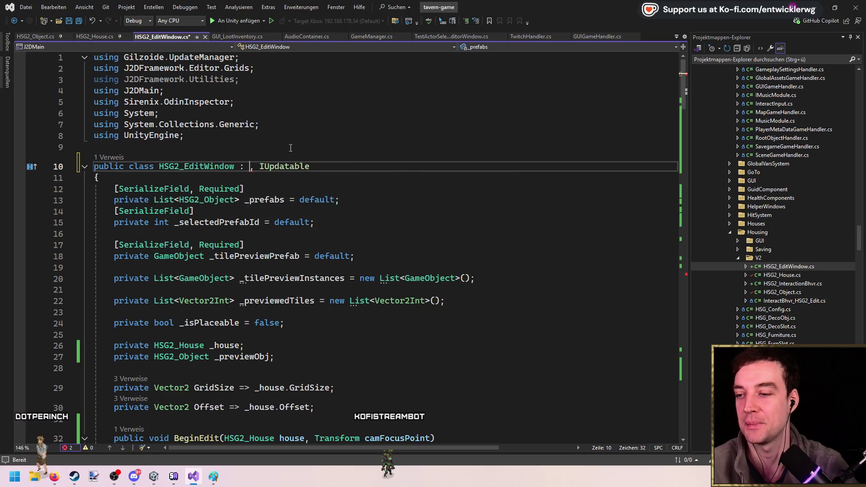
key(ctrl+s)
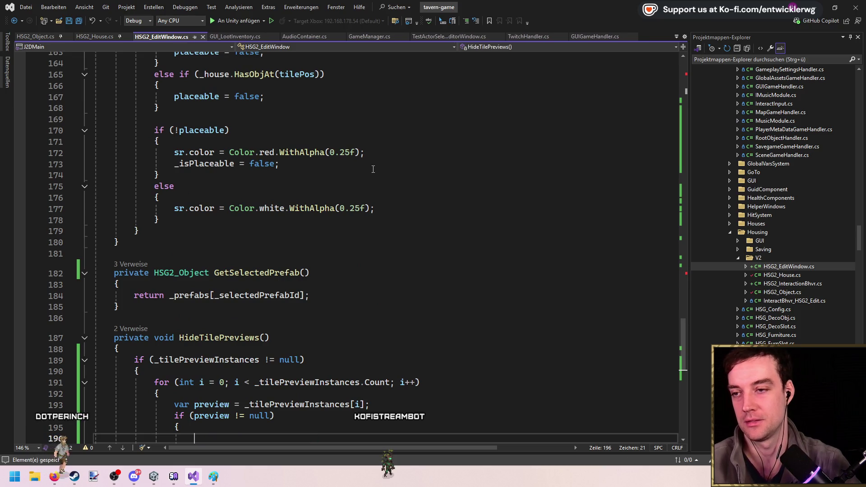
scroll(309, 141, down, 6)
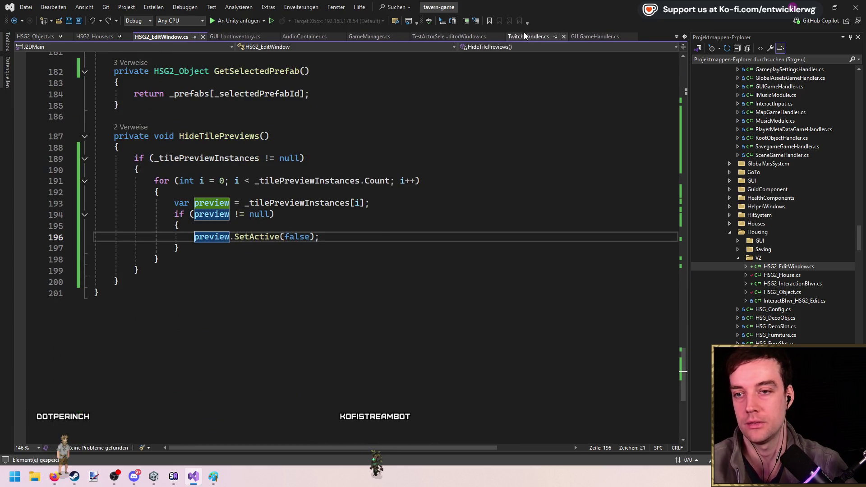
Look up the GUI_Window_GenericItemChooser definition from GUIGameHandler, then close that file
click(577, 37)
click(280, 166)
key(F12)
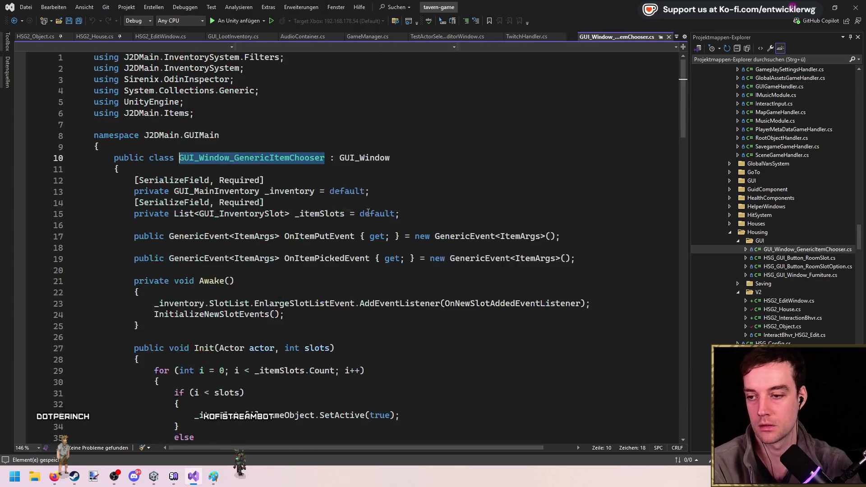
middle_click(621, 39)
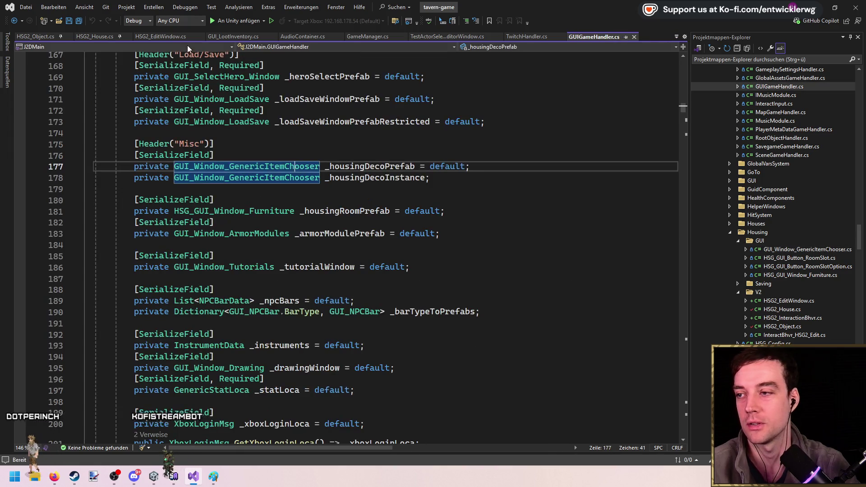
Replace MonoBehaviour with GUI_Window as the HSG2_EditWindow base class and save the script
click(181, 38)
scroll(686, 298, up, 14)
drag(686, 311, 683, 67)
double_click(289, 177)
text(GUI_Window)
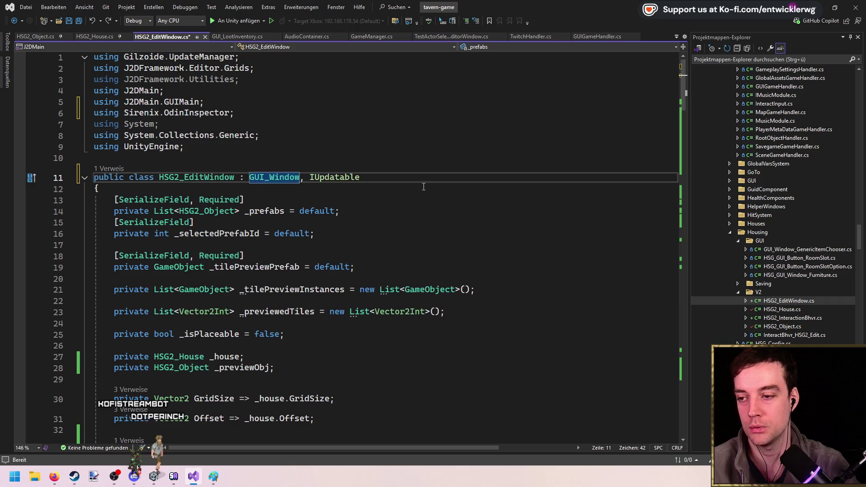
key(ctrl+s)
key(End)
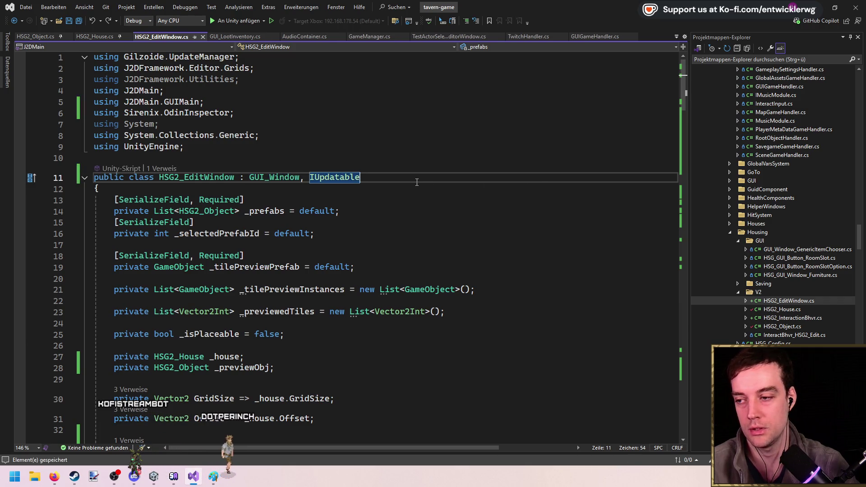
double_click(195, 179)
key(ctrl+c)
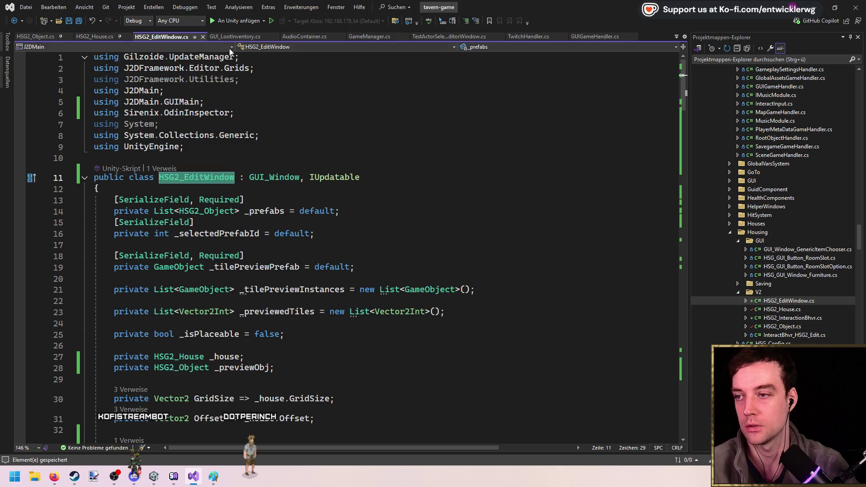
click(595, 37)
Add a [SerializeField] private HSG2_EditWindow _tavernHousingPrefab = default; field under the Misc header and save
click(374, 145)
key(Return)
key(Return)
key(Return)
key(Up)
text(vate)
key(ctrl+v)
text(vern)
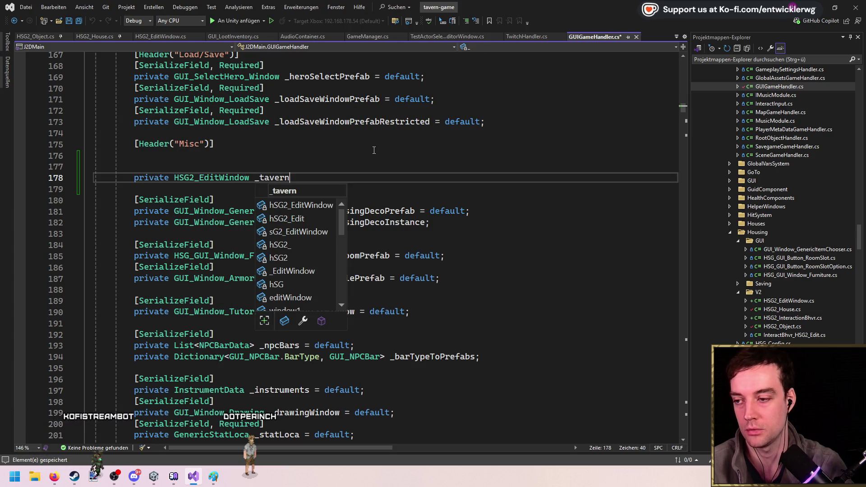
text(Housing)
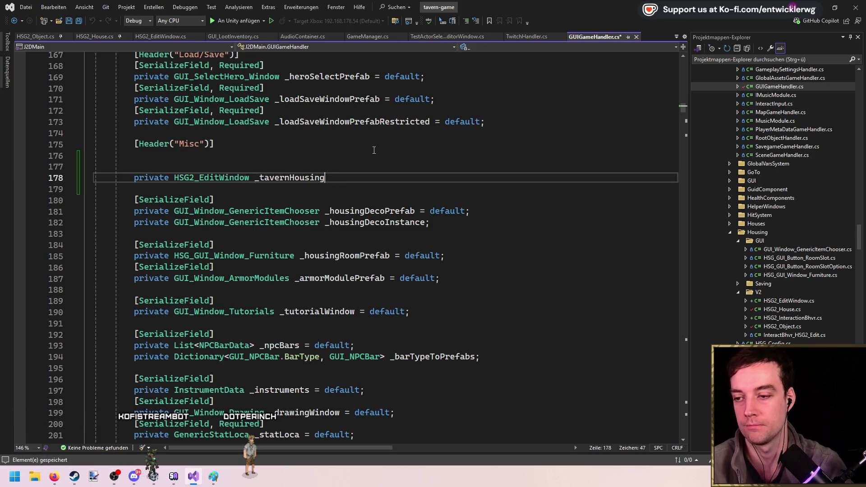
text(P)
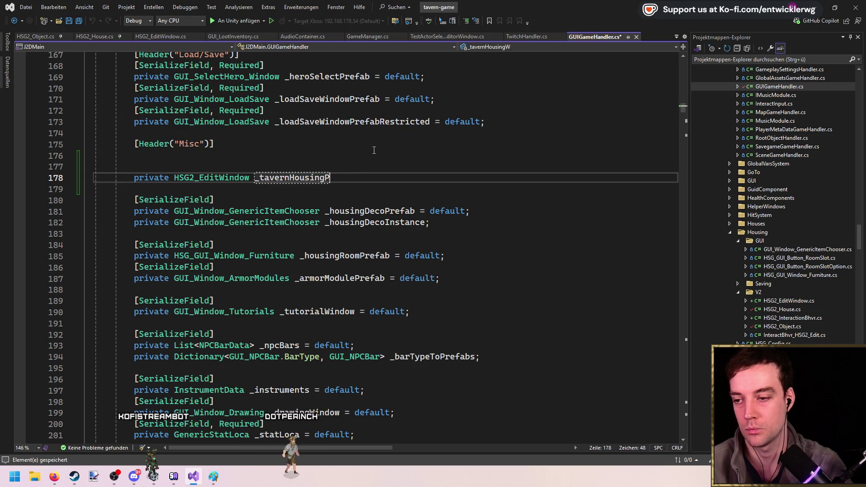
text(refab = )
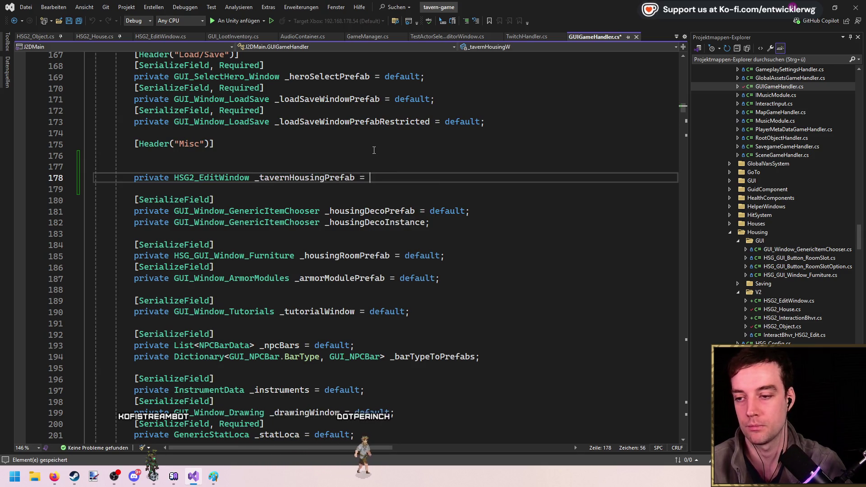
text(default;)
key(Up)
text([SerializeField])
key(Down)
key(Down)
key(ctrl+s)
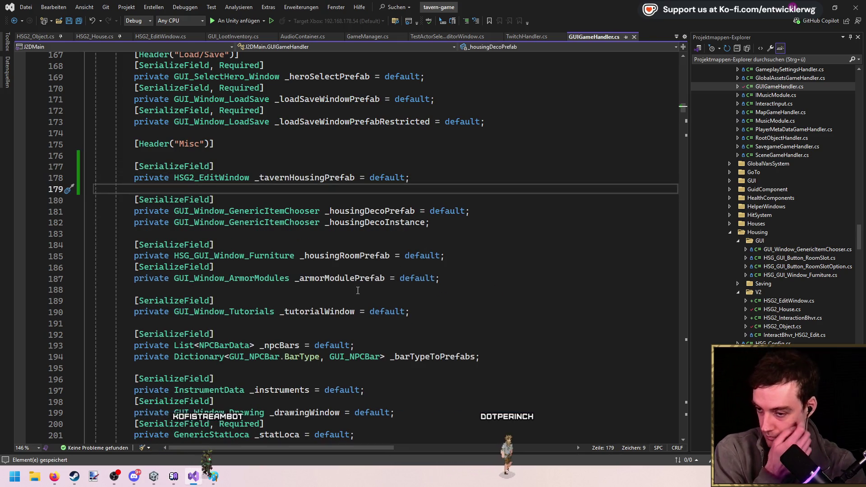
Start an OpenTavernHousingWindow() method right after the prefab field, then undo it
click(371, 263)
click(469, 176)
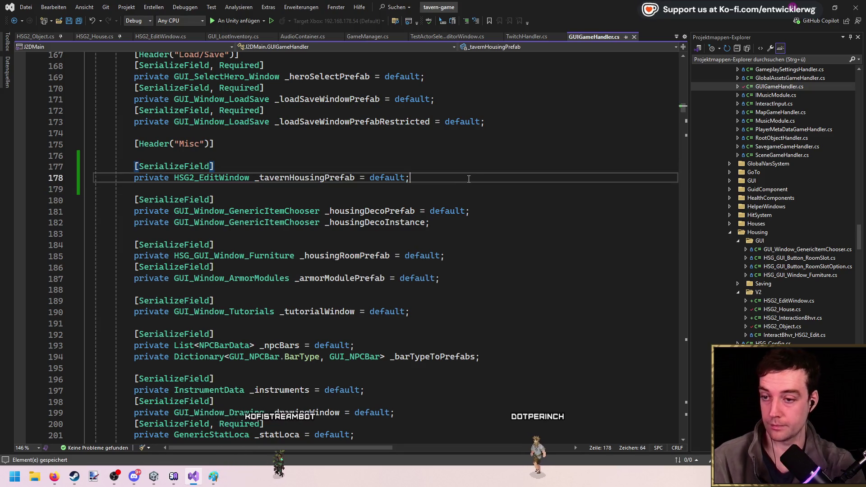
key(Return)
key(Return)
text(public voi)
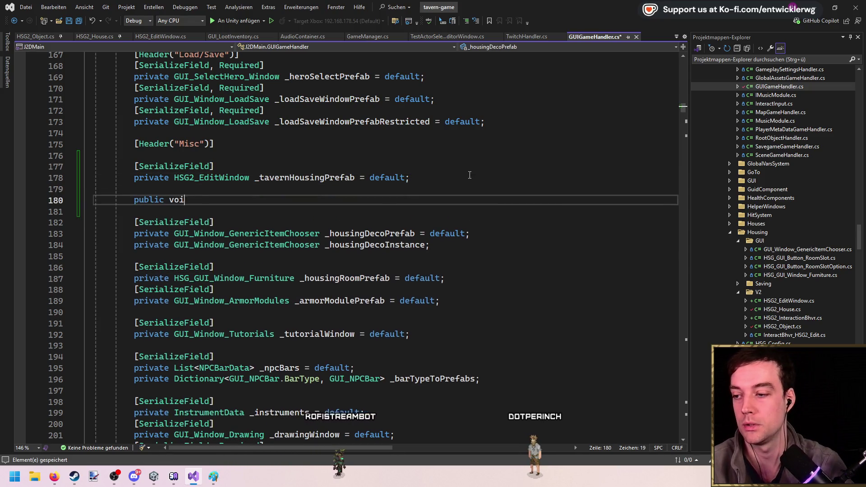
text(d OpenTave)
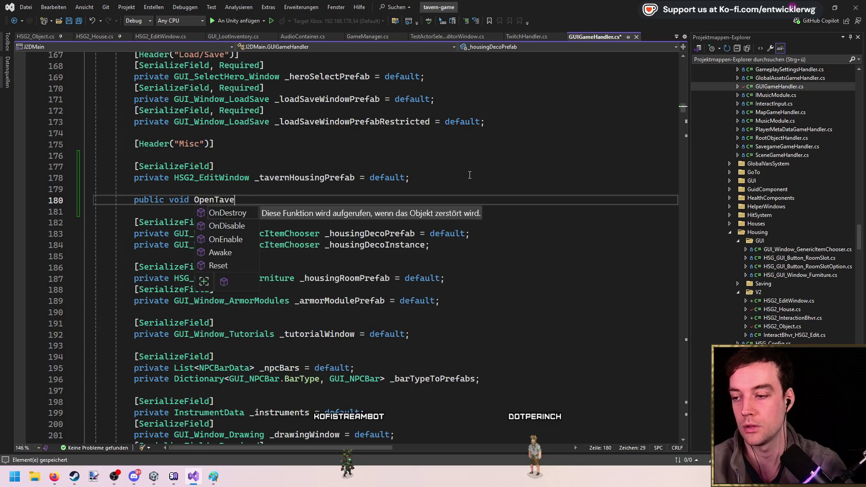
text(rnHousingWindow())
key(Return)
text({)
key(Return)
key(ctrl+z)
key(ctrl+z)
key(ctrl+z)
Insert an empty OpenTavernHousingWindow method after OpenGenericConfirmPopUp and save
scroll(341, 261, down, 8)
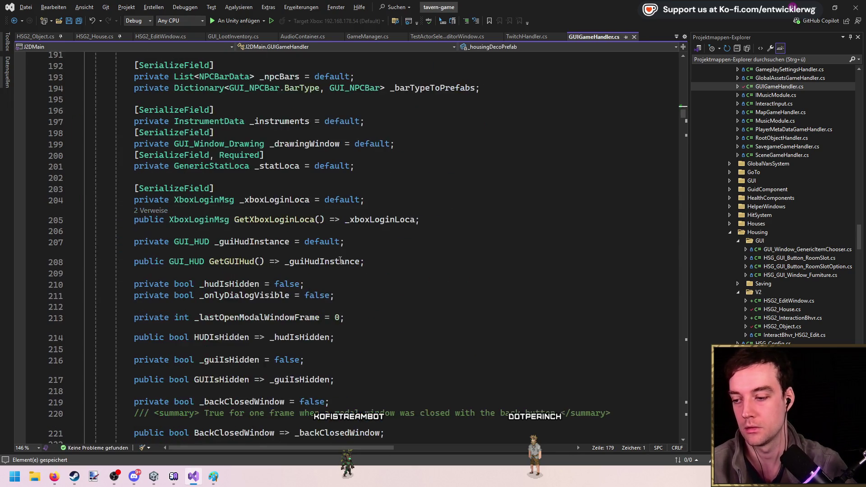
scroll(340, 260, down, 20)
mouse_move(686, 134)
mouse_down()
mouse_move(688, 406)
mouse_move(686, 391)
mouse_up()
scroll(343, 261, up, 11)
click(254, 295)
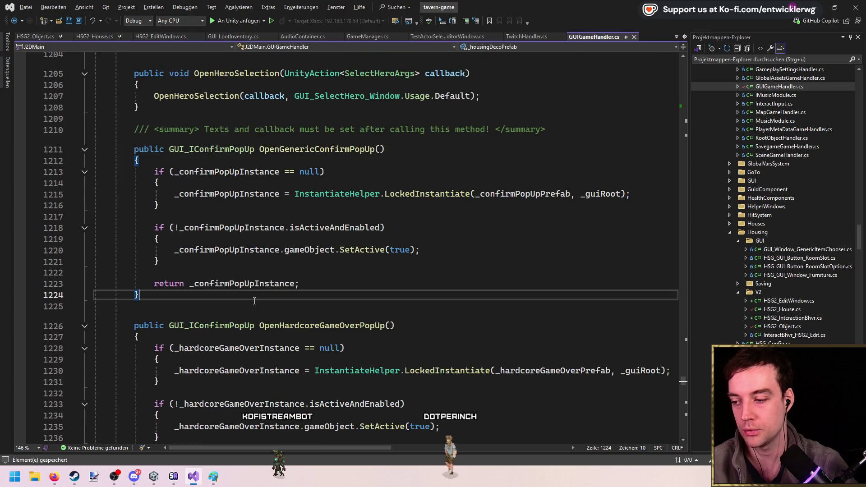
key(Return)
key(Return)
key(Tab)
key(Tab)
key(ctrl+s)
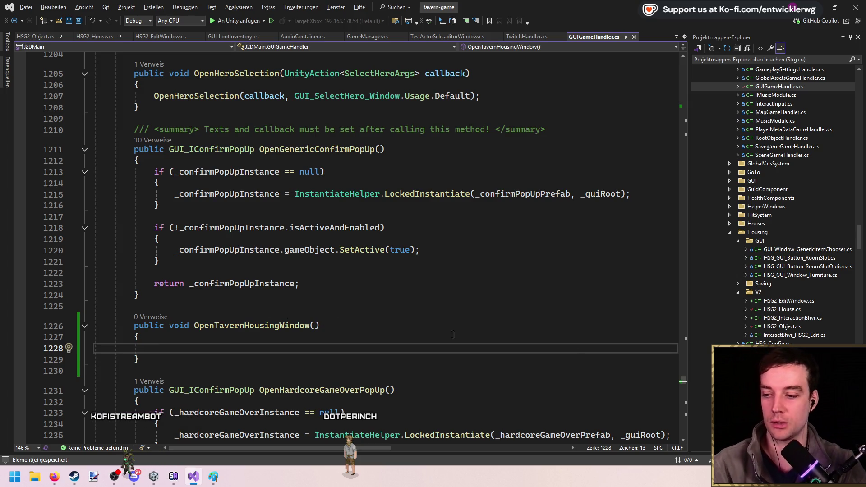
drag(683, 385, 710, 111)
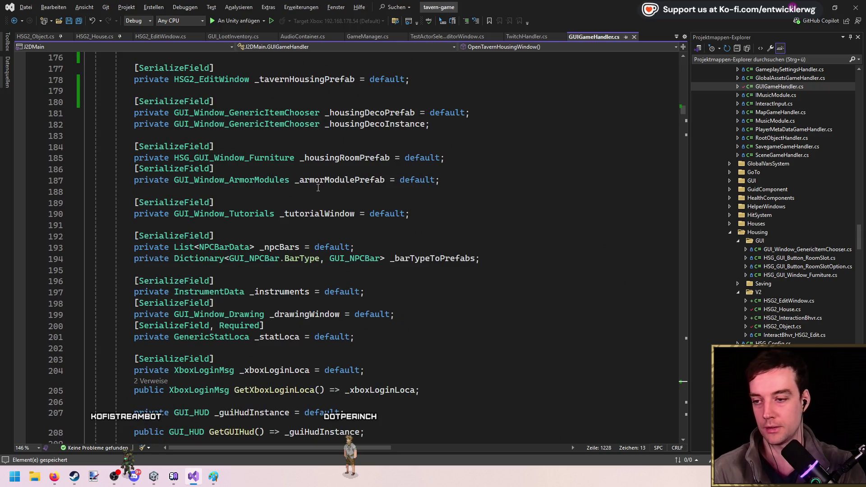
Add a private HSG2_EditWindow _housingInstance field below the prefab field and save
scroll(365, 193, up, 7)
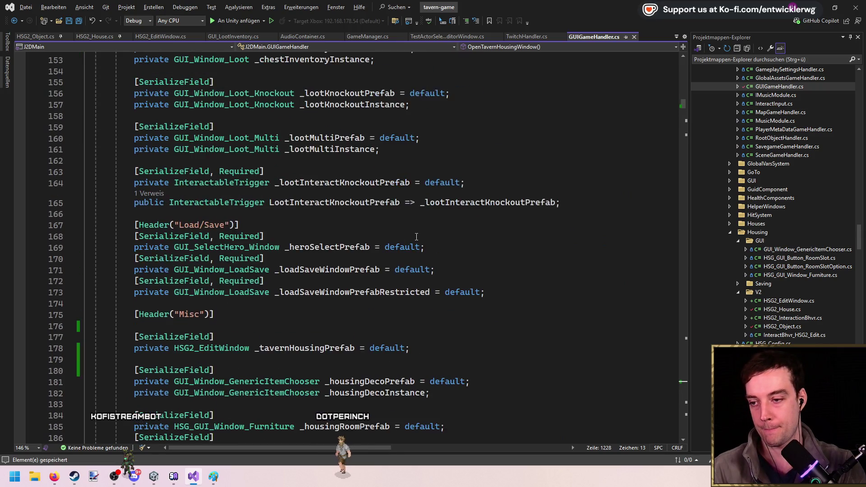
scroll(383, 263, down, 3)
scroll(276, 338, down, 2)
click(454, 179)
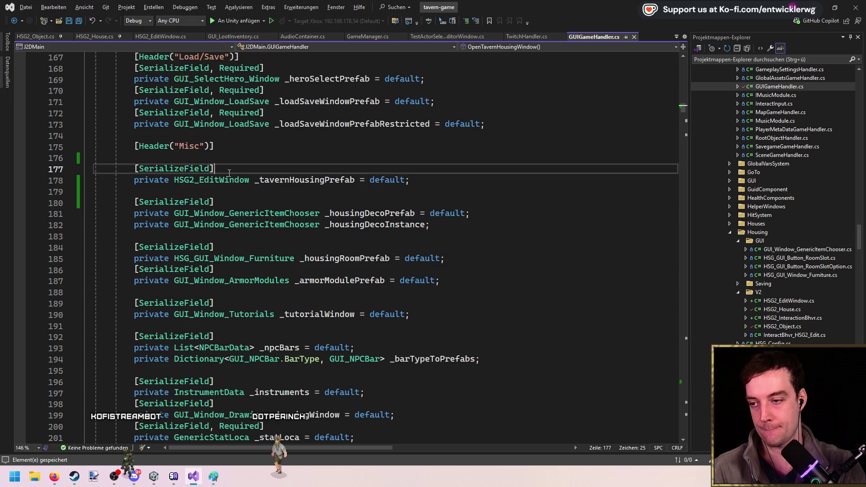
key(Return)
text(priv)
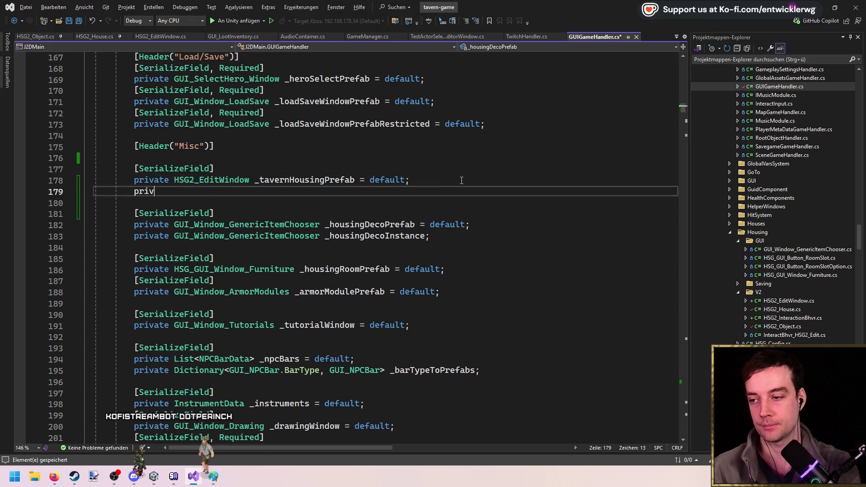
text(ate HSG2_EditWindow _housingInstance;)
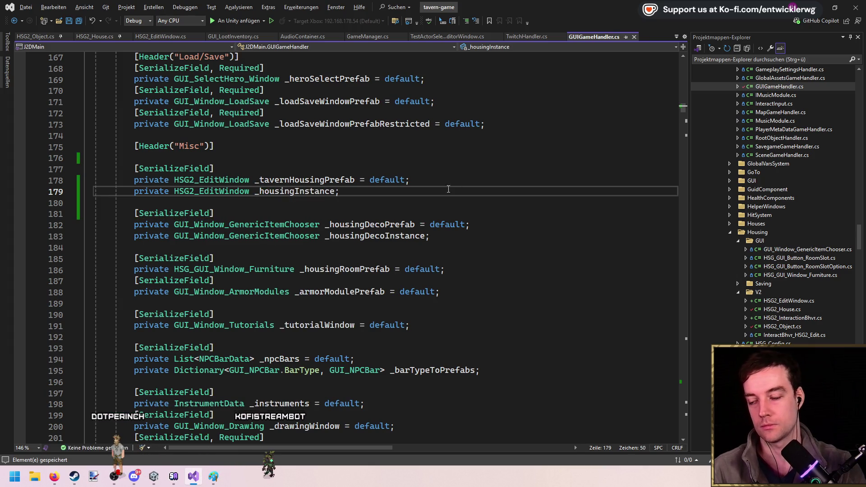
click(232, 174)
key(ctrl+s)
Mark the _tavernHousingPrefab field Required, save, and search the file for it
text(Req)
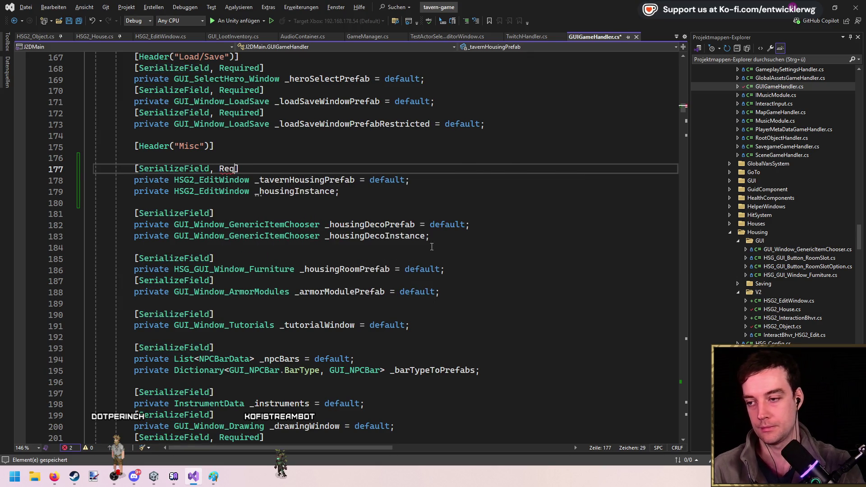
key(ctrl+space)
key(Tab)
key(ctrl+s)
key(Down)
key(Down)
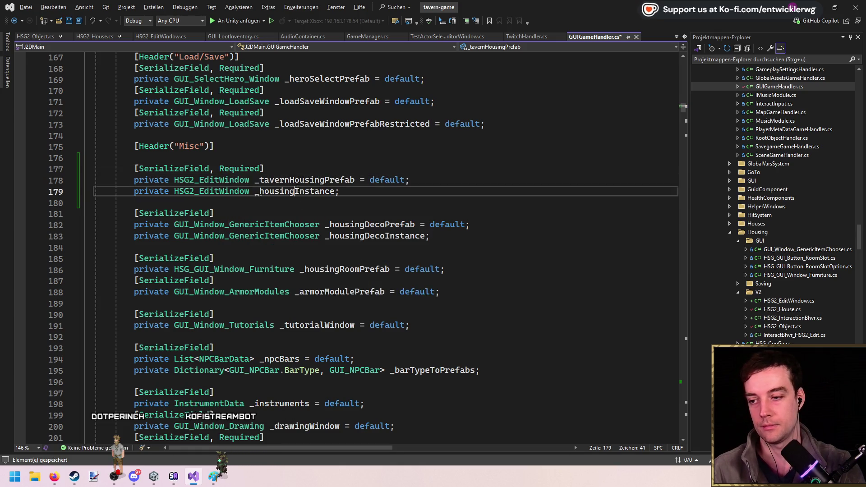
key(ctrl+shift+Right)
key(Up)
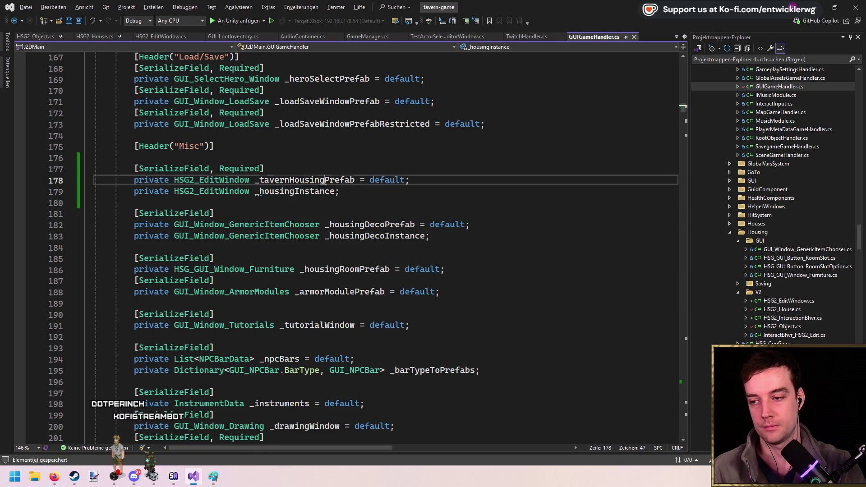
key(ctrl+f)
mouse_move(685, 112)
mouse_down()
mouse_move(687, 394)
mouse_move(691, 385)
mouse_up()
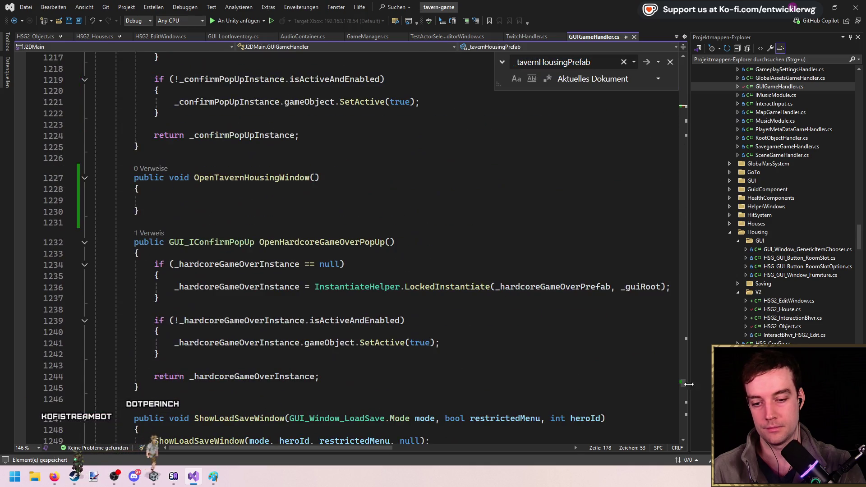
Fill OpenTavernHousingWindow with a copied if-null instantiate block
click(370, 195)
text(Game)
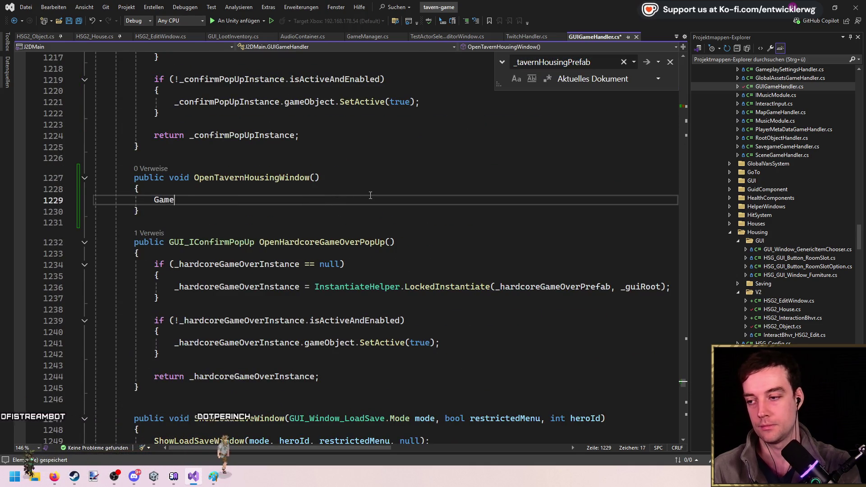
text(Object.Instantiate(_housingInstance)
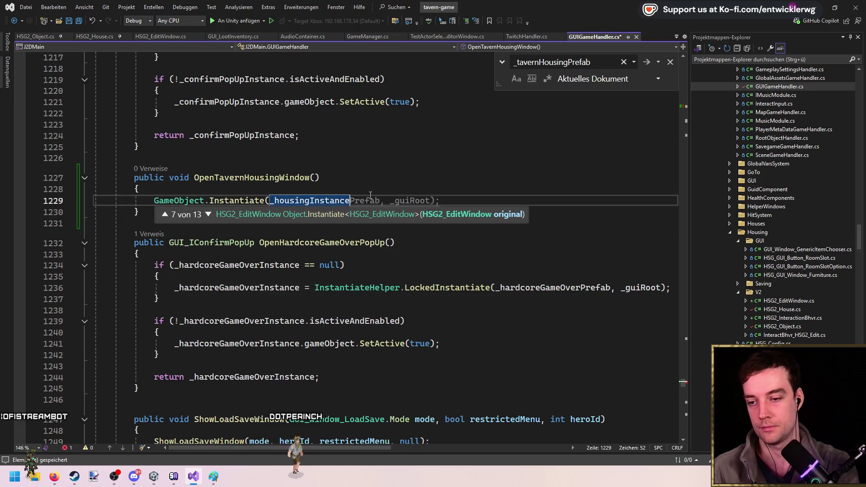
text();)
key(Home)
key(ctrl+Right)
key(ctrl+Right)
key(ctrl+Right)
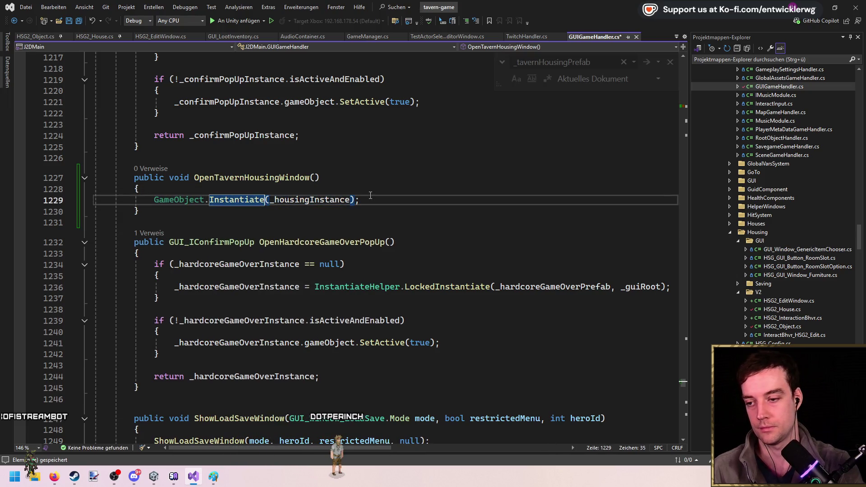
mouse_move(159, 298)
mouse_down()
mouse_move(96, 298)
mouse_move(99, 264)
mouse_up()
key(ctrl+c)
drag(360, 199, 204, 198)
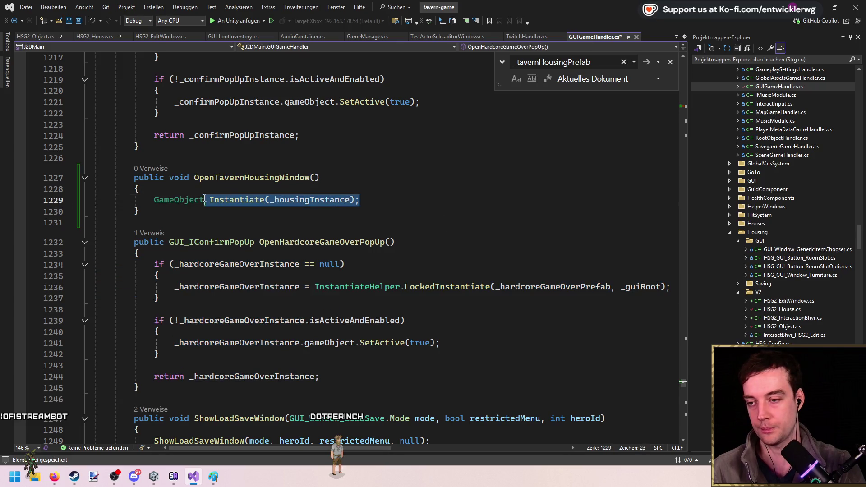
key(ctrl+v)
Make the block instantiate _tavernHousingPrefab instead of _hardcoreGameOverPrefab, and save
double_click(578, 222)
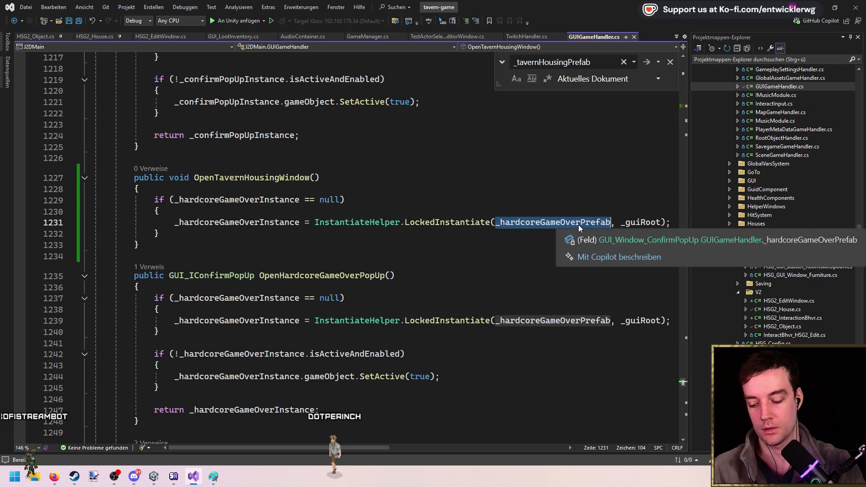
text(_housingP)
key(Tab)
key(ctrl+BackSpace)
text(_tave)
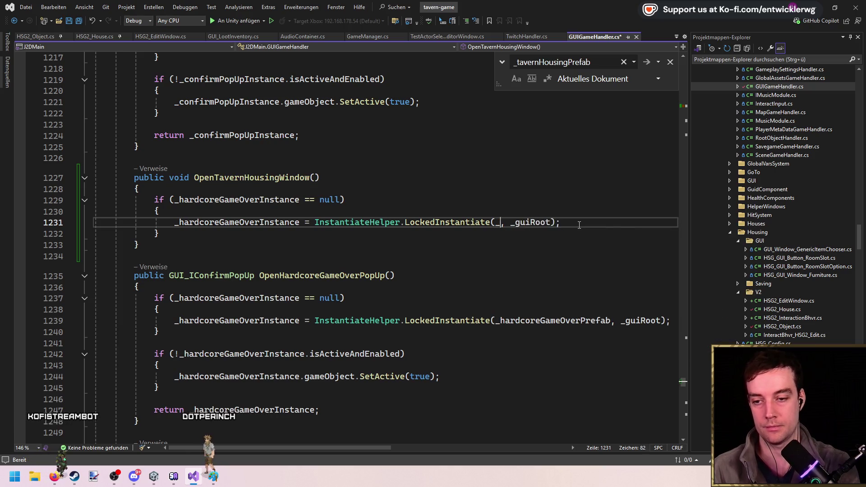
text(rnH)
key(Tab)
key(ctrl+s)
Replace _hardcoreGameOverInstance in the null check with a tavern instance name and save
click(276, 199)
double_click(280, 198)
text(_taverni)
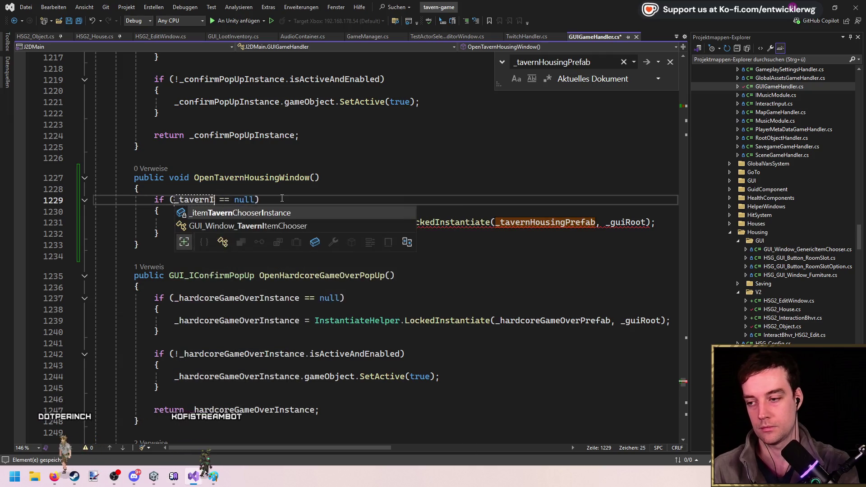
key(Tab)
double_click(282, 199)
key(ctrl+s)
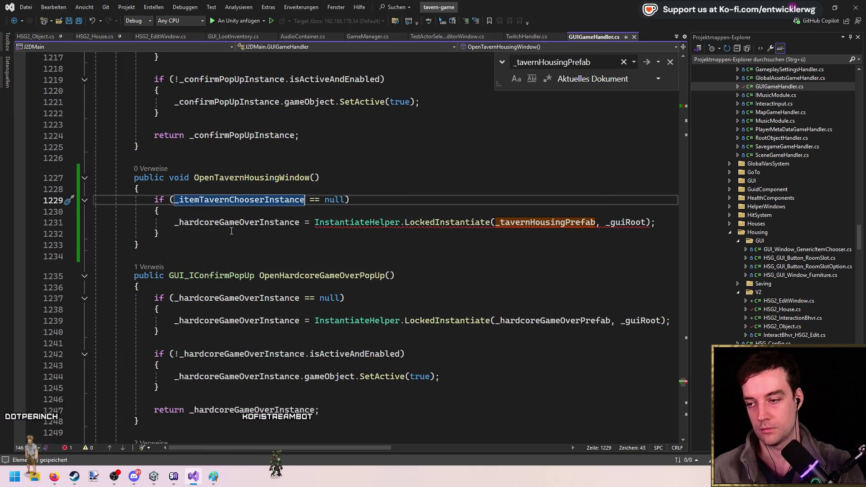
Rename the field to _tavernHousingInstance and use it in the null check and assignment
ctrl+click(568, 223)
double_click(328, 259)
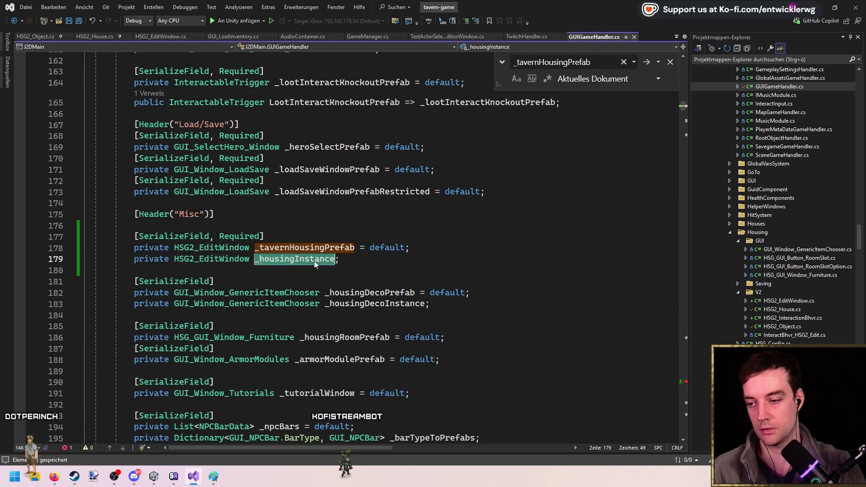
text(_tavernH)
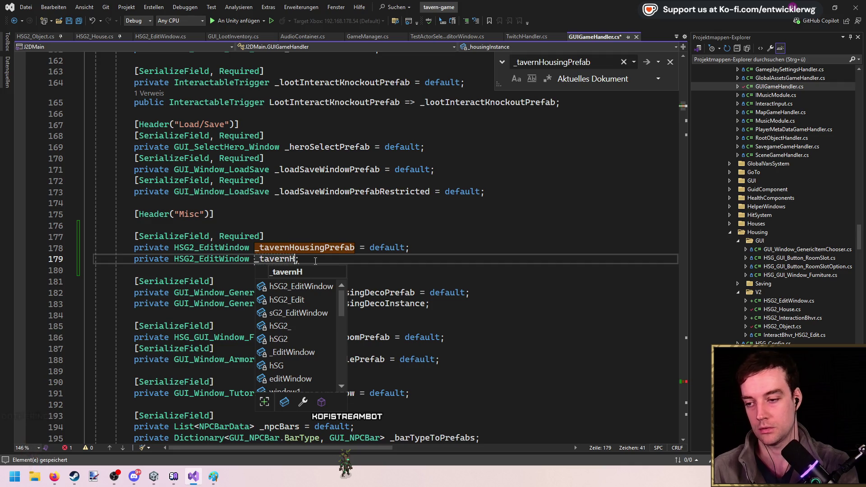
text(nstnac)
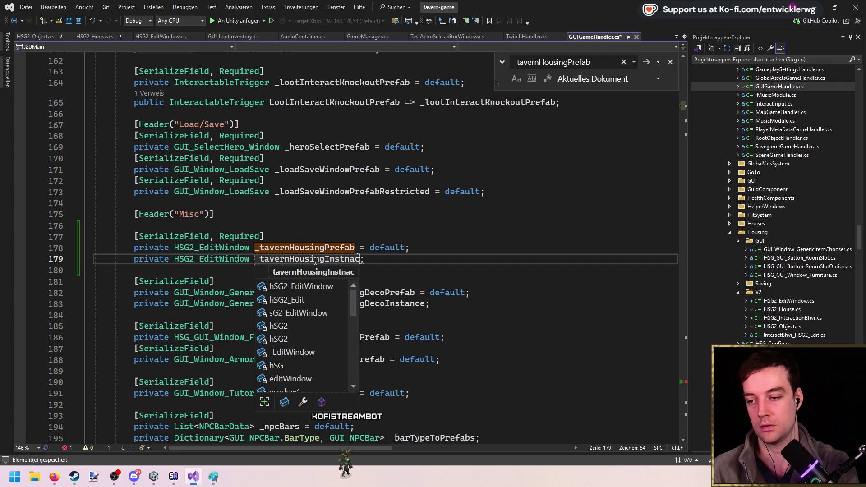
text(e)
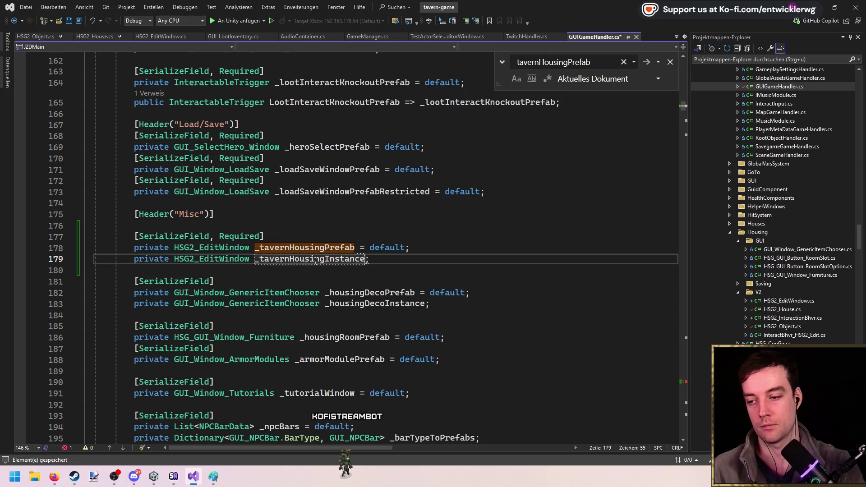
double_click(336, 248)
key(ctrl+f)
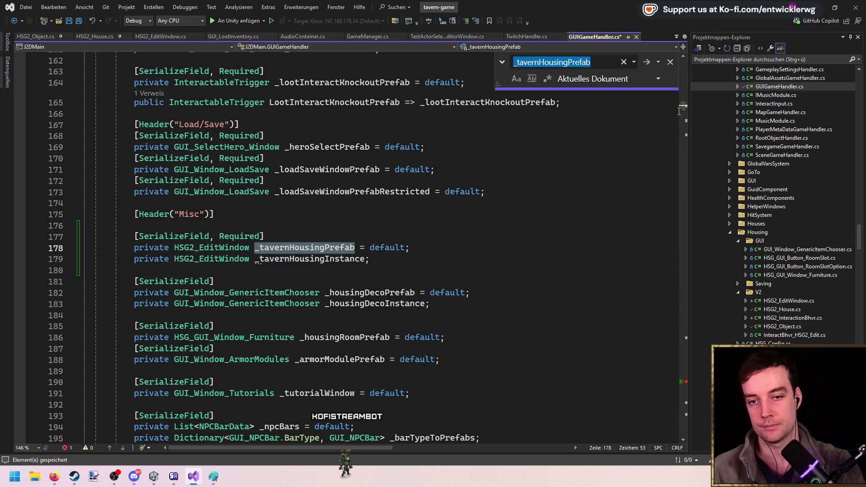
key(Return)
scroll(365, 293, down, 2)
double_click(266, 242)
text(_tavernHousingInstance)
double_click(230, 219)
text(_tavernHousingInstance)
Add _tavernHousingInstance.ShowWindow(); after the if-block
click(379, 253)
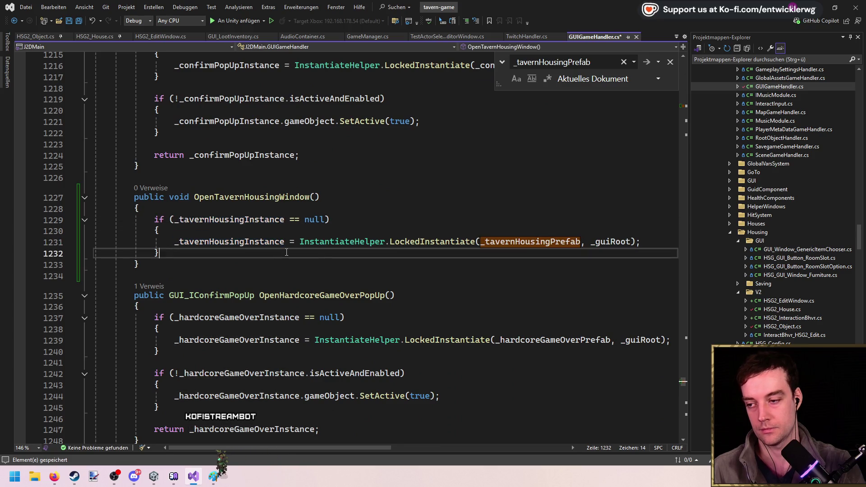
key(Return)
text(_tavernHousingInstance)
text(.open)
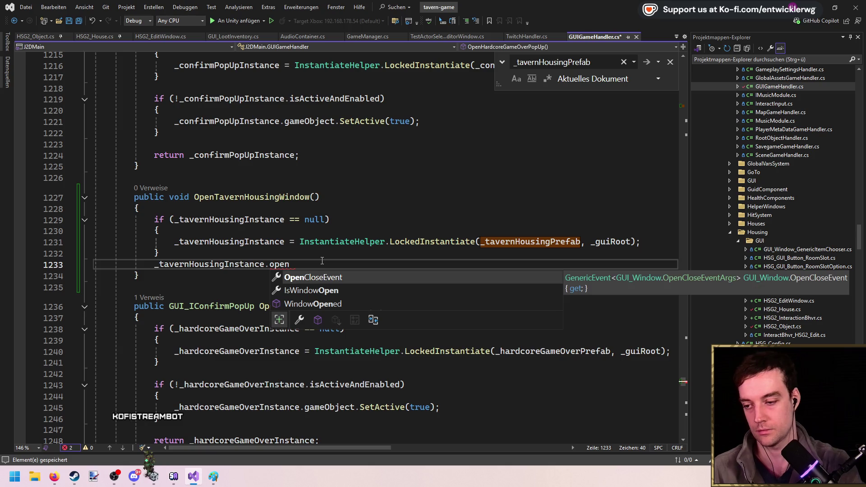
key(Down)
key(Down)
key(BackSpace)
key(BackSpace)
key(BackSpace)
text(.)
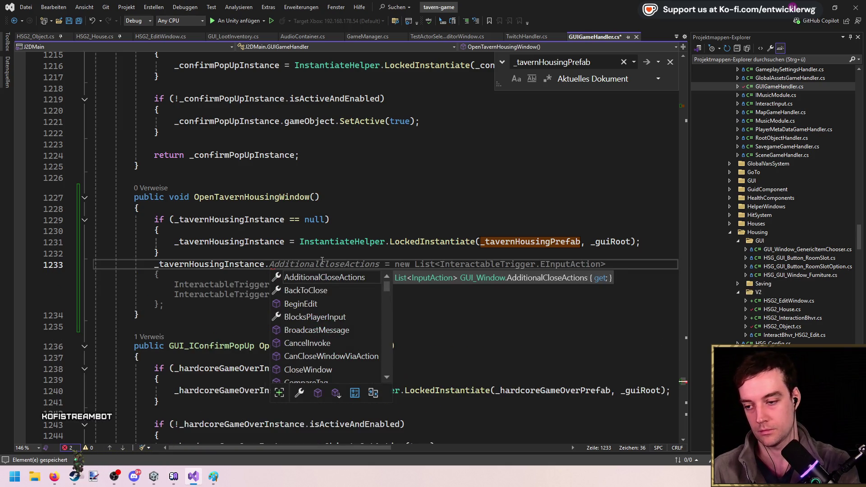
text(O)
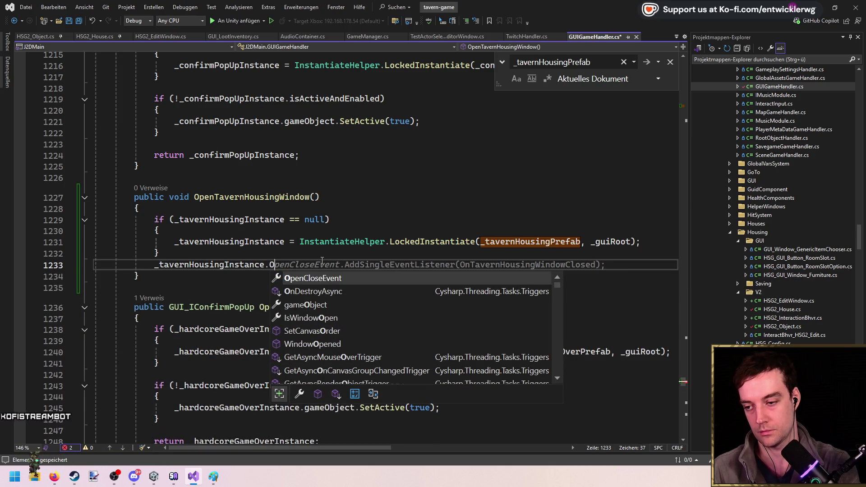
text(p)
key(BackSpace)
key(BackSpace)
text(set)
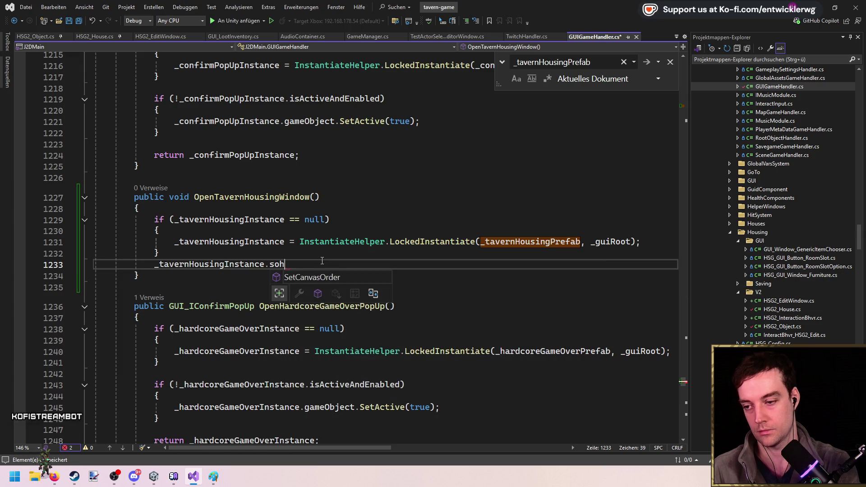
key(BackSpace)
key(BackSpace)
text(howWindow();)
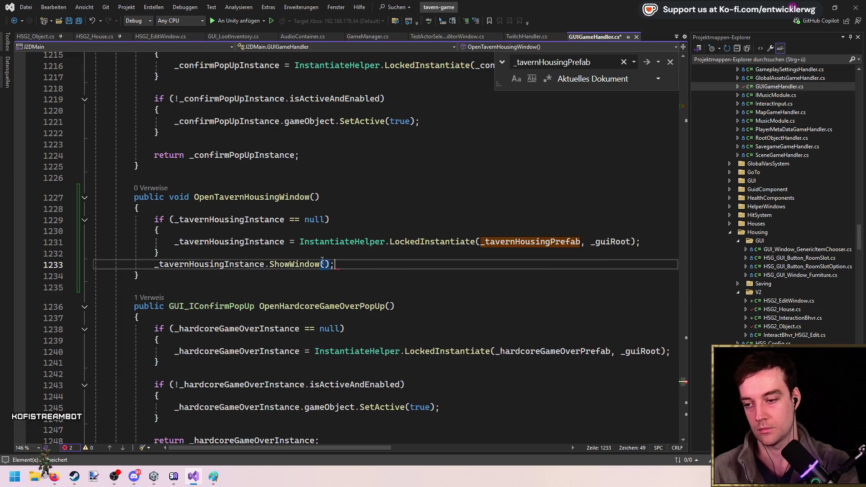
Dismiss the search box and close GUIGameHandler.cs
key(Escape)
click(342, 256)
double_click(263, 197)
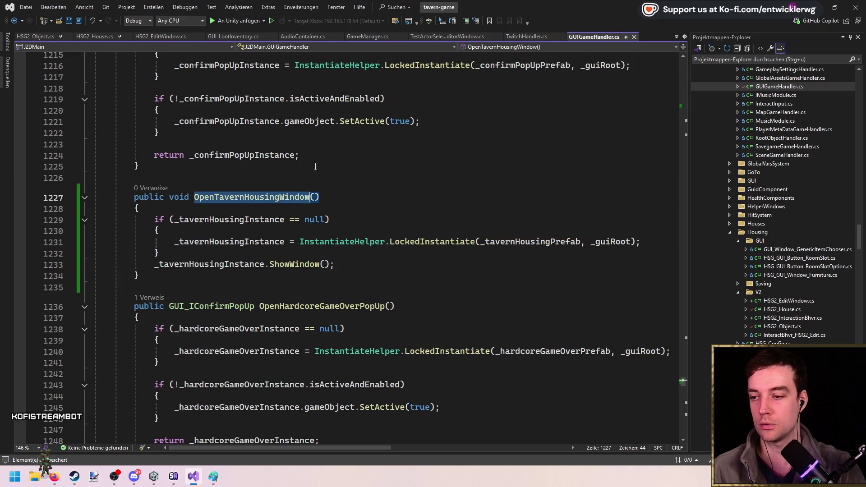
middle_click(604, 36)
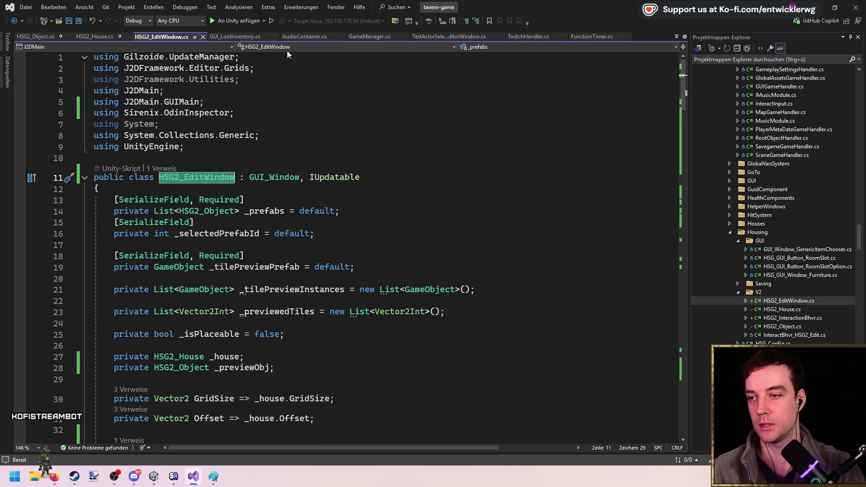
Locate the BeginEdit call in HSG2_House and open blank lines above it
scroll(165, 215, down, 10)
scroll(165, 215, up, 4)
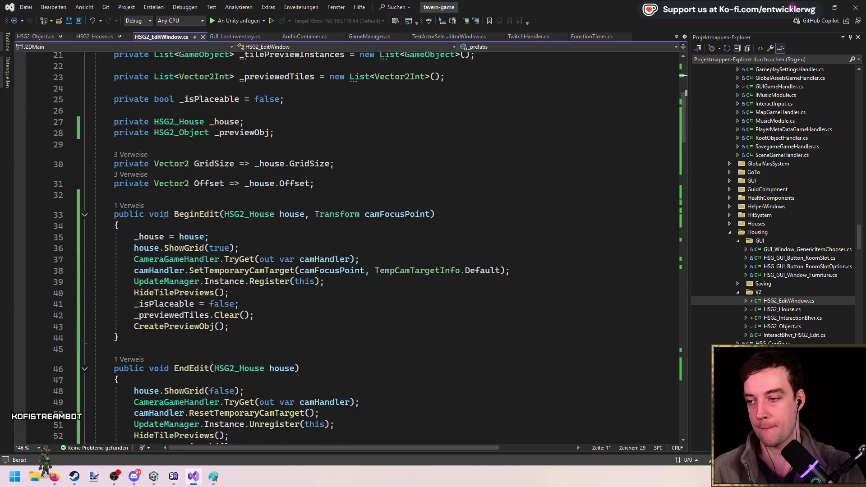
click(129, 206)
double_click(252, 179)
click(292, 243)
key(Return)
key(Return)
key(Up)
Start a UIGameHandler TryGet block that outputs a guiHandler variable
text(UIGameHandler.try)
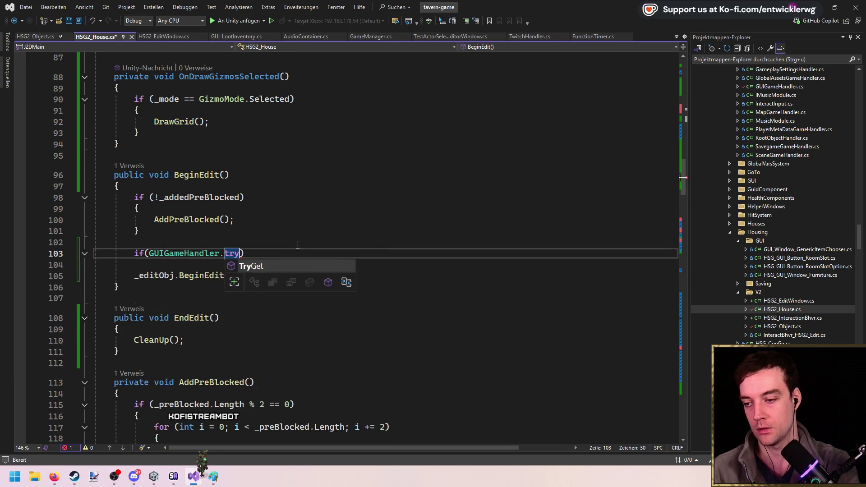
text((out va)
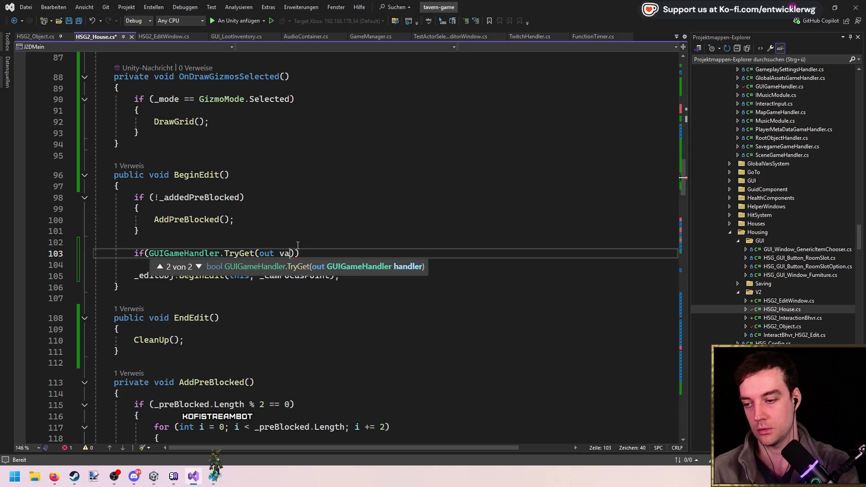
key(BackSpace)
key(BackSpace)
text(guiHan)
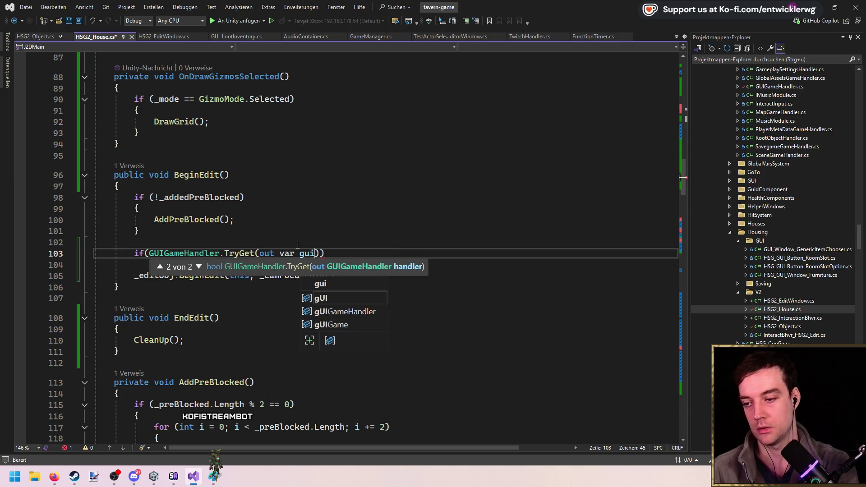
text(dler)
key(End)
key(Return)
text({)
key(Return)
Inside the block call guiHandler.OpenTavernHousingWindow(this, _camFocusPoint) and save HSG2_House
text(giu)
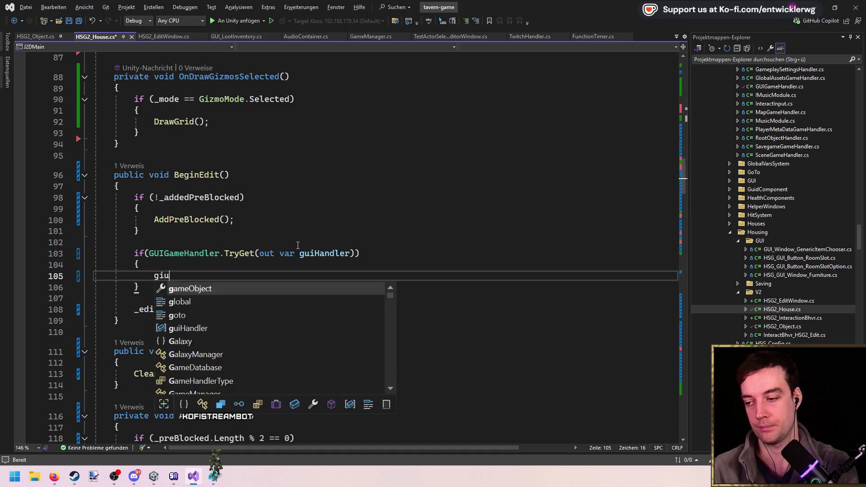
key(BackSpace)
key(BackSpace)
text(uiHandler.op)
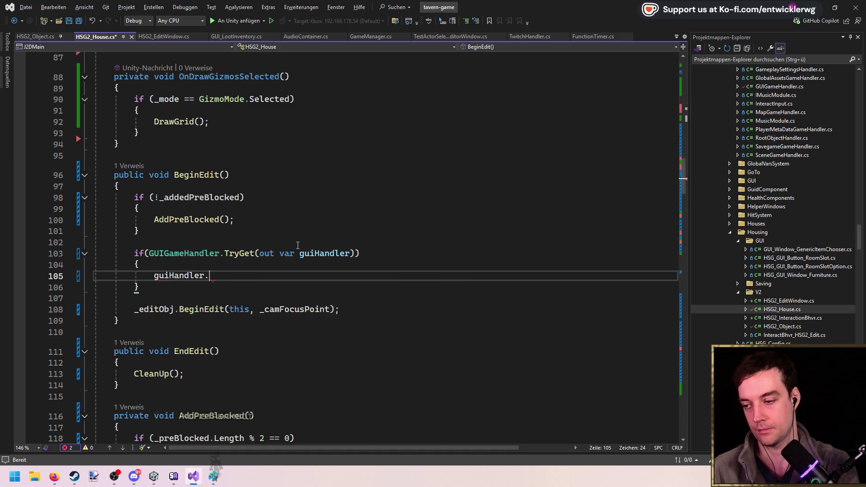
text(en)
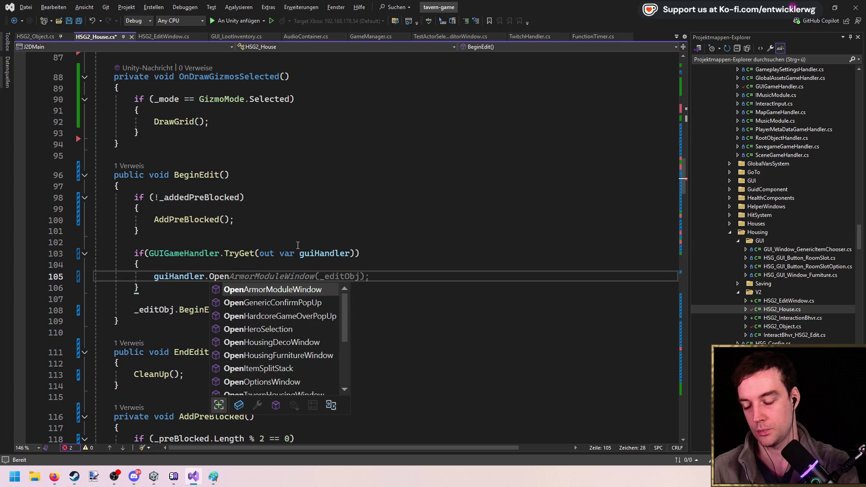
text(Ho)
key(Down)
key(Down)
text((this, _camF)
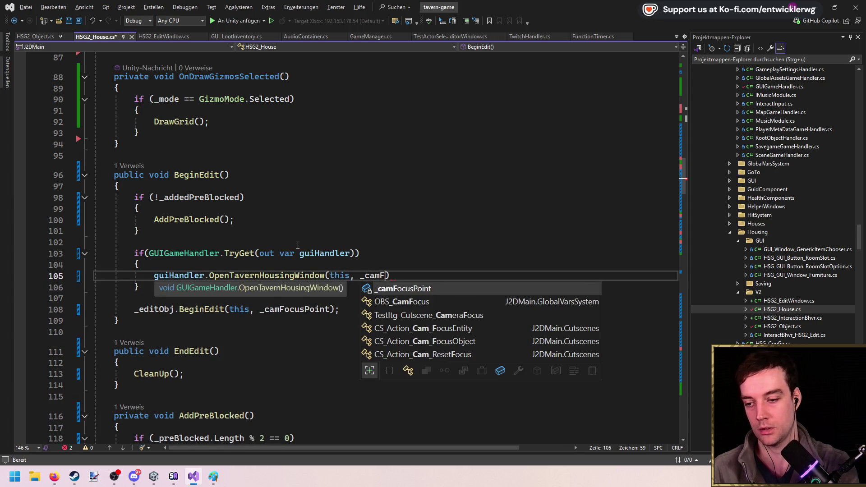
key(Tab)
text(;)
key(ctrl+s)
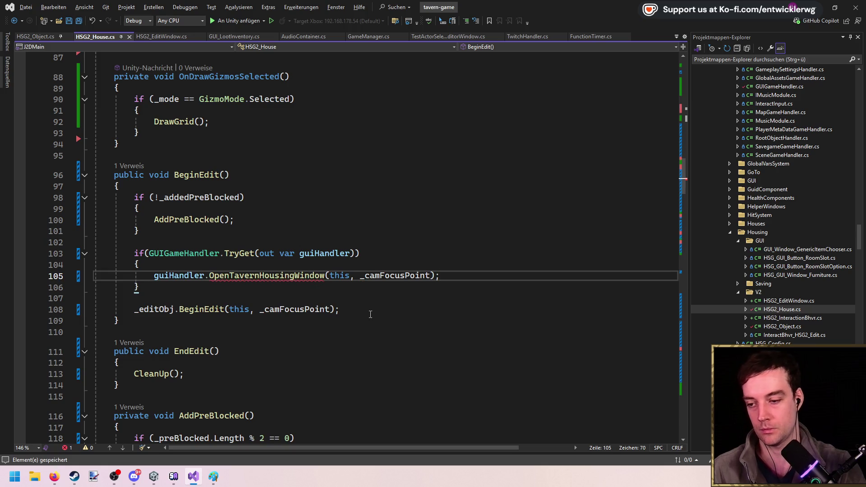
Cut the old _editObj.BeginEdit line and go to OpenTavernHousingWindow's definition
click(370, 314)
key(ctrl+l)
key(BackSpace)
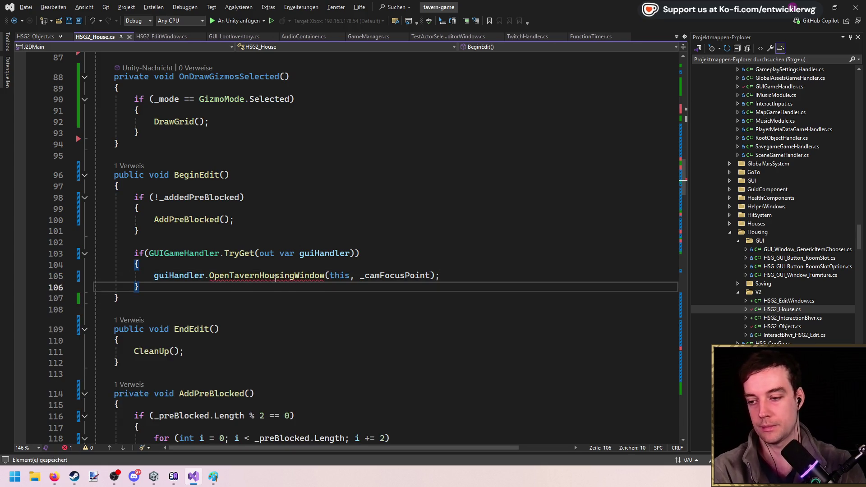
ctrl+click(276, 280)
click(365, 325)
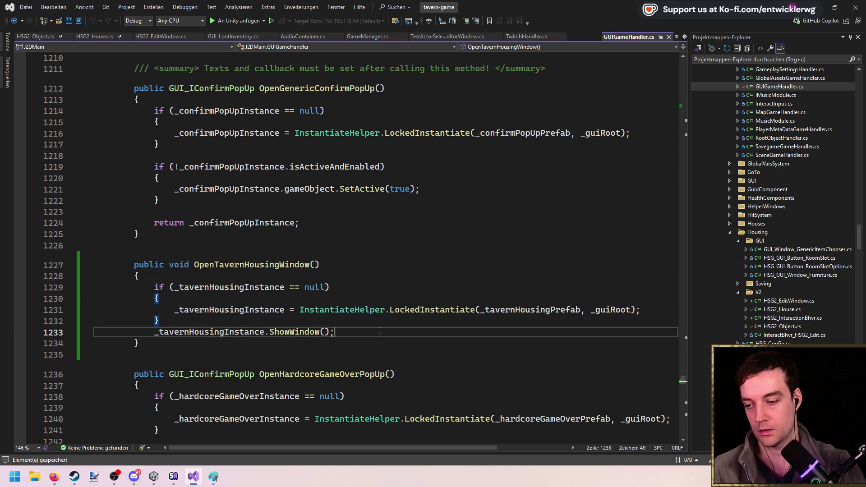
Paste the BeginEdit call below ShowWindow() and retarget it to _tavernHousingInstance
click(379, 330)
key(Return)
text(_editObj.BeginEdit(this, _camFocusPoint);)
double_click(175, 344)
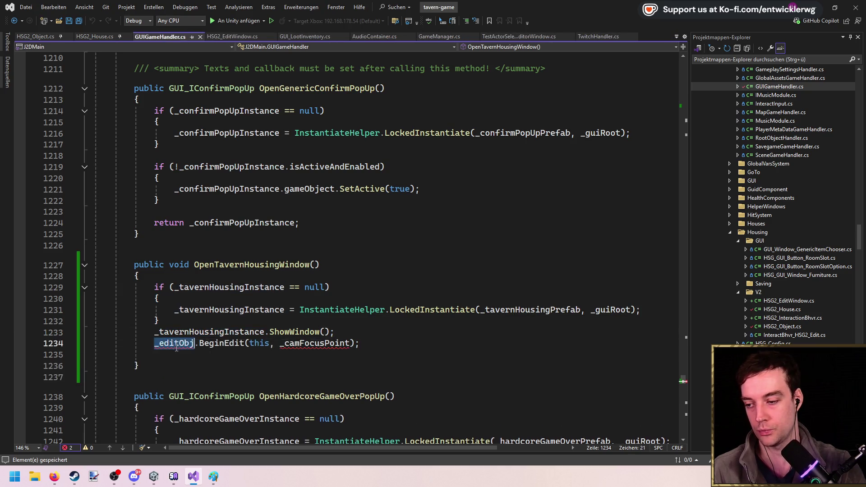
text(_tavernHousingInstance)
Give OpenTavernHousingWindow the parameters HSG2_House house and Transform camFocusPoint
click(316, 265)
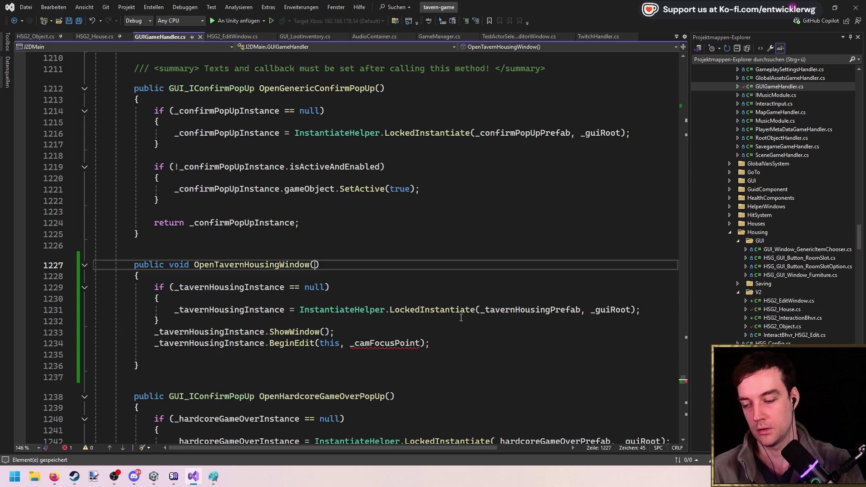
text(Hsg2)
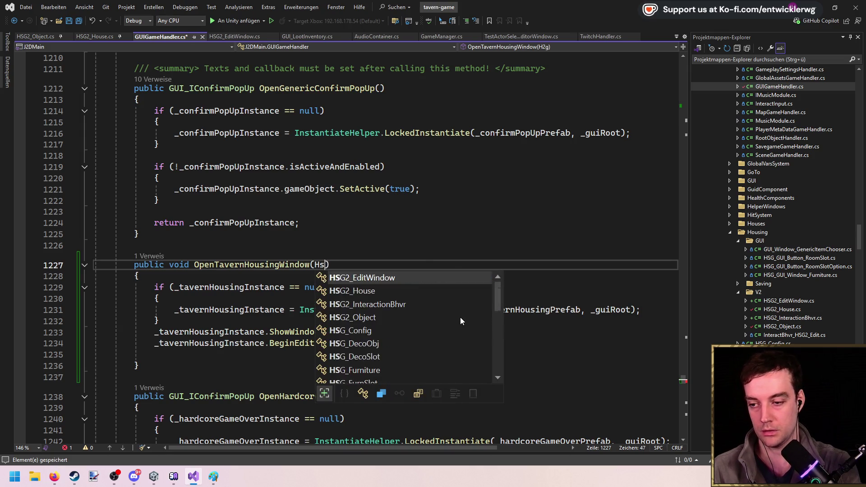
key(Down)
text(house, )
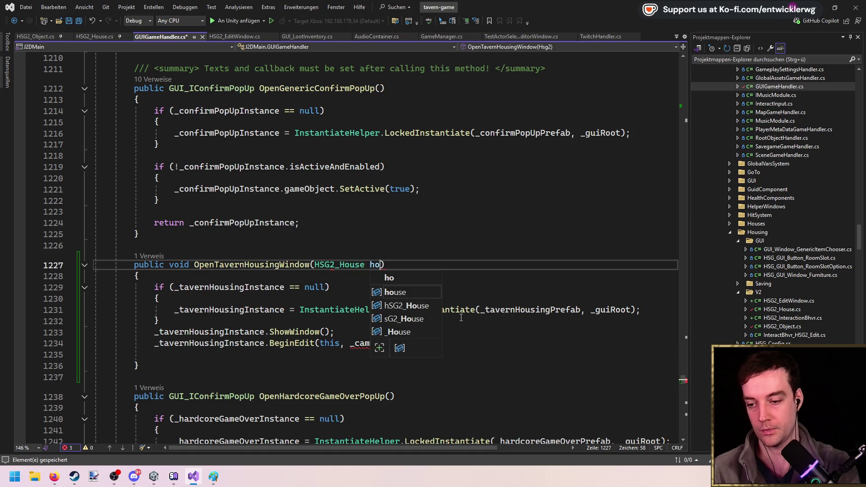
text(Transform camFocusPoint)
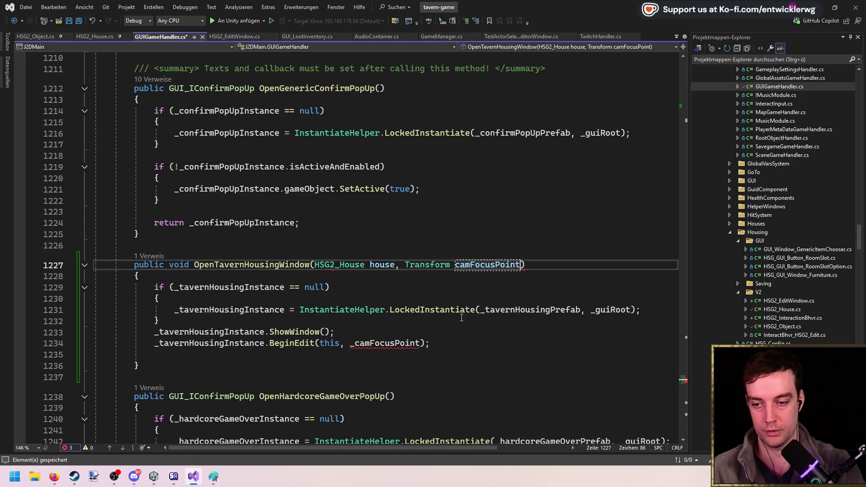
Pass house and camFocusPoint to BeginEdit, remove the blank line, and close GUIGameHandler.cs
double_click(385, 343)
text(camFocusPoint)
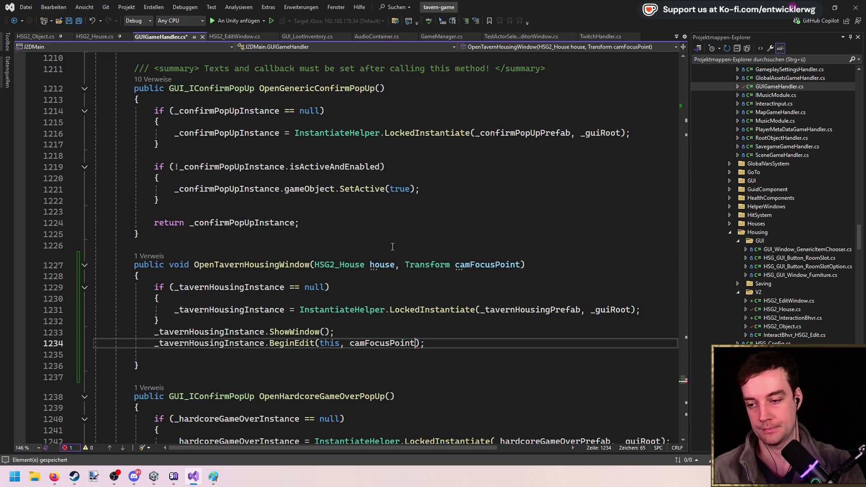
double_click(381, 264)
key(ctrl+c)
double_click(329, 342)
key(ctrl+v)
click(261, 354)
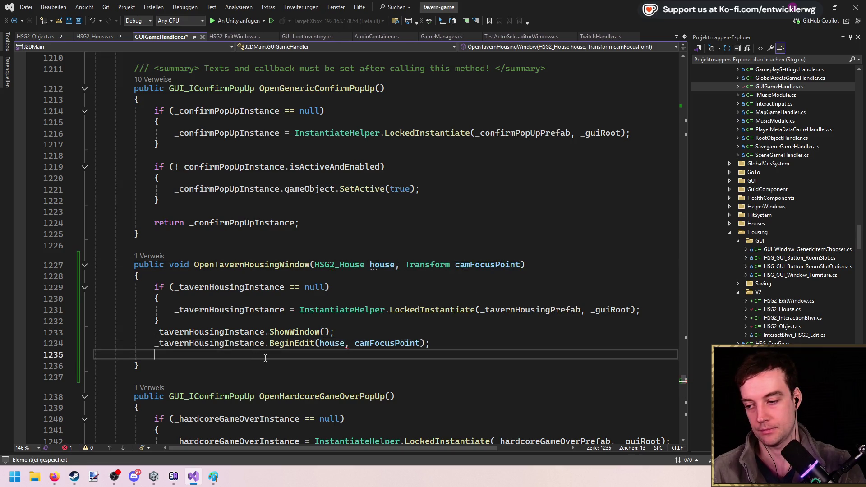
key(ctrl+x)
middle_click(172, 35)
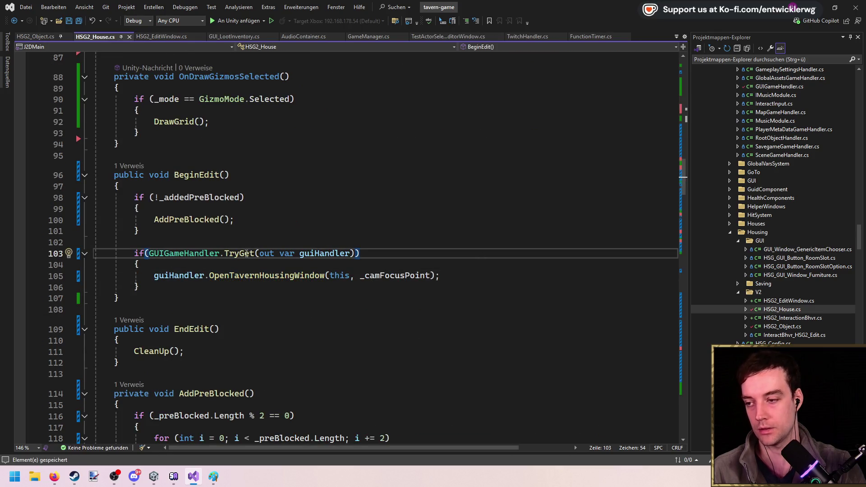
Delete the _editObj.EndEdit(this) line from CleanUp in HSG2_House
scroll(244, 253, down, 1)
click(149, 317)
scroll(329, 259, down, 11)
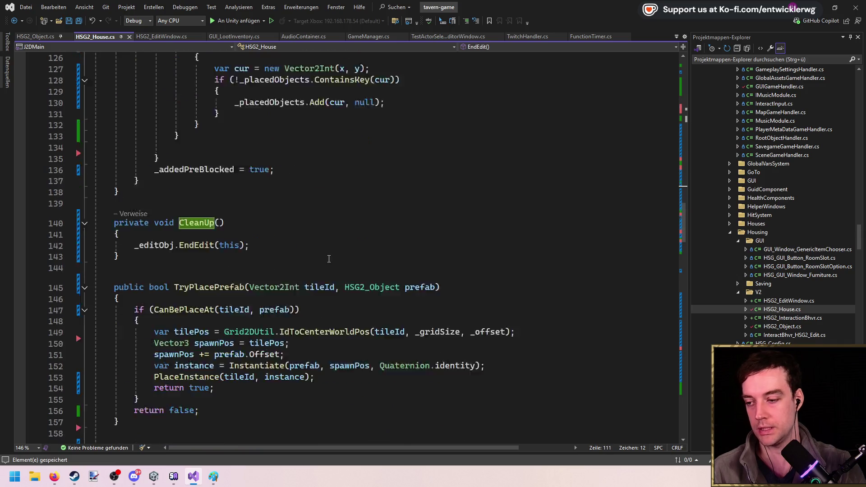
scroll(329, 259, down, 3)
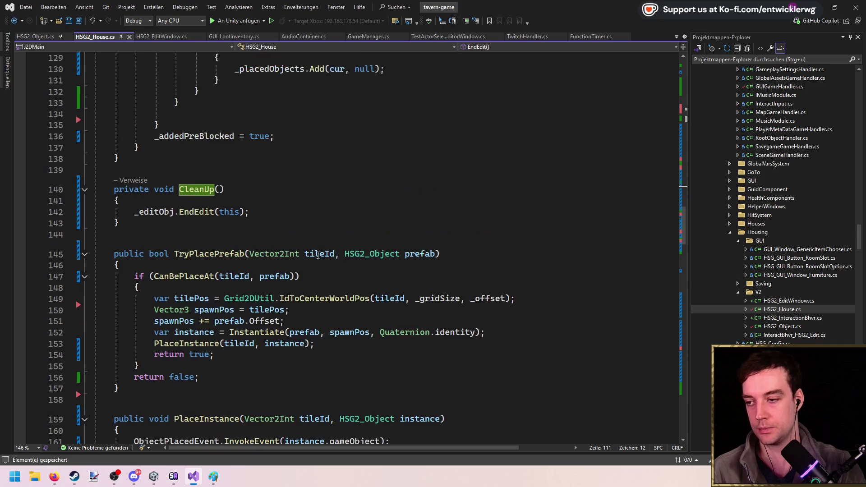
click(164, 213)
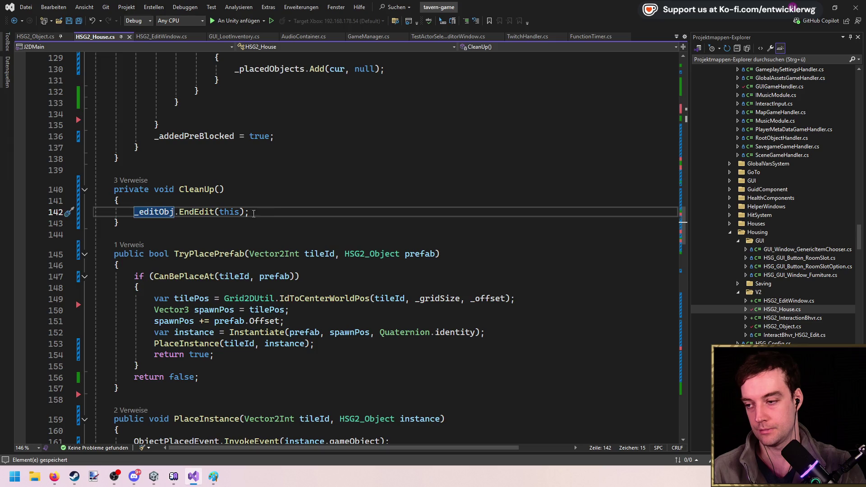
key(ctrl+x)
Remove the [SerializeField, Required] _editObj field, then switch to HSG2_EditWindow.cs
scroll(316, 207, up, 20)
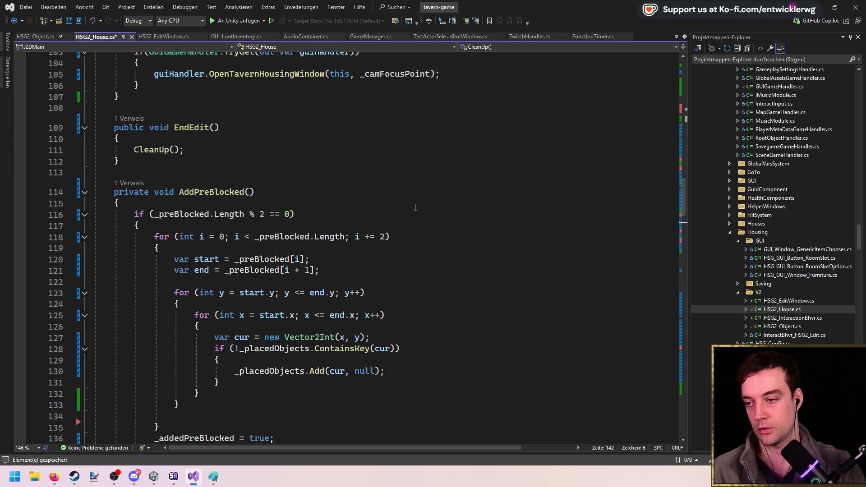
scroll(329, 201, up, 3)
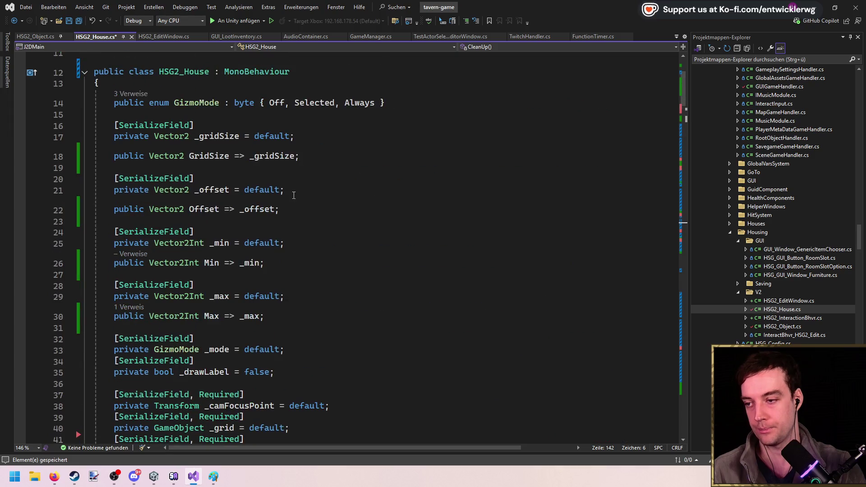
scroll(303, 225, down, 4)
click(333, 238)
key(ctrl+x)
key(ctrl+x)
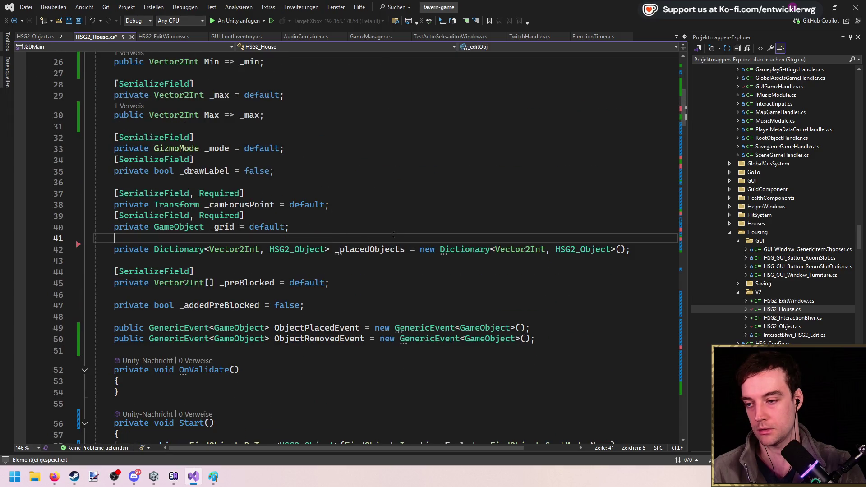
scroll(465, 213, down, 20)
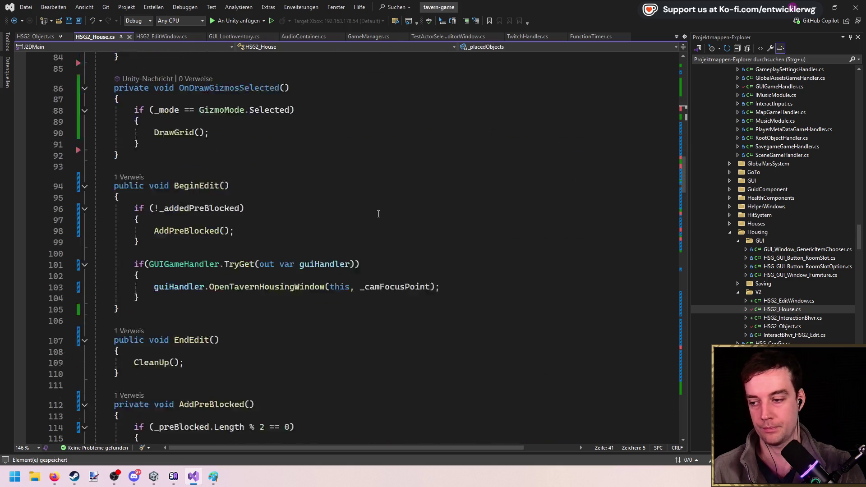
scroll(288, 194, down, 7)
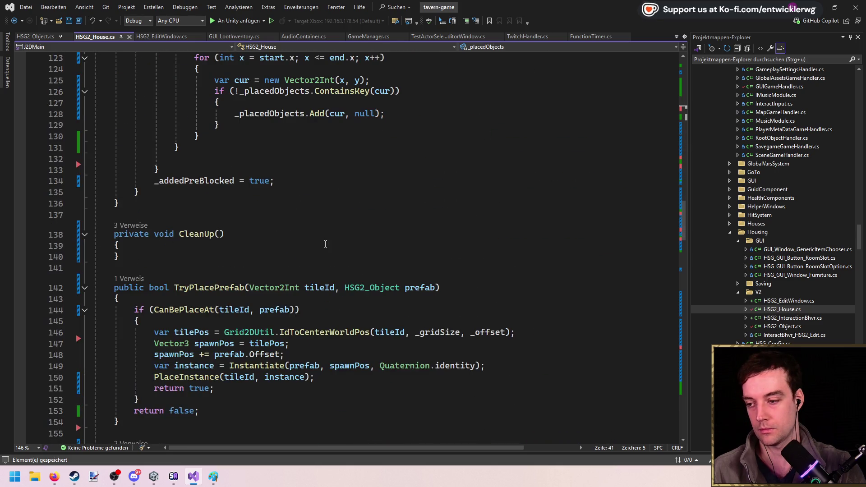
click(175, 249)
scroll(303, 221, up, 11)
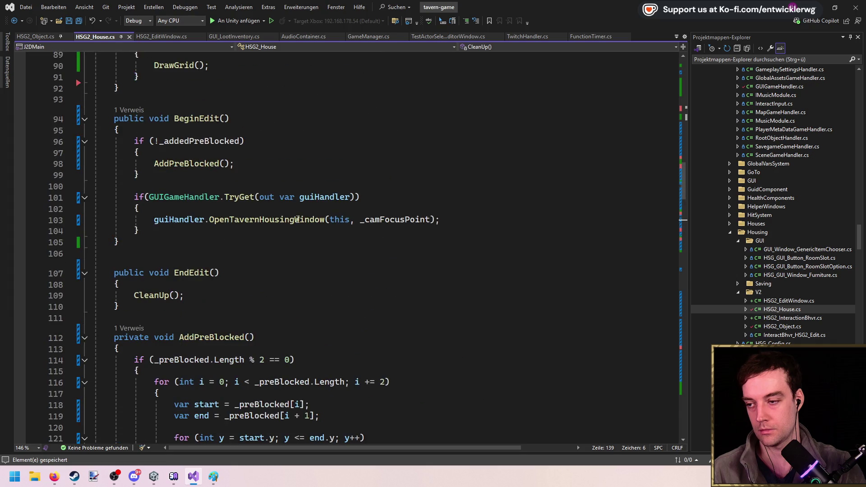
click(161, 36)
scroll(237, 219, down, 6)
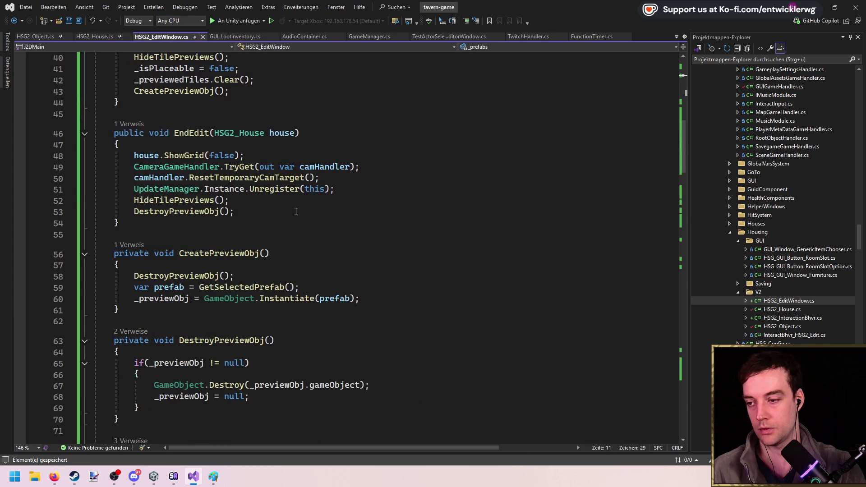
Add ShowWindow and CloseWindow override methods below the Offset property
scroll(238, 219, up, 3)
scroll(237, 219, down, 5)
scroll(137, 147, up, 6)
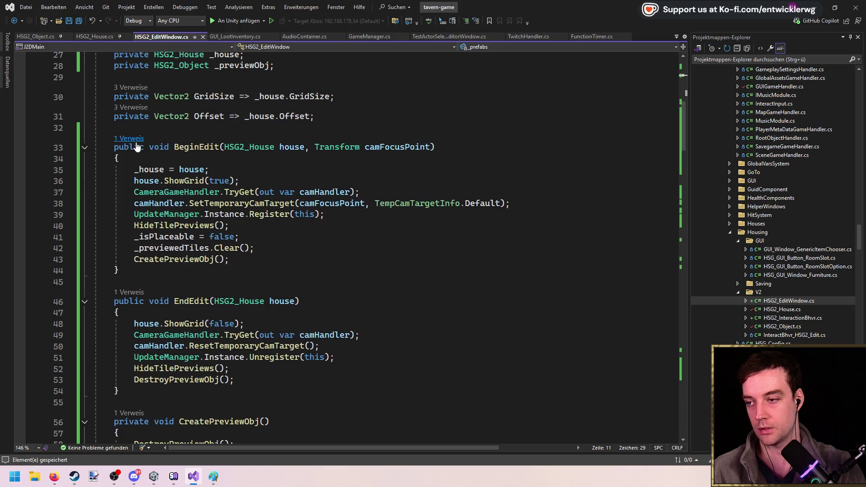
click(351, 122)
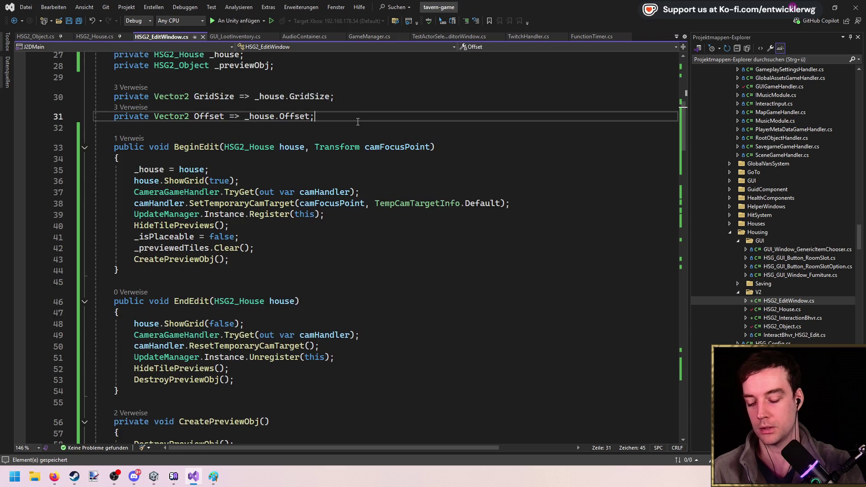
key(Return)
key(Return)
text(override)
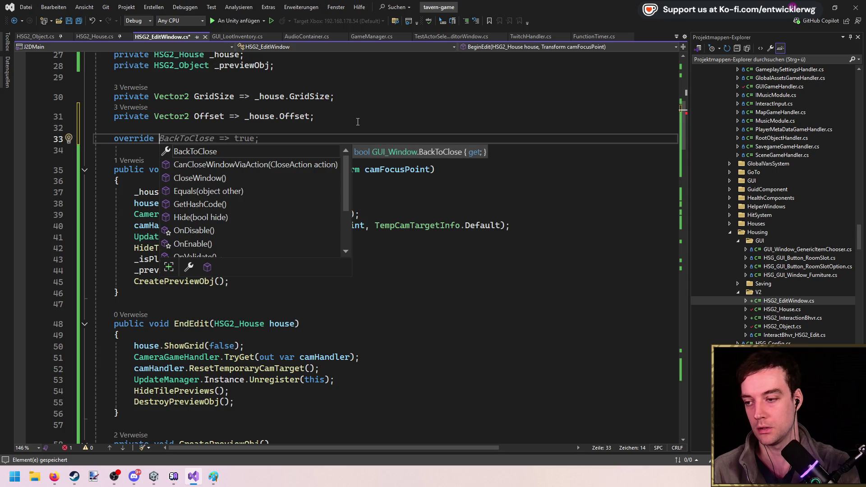
text(wind)
key(Down)
key(Down)
key(Down)
key(Return)
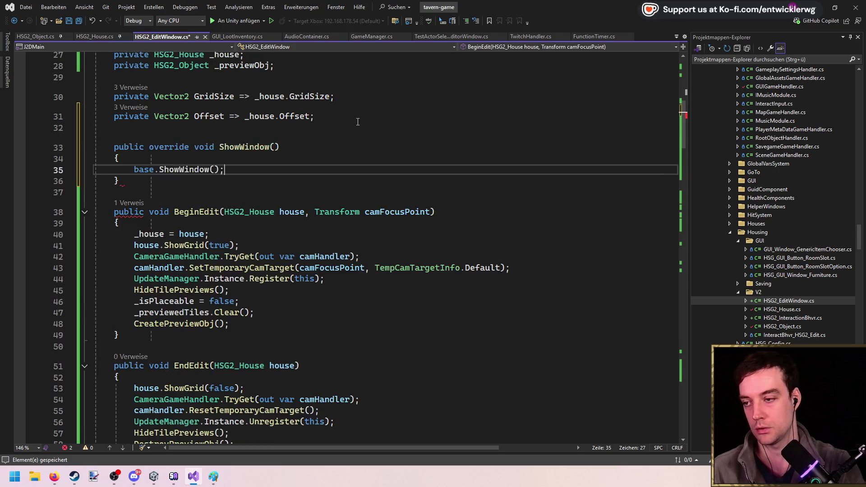
key(Return)
key(Return)
text(override cl)
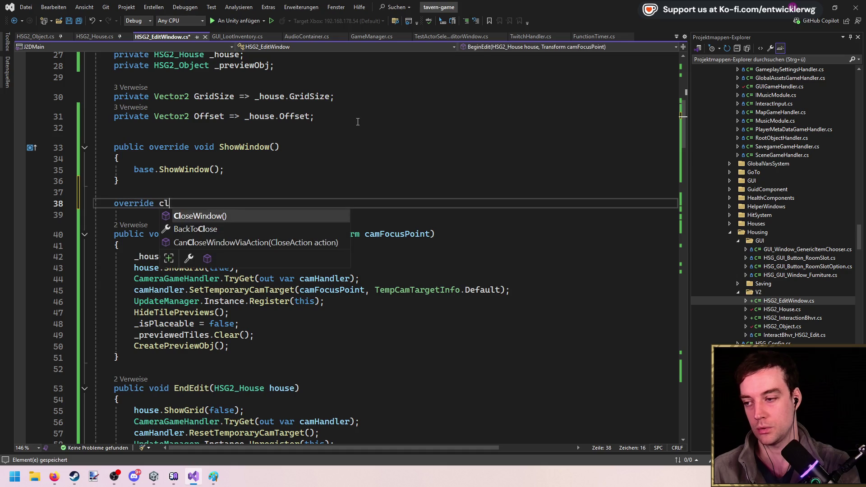
key(Return)
Make EndEdit private and remove its house parameter
scroll(137, 172, down, 3)
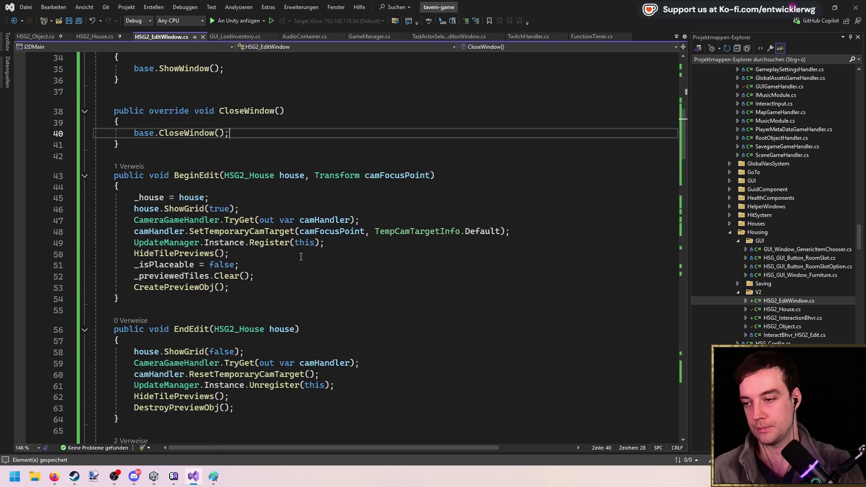
scroll(261, 217, up, 2)
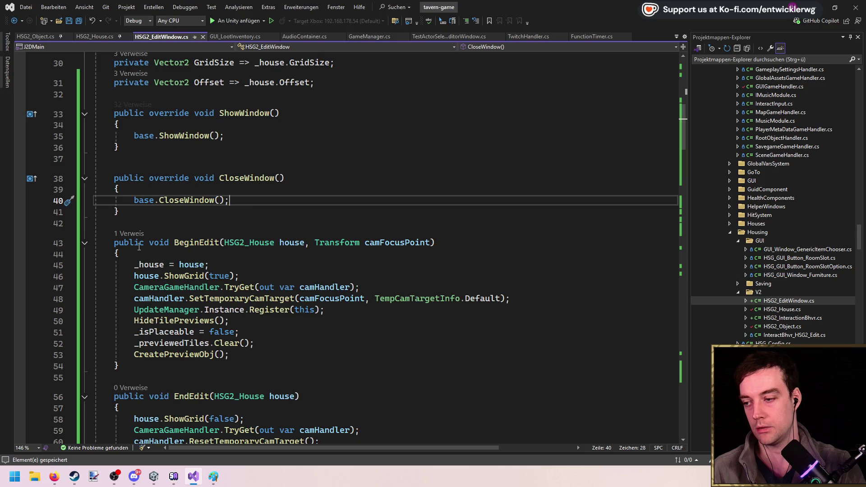
scroll(139, 247, down, 2)
double_click(136, 330)
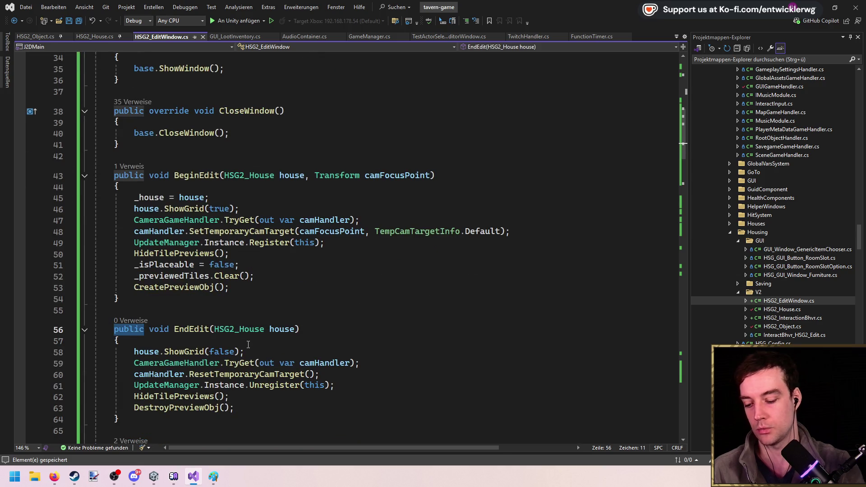
text(priv)
key(Tab)
double_click(234, 330)
key(Delete)
key(ctrl+Delete)
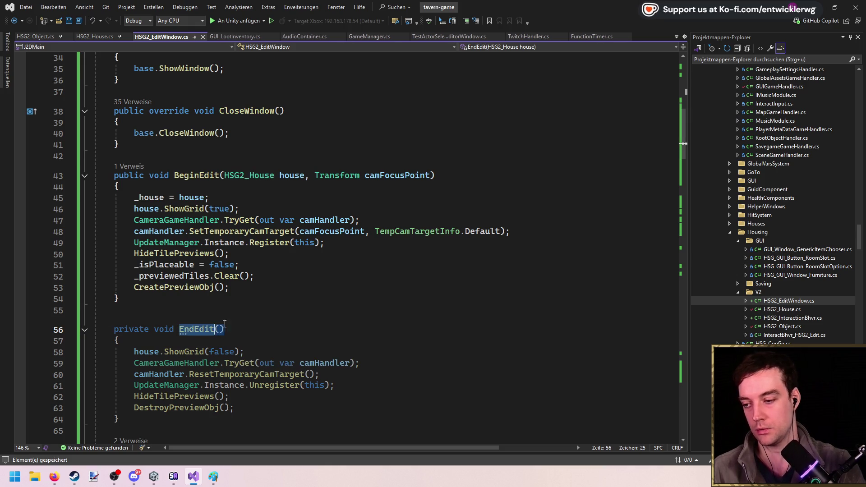
Use _house inside EndEdit and reset _house = null after DestroyPreviewObj
click(156, 352)
double_click(156, 351)
text(_ho)
key(Tab)
scroll(170, 346, down, 1)
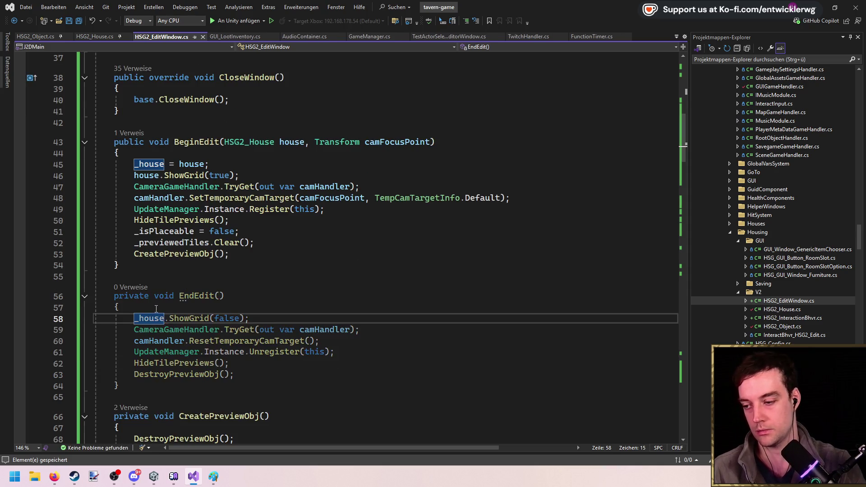
click(288, 367)
key(Down)
key(End)
text(_house)
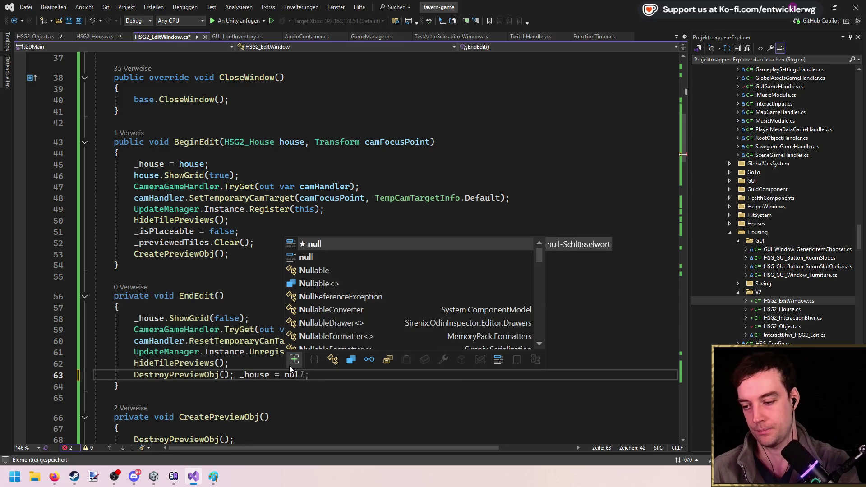
key(Tab)
key(ctrl+Left)
key(ctrl+Left)
key(ctrl+Left)
key(Return)
Call EndEdit() in CloseWindow right after base.CloseWindow()
double_click(197, 295)
key(ctrl+c)
scroll(253, 253, up, 3)
click(261, 234)
key(Return)
key(ctrl+v)
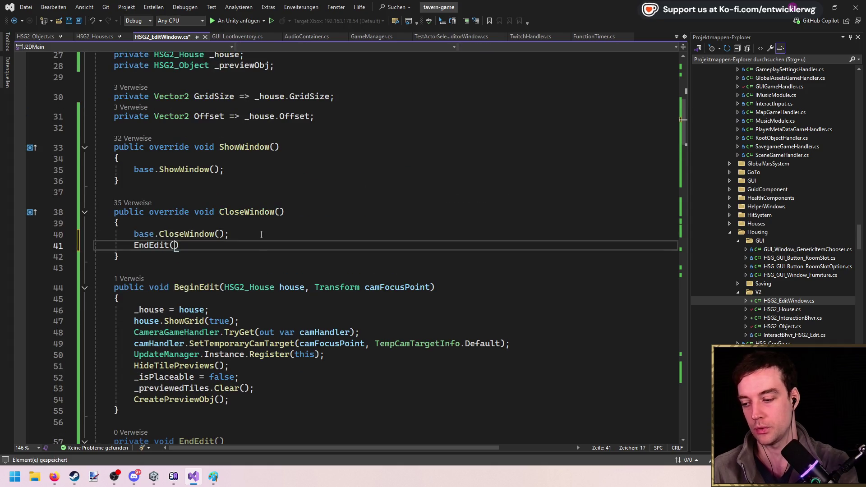
Delete the ShowWindow override and its leftover empty line
drag(114, 181, 313, 139)
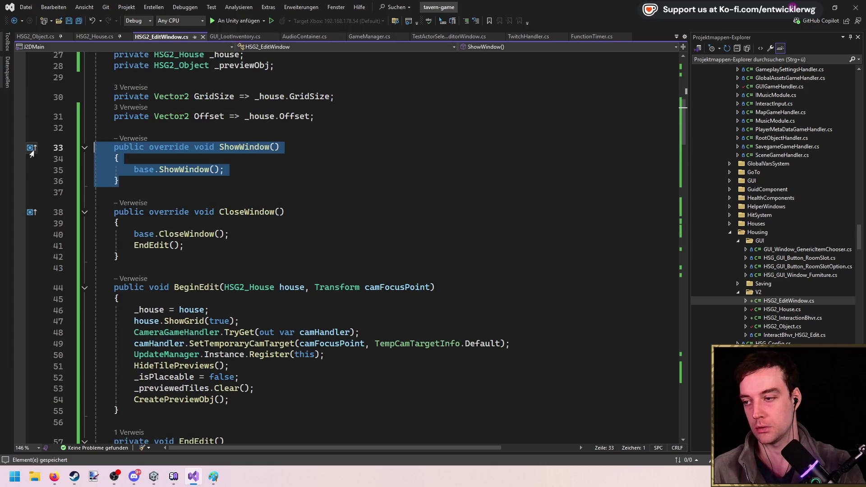
key(Delete)
key(Delete)
key(Up)
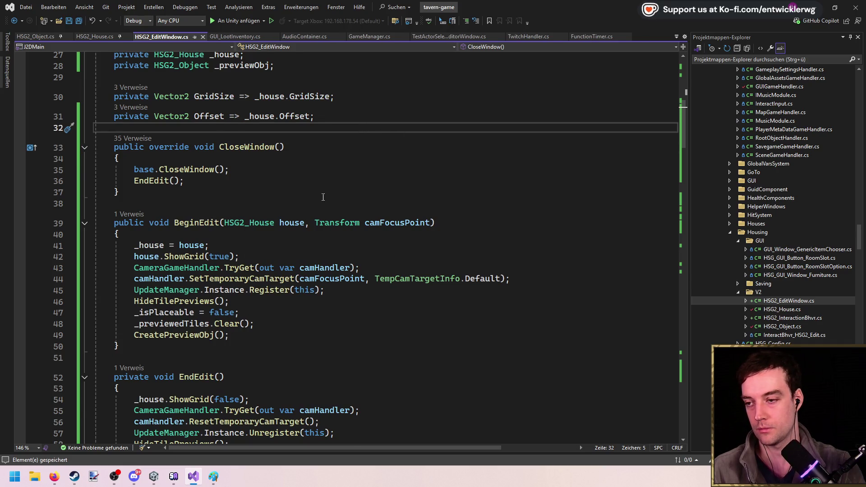
scroll(247, 204, up, 1)
Rename the BeginEdit method to ShowWindow
double_click(202, 256)
text(ShowWindow)
key(ctrl+s)
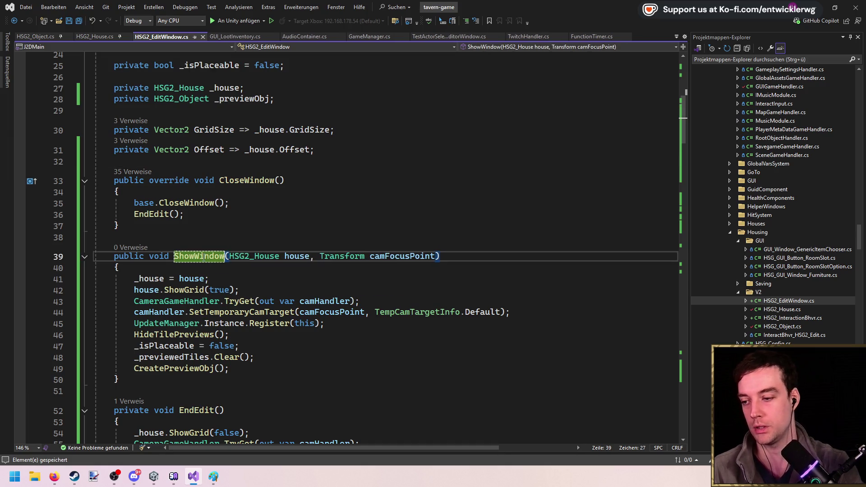
Add a ShowWindow() call as the last line of the renamed method
click(262, 372)
key(Return)
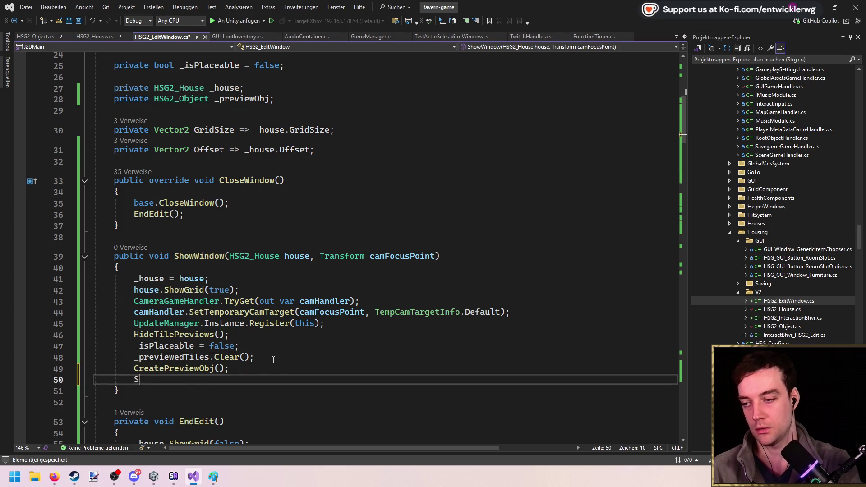
text(ShowDiw)
key(ctrl+BackSpace)
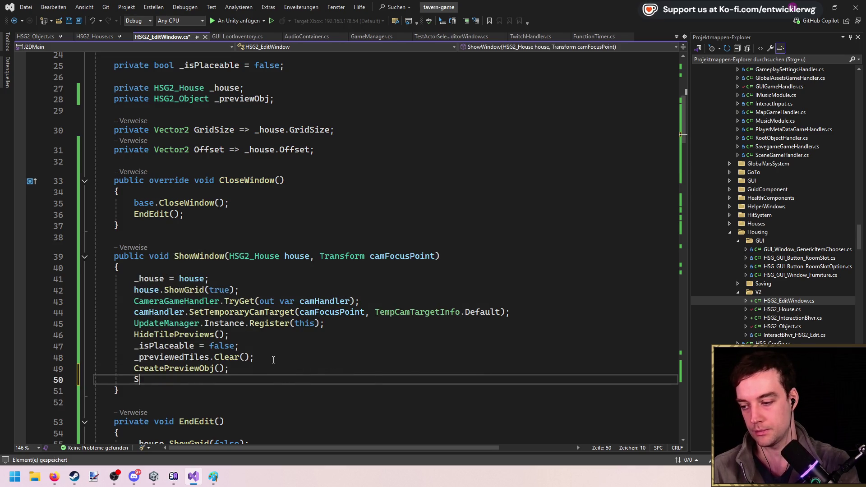
text(Show)
key(ctrl+BackSpace)
text(this.show)
key(Tab)
text(())
key(ctrl+s)
key(ctrl+BackSpace)
key(ctrl+BackSpace)
Search the code for GUIGameHandler with Ctrl+T
double_click(211, 261)
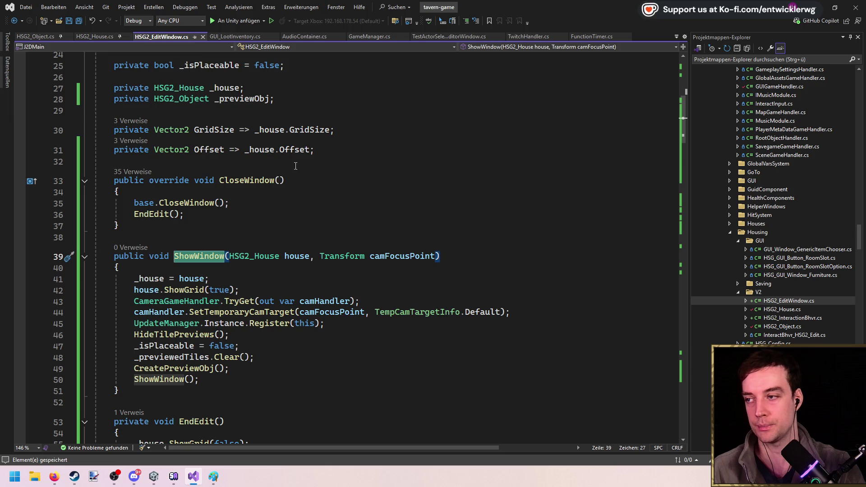
scroll(265, 253, down, 1)
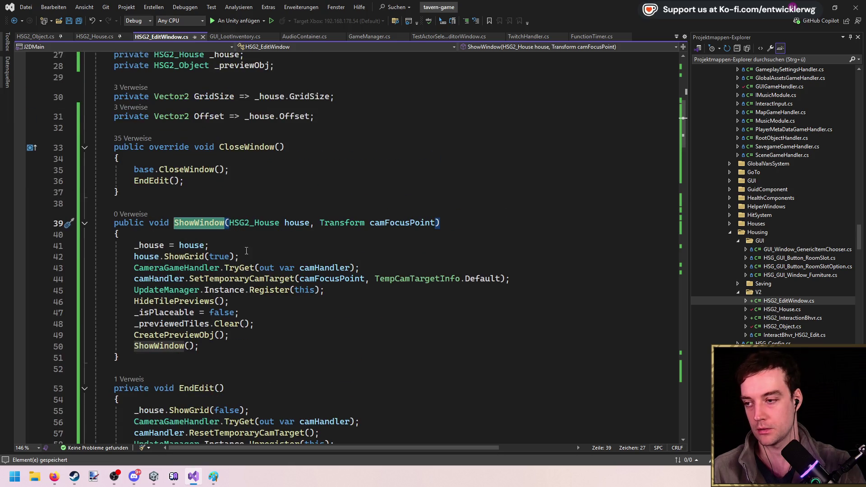
click(189, 222)
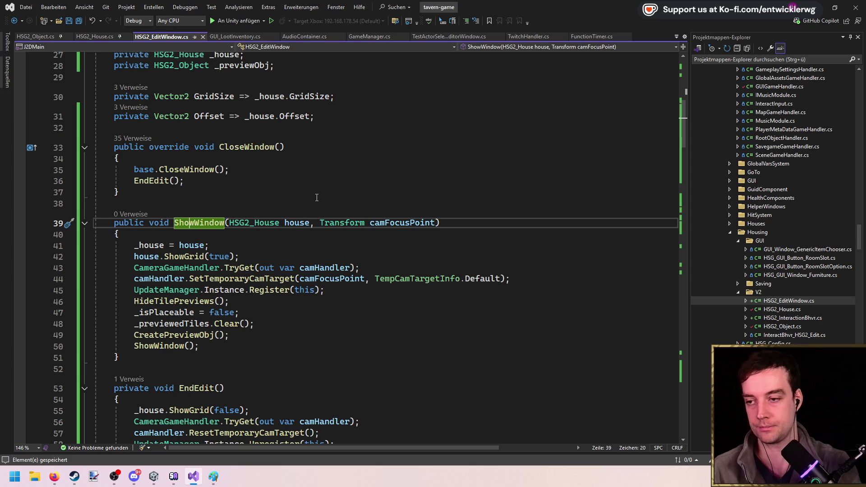
key(ctrl+t)
text(GuigameHA)
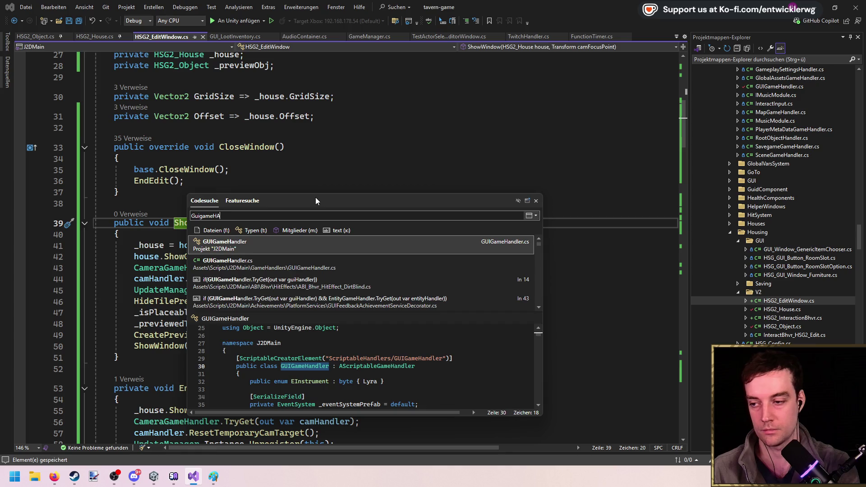
In GUIGameHandler.cs, change BeginEdit to ShowWindow in OpenTavernHousingWindow, save, and return to Unity
key(Return)
click(315, 194)
drag(683, 68, 705, 383)
double_click(294, 289)
text(ShowWindow)
click(324, 278)
key(ctrl+x)
key(ctrl+s)
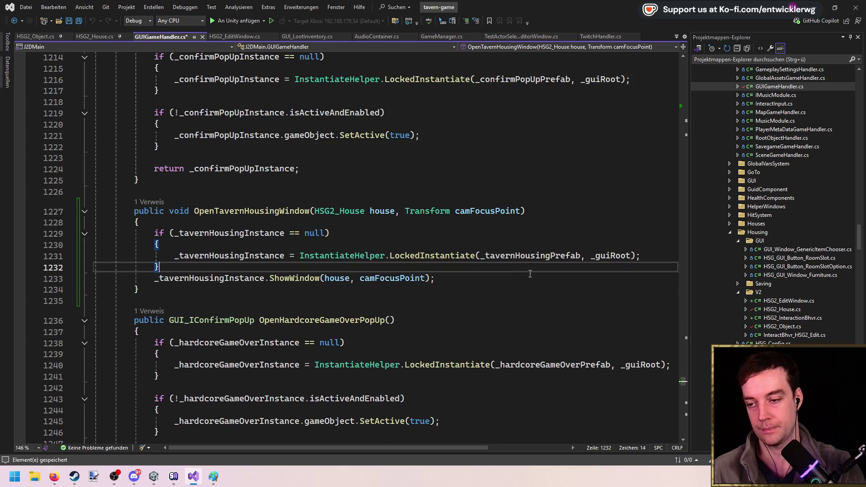
click(591, 211)
click(821, 6)
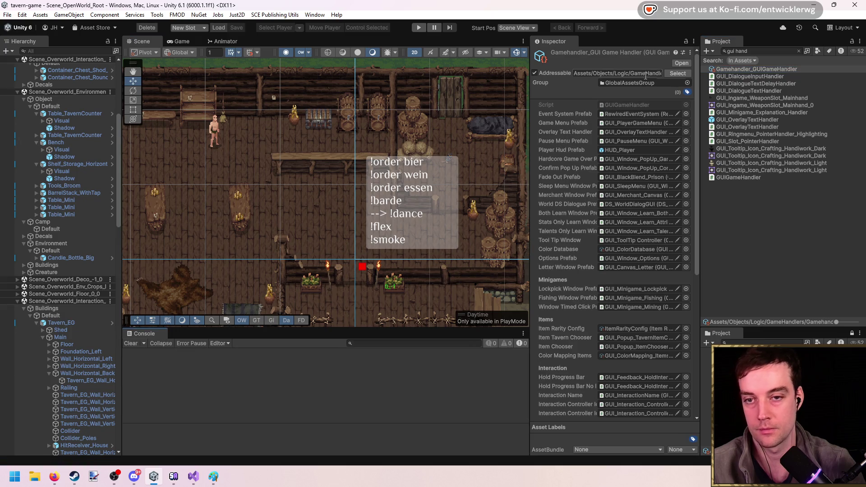
Assign GUI_Window_Housing2_Furniture to the Tavern Housing Prefab field
scroll(648, 199, down, 5)
click(780, 51)
text(tavern)
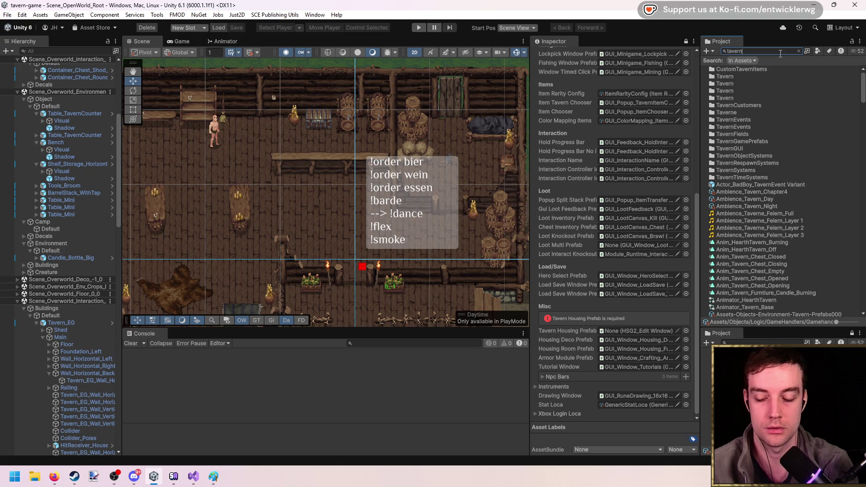
text(g2)
mouse_move(770, 70)
mouse_down()
mouse_move(703, 181)
mouse_move(641, 334)
mouse_up()
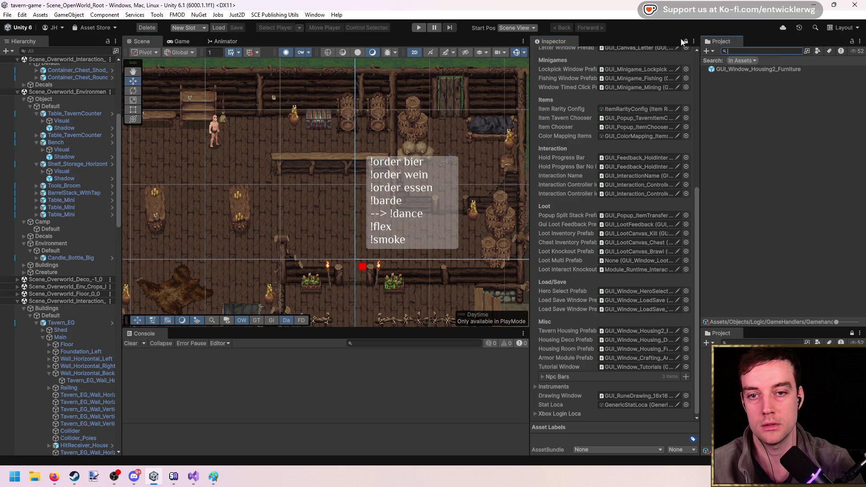
key(Escape)
Run Play mode, open and close the housing window, then stop
click(420, 28)
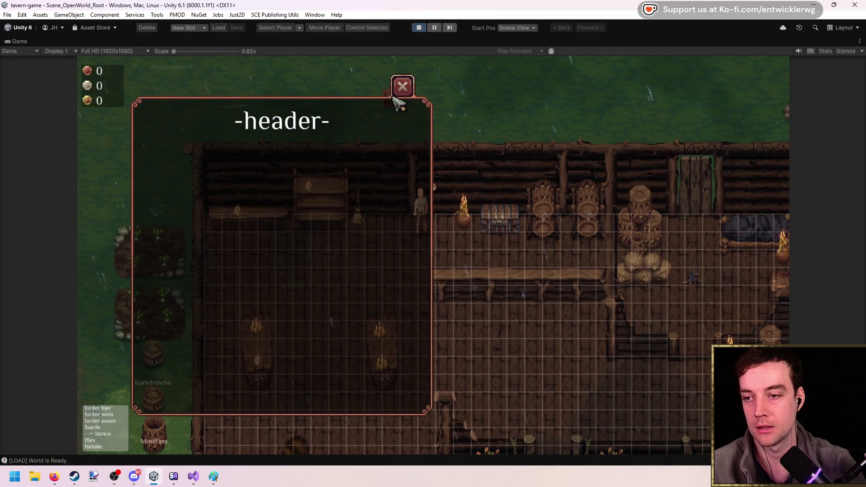
click(408, 86)
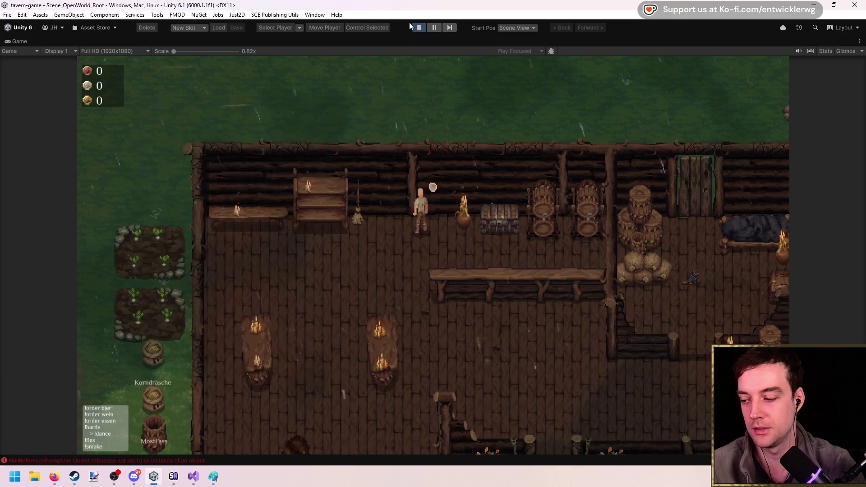
click(417, 27)
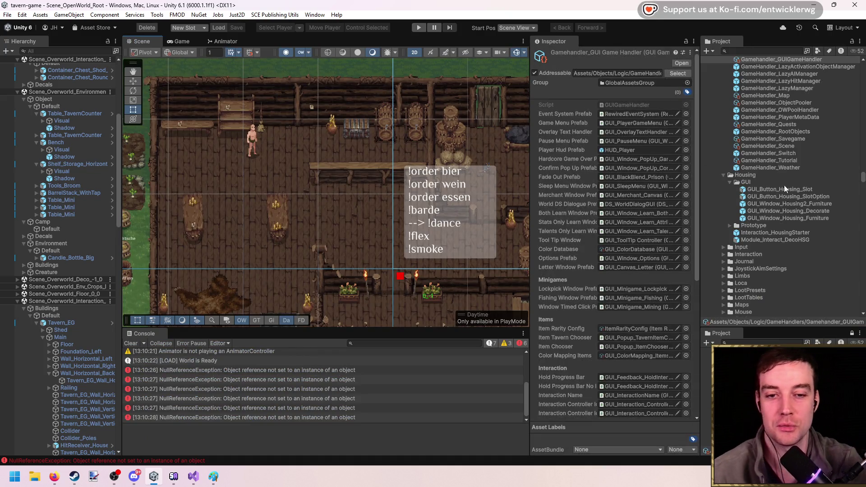
Open the GUI_Window_Housing2_Furniture prefab, stop it pausing the game, and clear the console errors
double_click(810, 203)
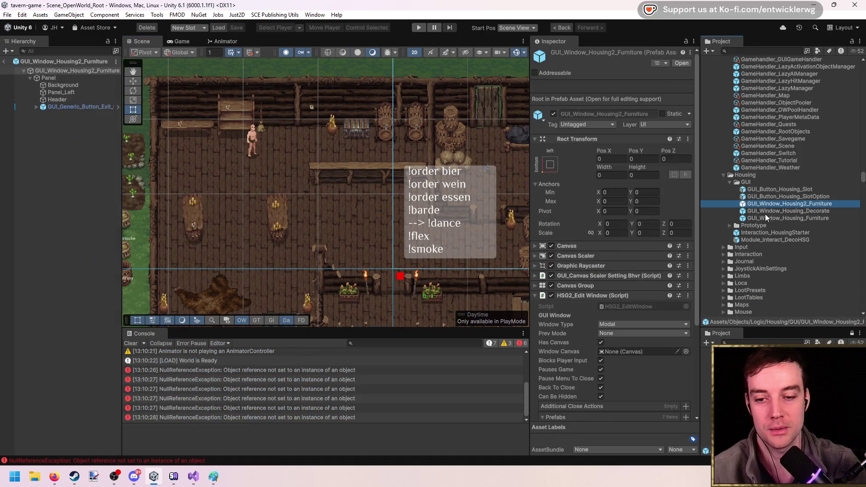
click(556, 367)
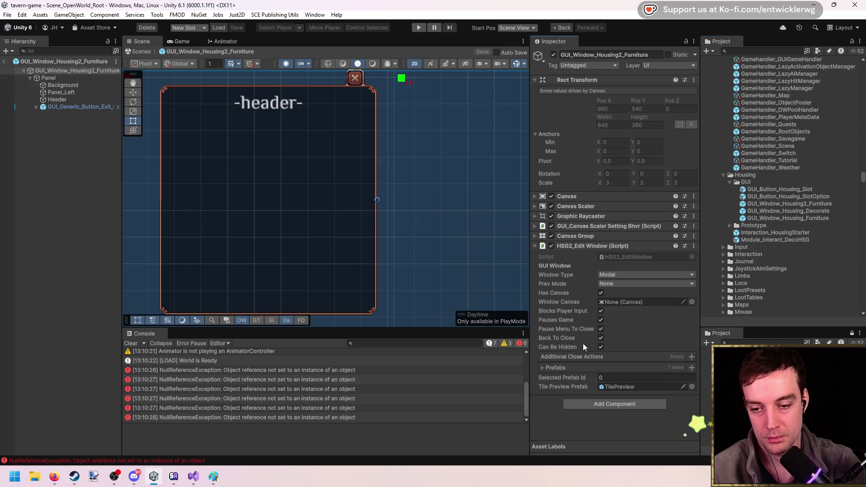
click(601, 321)
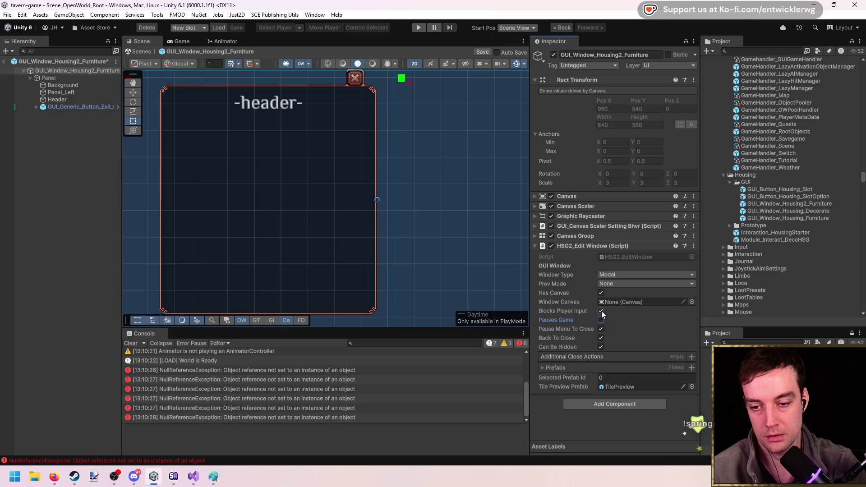
click(130, 344)
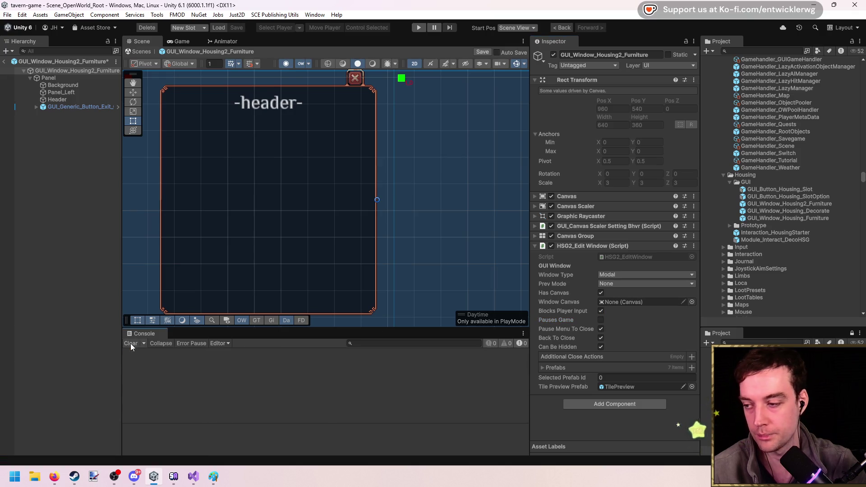
Make the CloseButton target the furniture window, then run and stop the game to test it
click(91, 108)
key(Right)
key(Down)
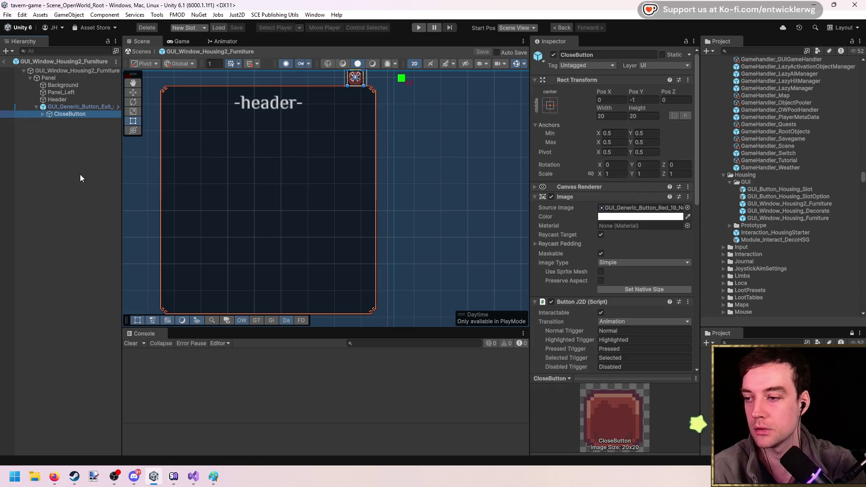
scroll(598, 232, down, 5)
scroll(597, 230, down, 5)
mouse_move(77, 71)
mouse_down()
mouse_move(631, 291)
mouse_move(631, 314)
mouse_up()
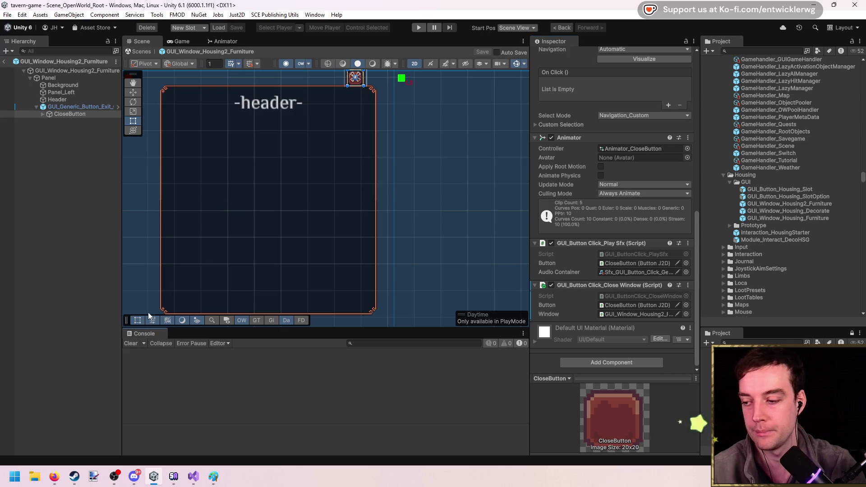
click(419, 28)
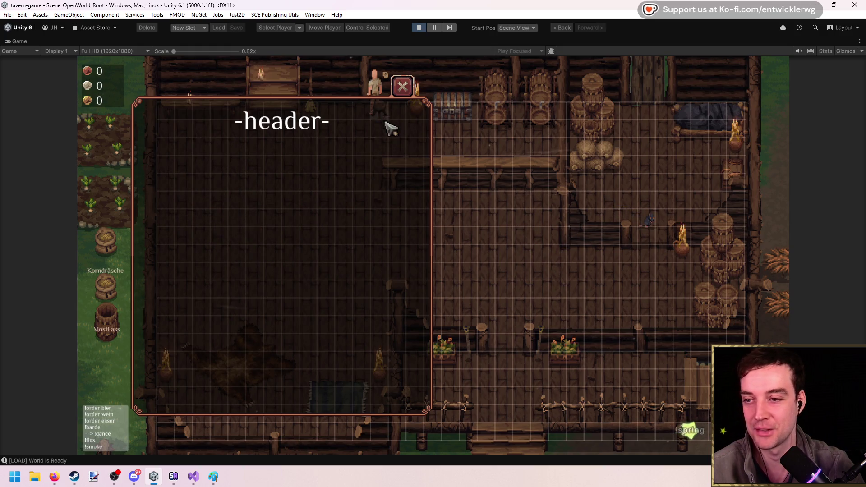
click(417, 28)
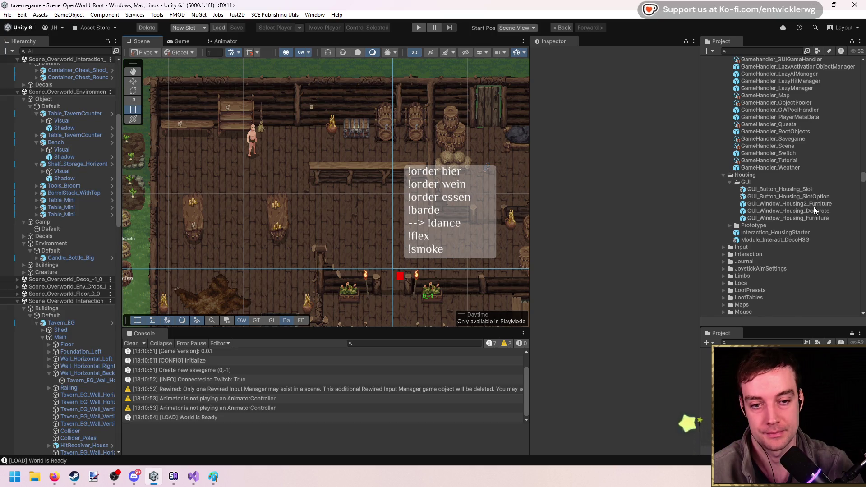
Resize the furniture window's Panel to width 135 and move it to position -240, -8
double_click(794, 203)
click(48, 78)
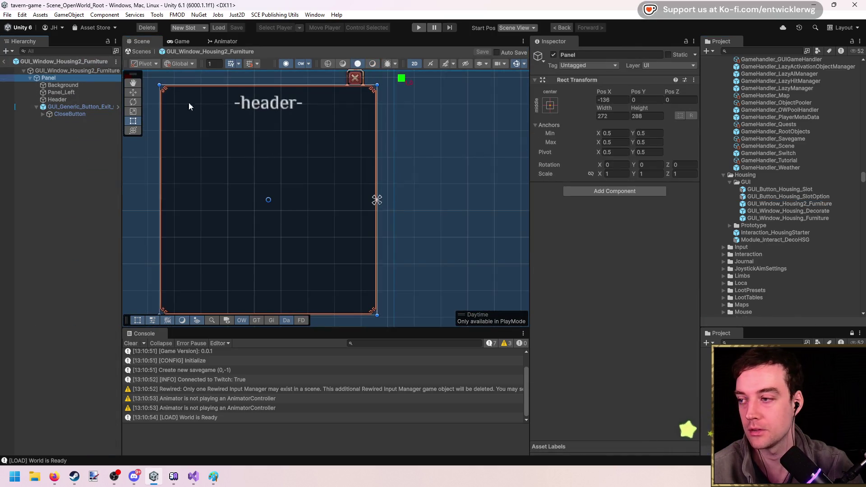
drag(354, 178, 263, 167)
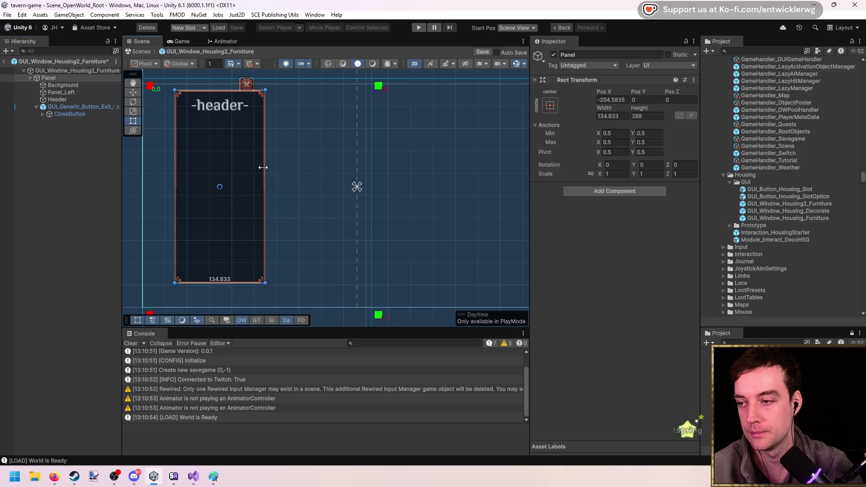
key(w)
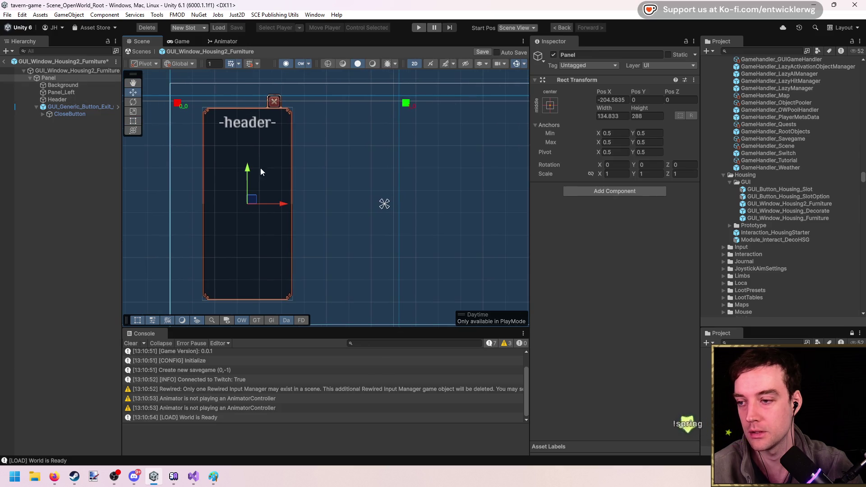
drag(252, 202, 226, 207)
text(-244)
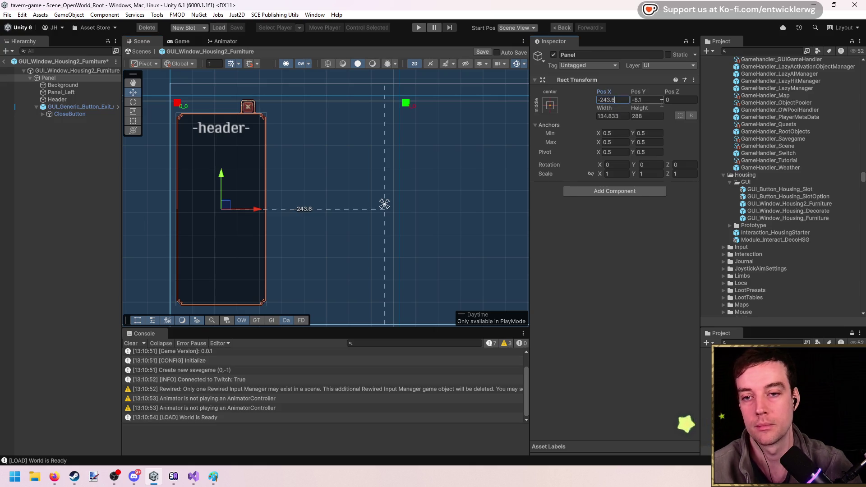
key(Tab)
key(Tab)
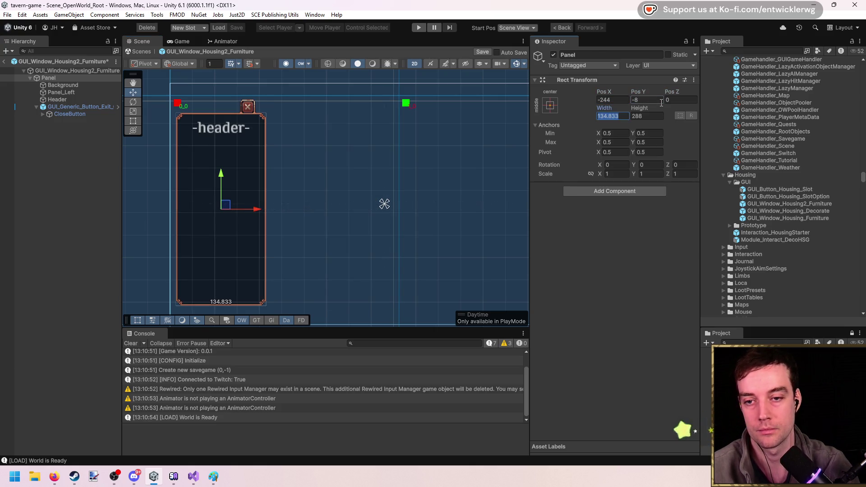
text(135)
key(Tab)
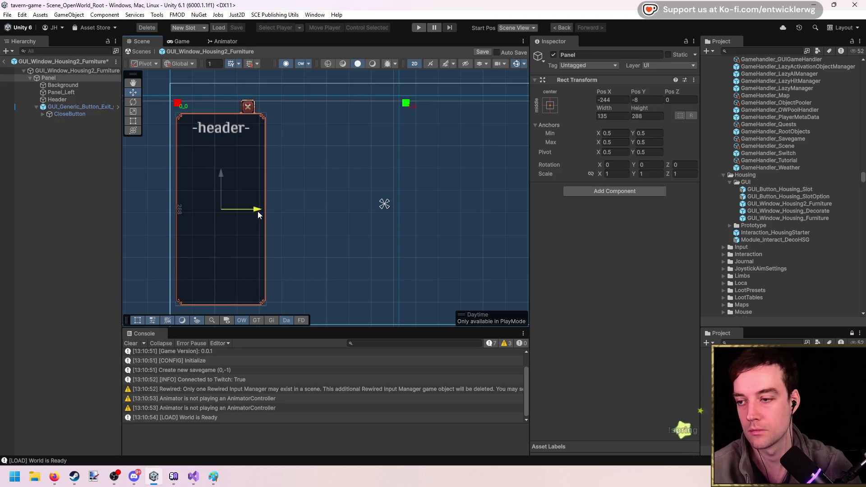
drag(258, 211, 260, 210)
Save the furniture window prefab, return to the scene, and start the game
key(ctrl+s)
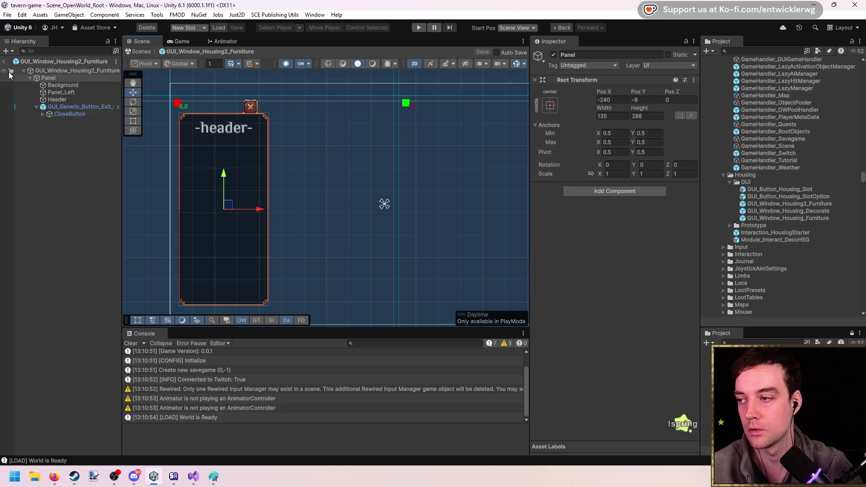
click(4, 62)
key(ctrl+p)
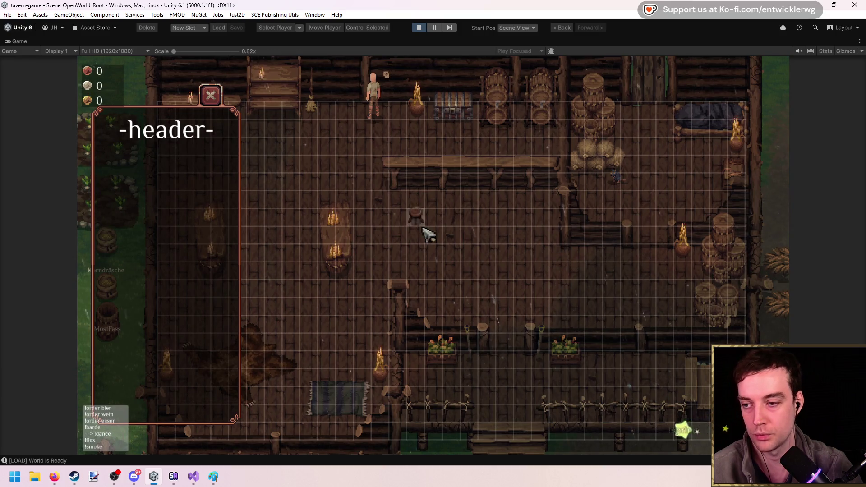
Toggle the header window in-game with the B hotkey several times, then stop the game
click(211, 95)
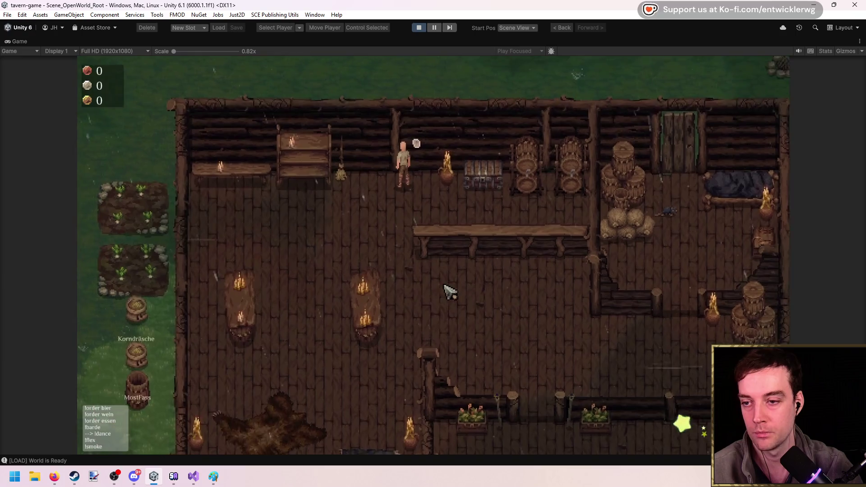
key(b)
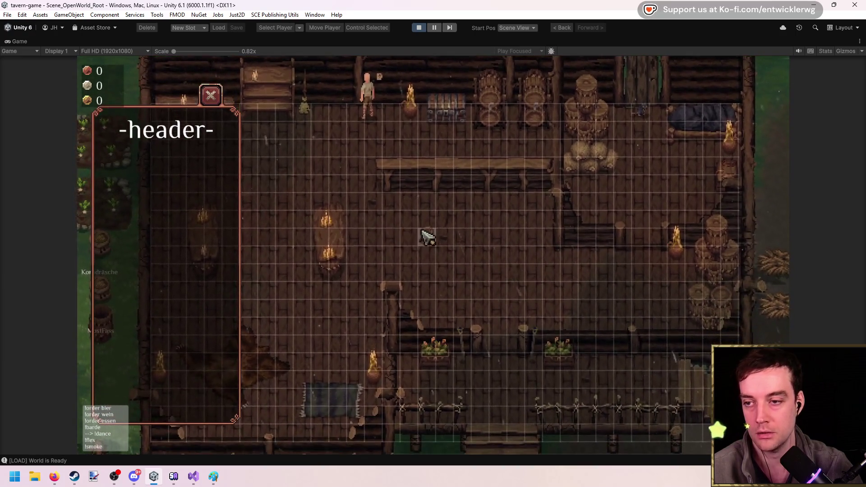
key(b)
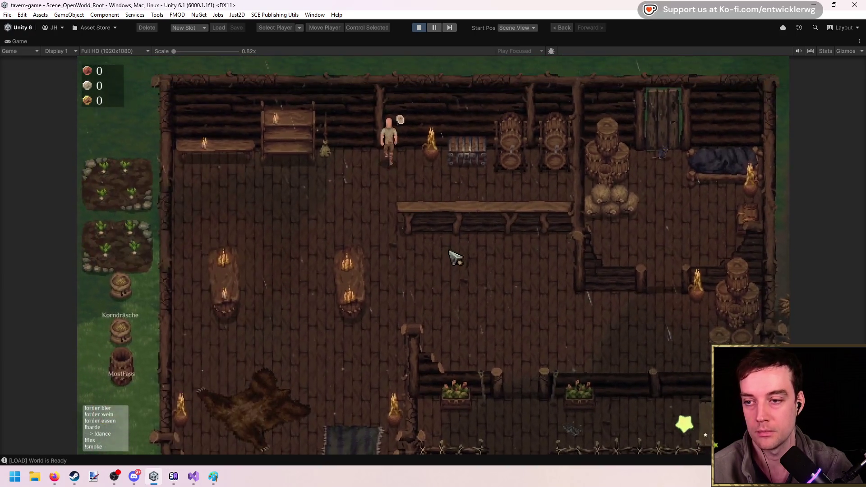
key(b)
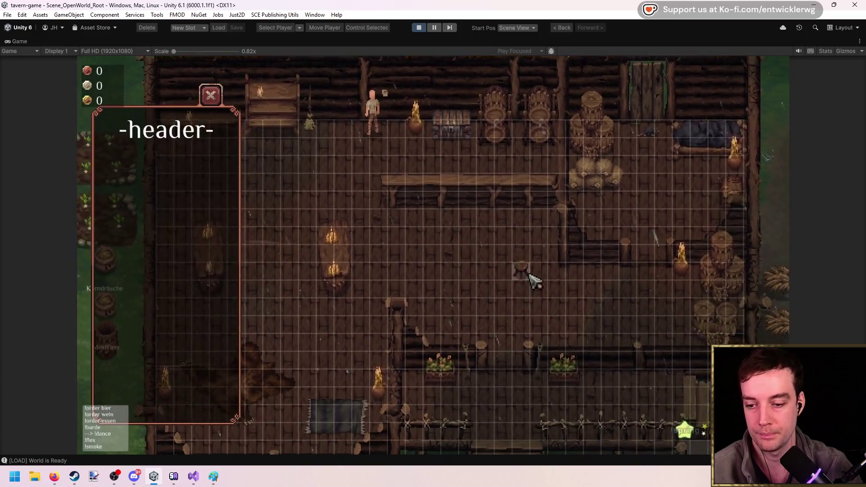
key(b)
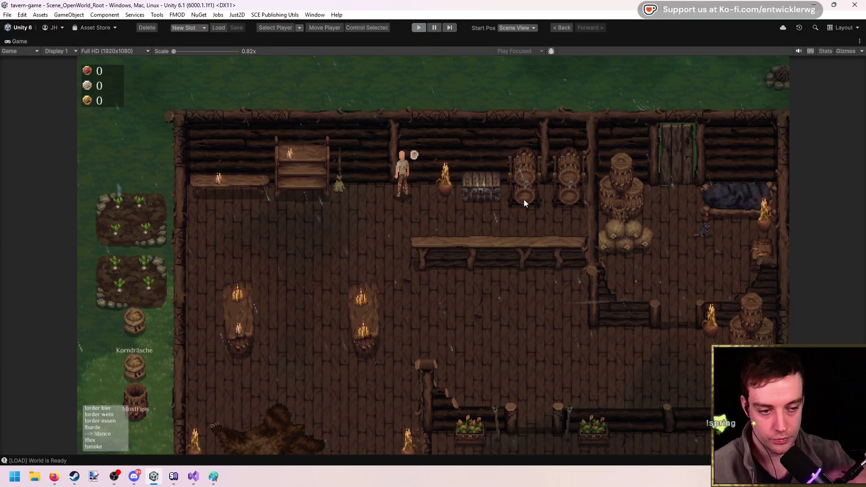
key(ctrl+p)
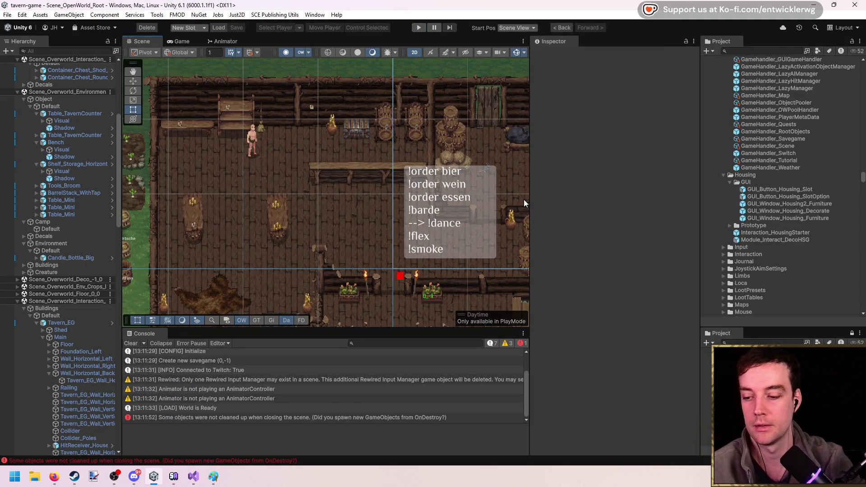
Clear the console, collapse the overworld environment scene entry, and switch to the Firefox browser
click(131, 343)
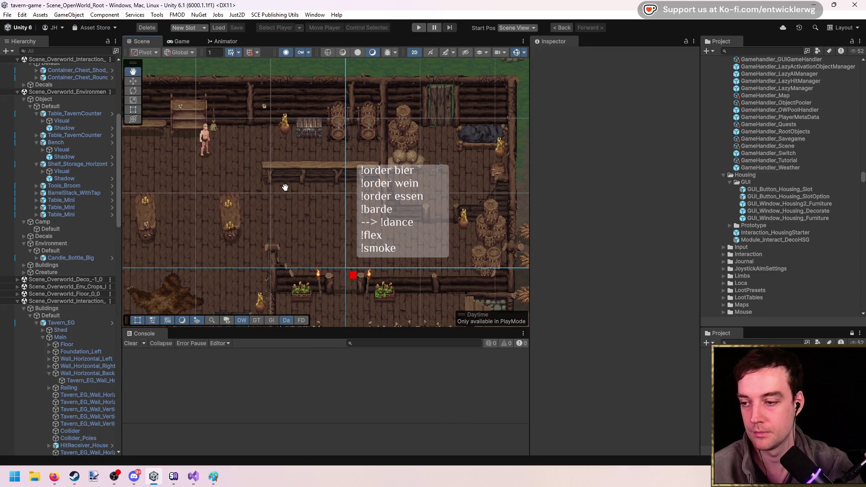
click(27, 309)
click(17, 309)
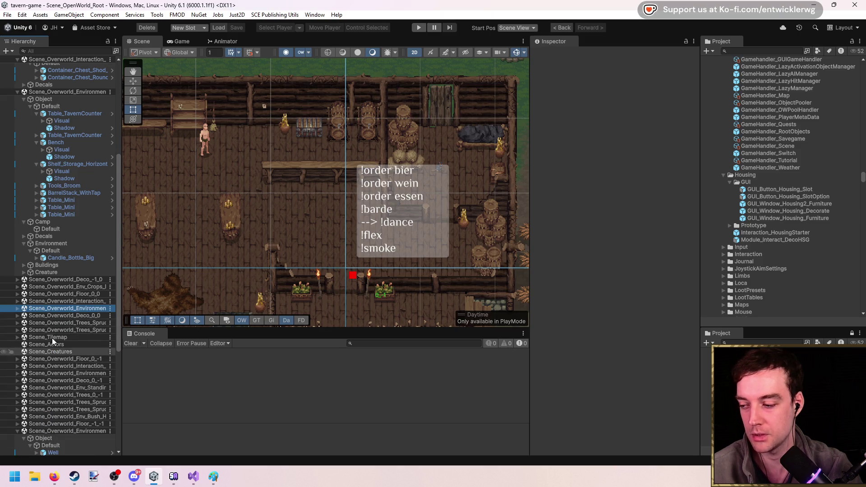
drag(339, 248, 361, 254)
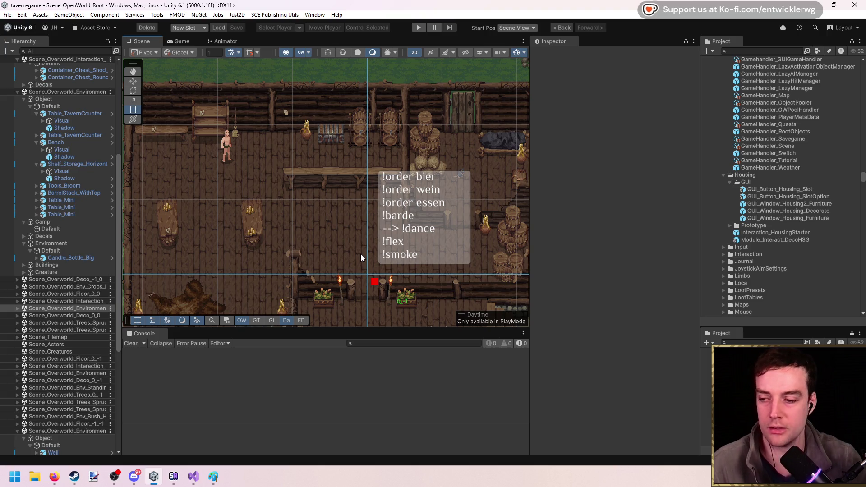
mouse_move(54, 476)
click(243, 415)
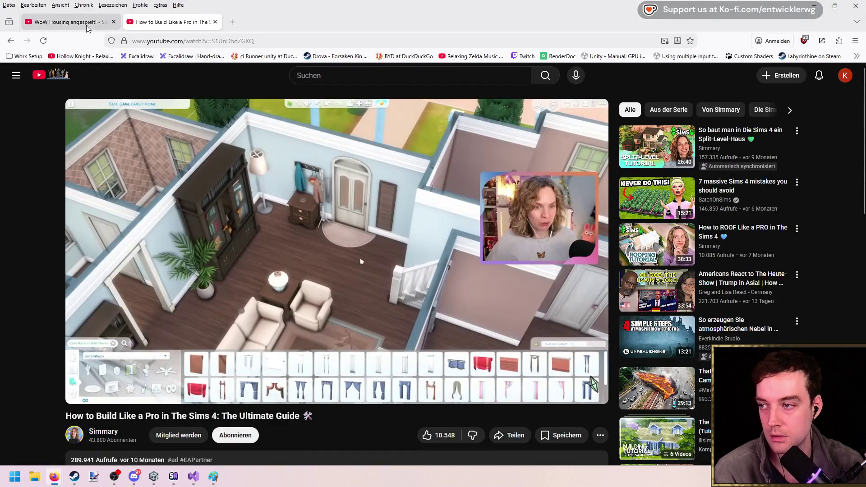
Switch to the WoW housing video, resume it, and seek back and forward through it
click(72, 22)
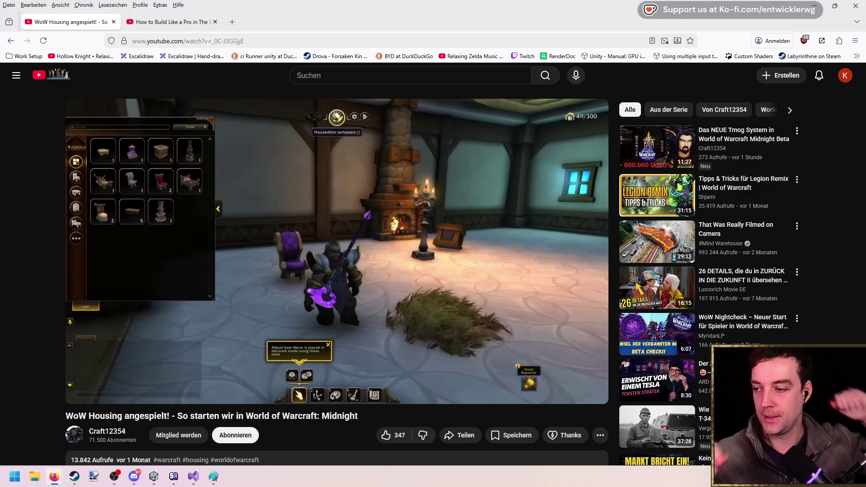
mouse_move(468, 159)
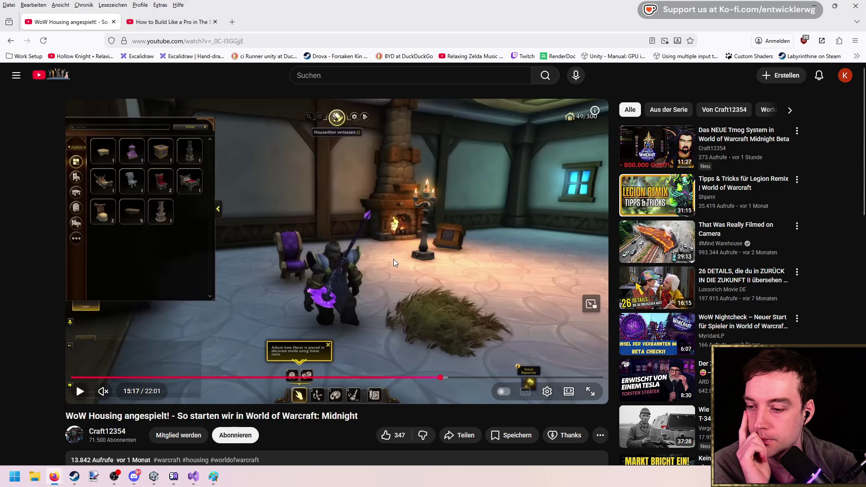
click(449, 223)
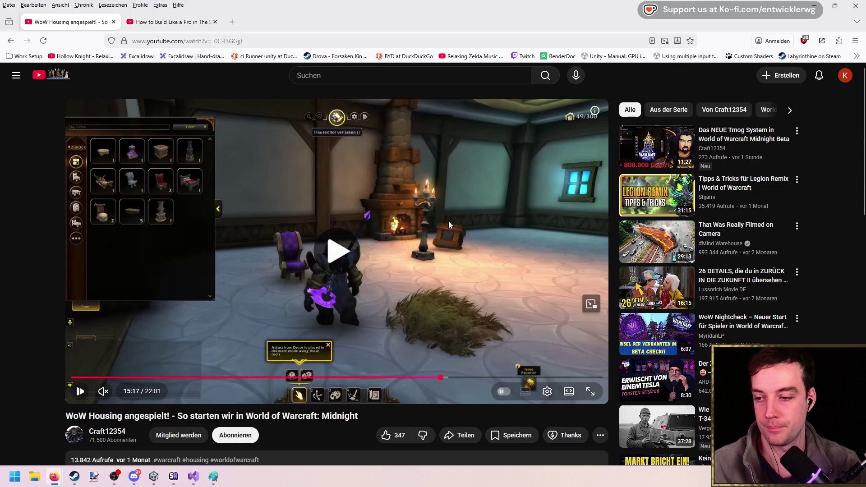
key(Left)
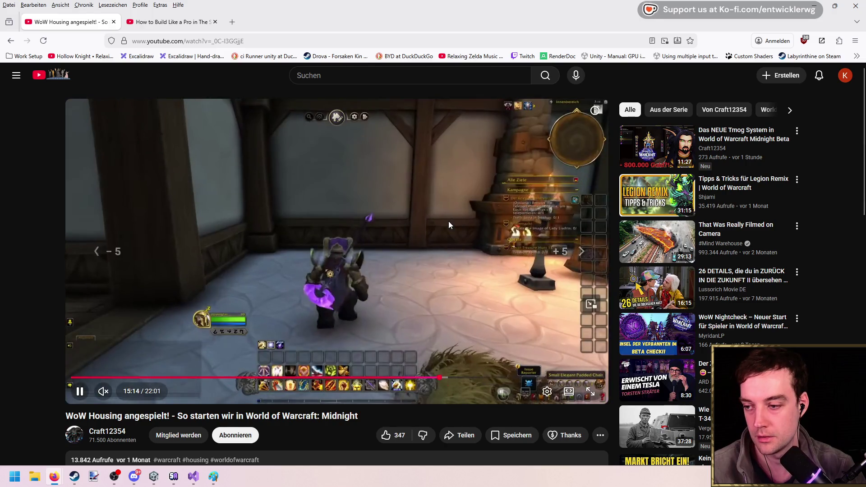
key(Left)
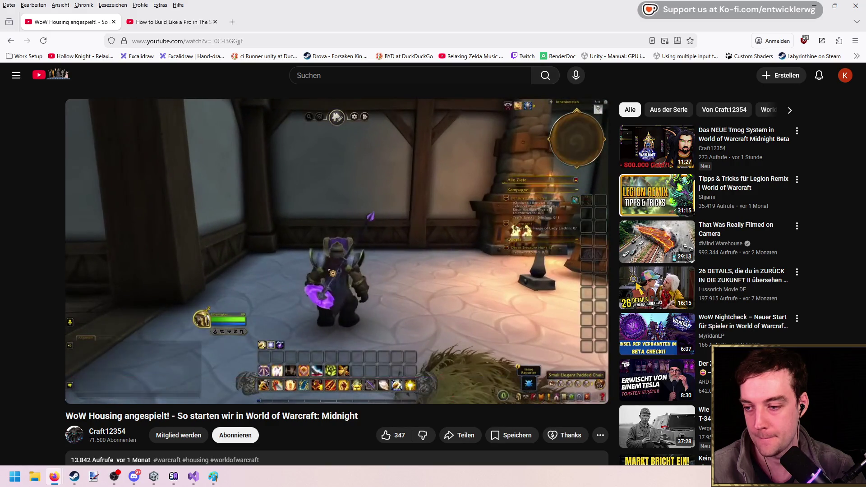
key(Right)
key(Right)
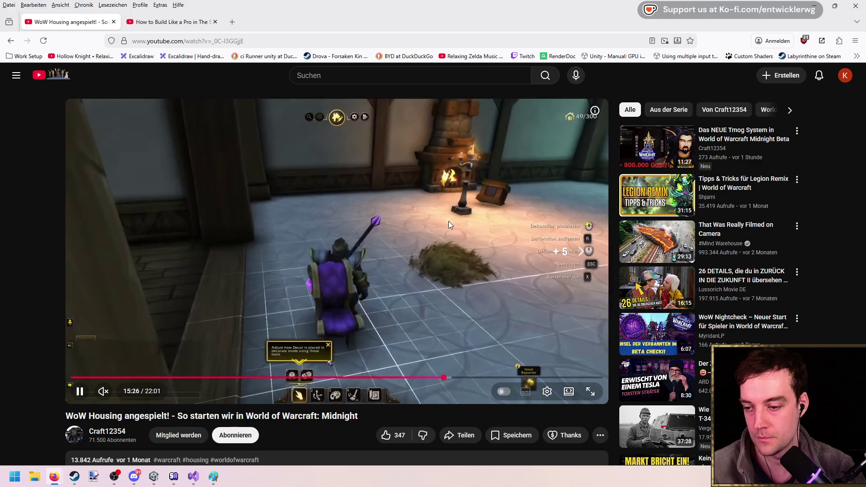
key(Right)
key(Right)
key(Right)
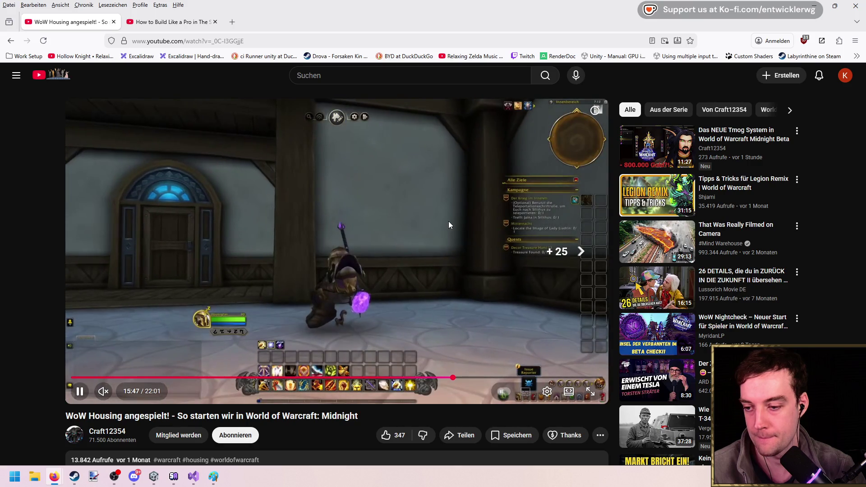
key(Left)
key(Left)
key(Left)
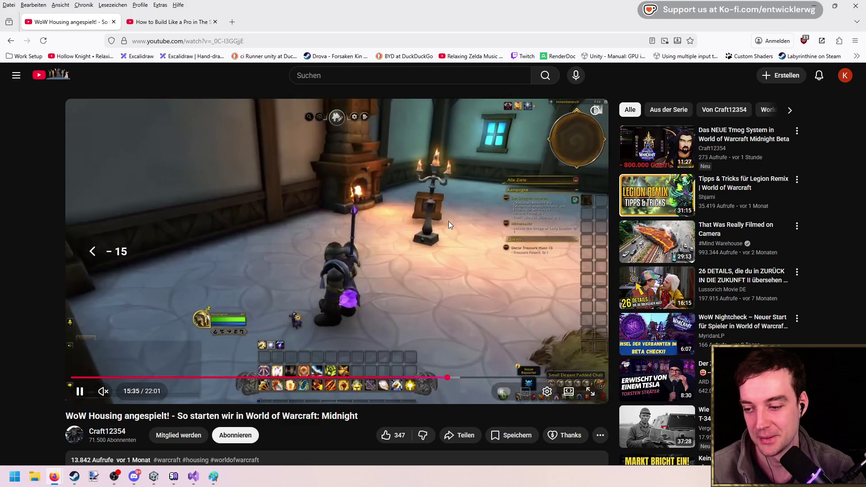
key(Left)
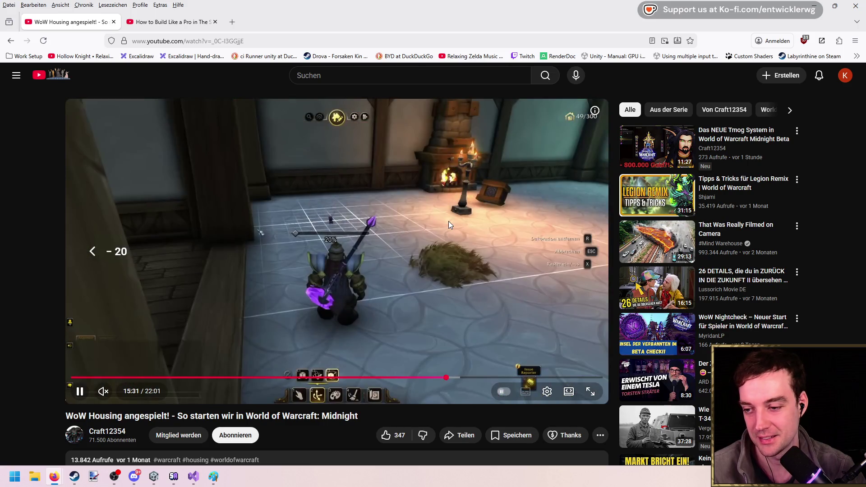
Finish skimming the video, then open the HSG2_EditWindow script from Unity
key(Right)
key(Left)
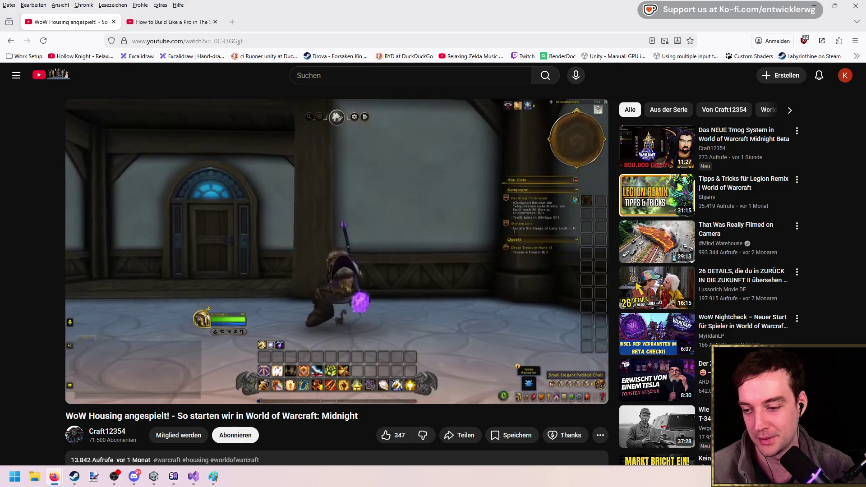
key(Right)
key(Right)
key(Right)
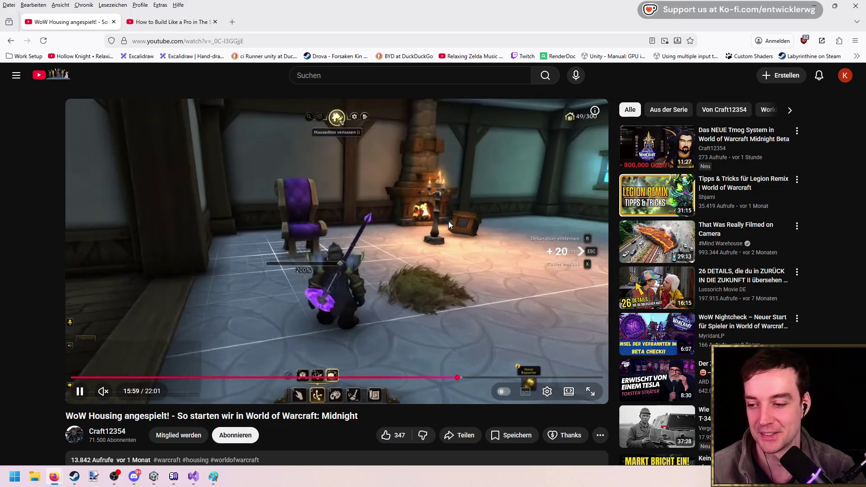
key(Right)
key(Left)
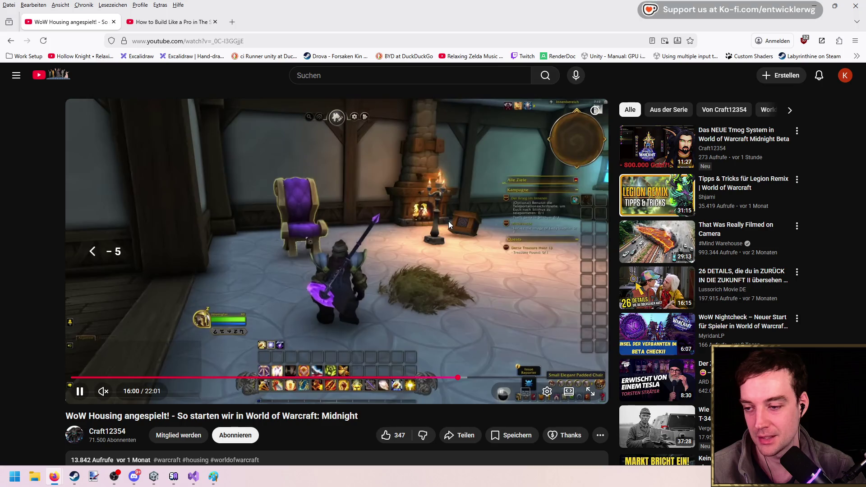
key(alt+Tab)
double_click(625, 257)
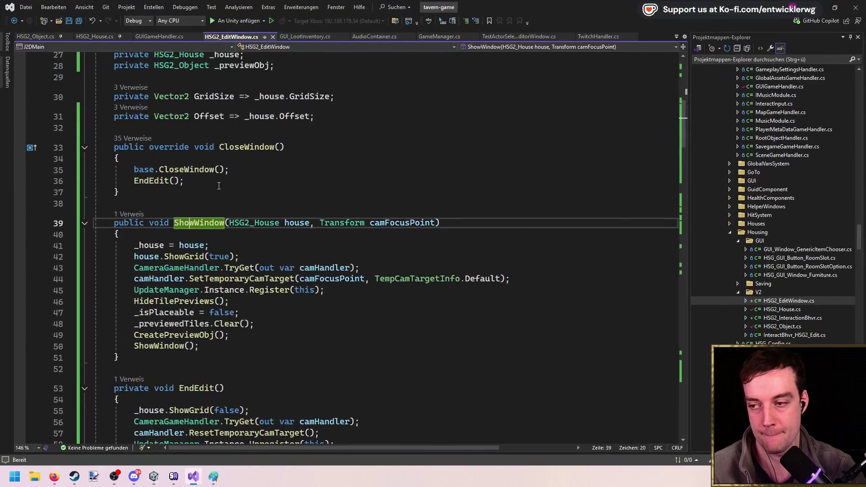
Locate the _tilePreviewPrefab field, discarding a stray line started near the Offset property
click(469, 203)
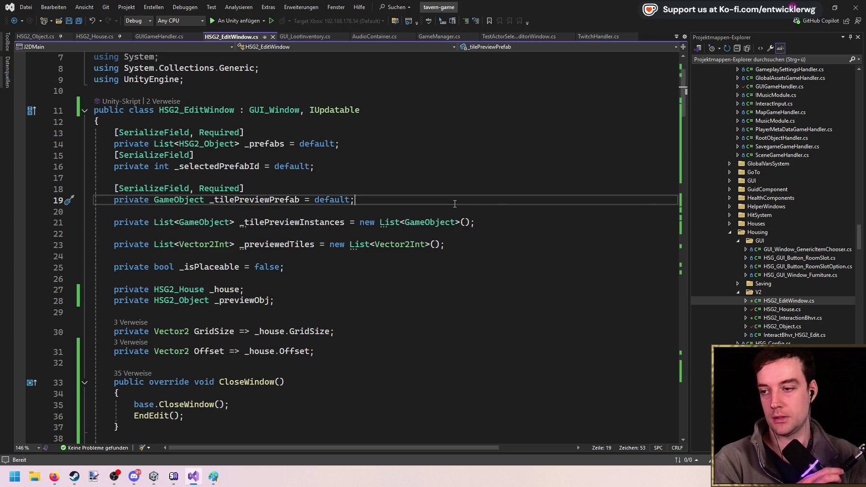
scroll(379, 194, up, 2)
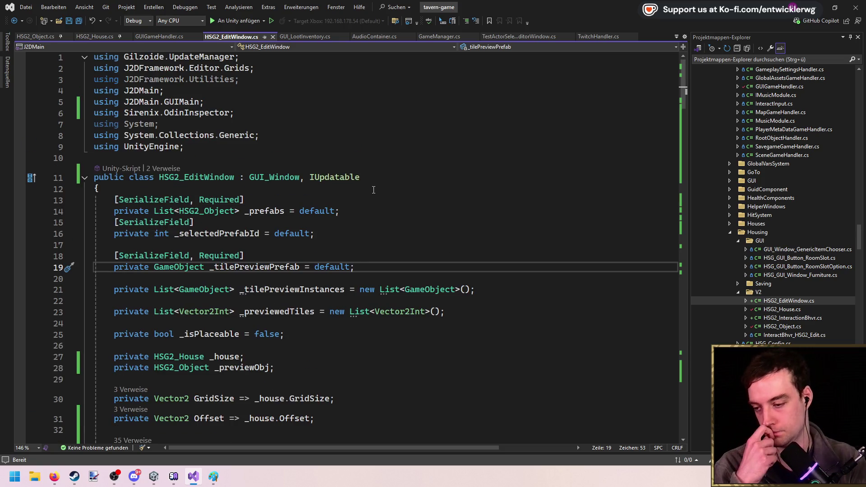
scroll(425, 194, down, 3)
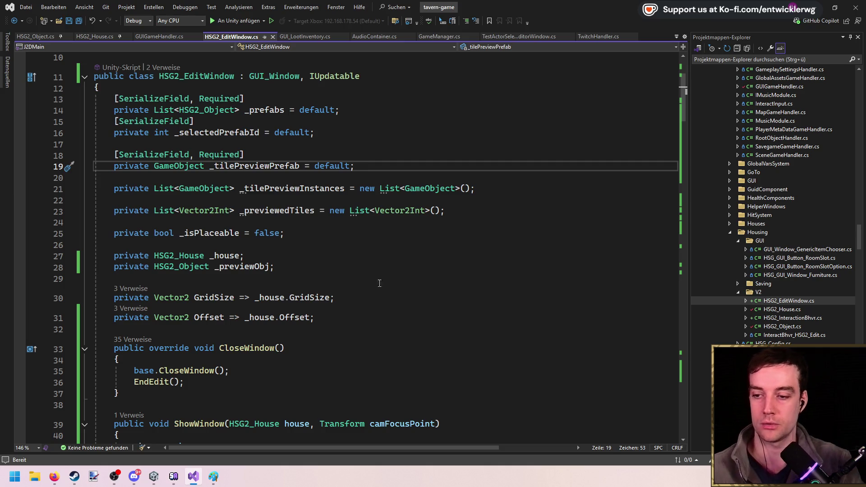
click(372, 321)
key(Down)
key(Return)
text(p)
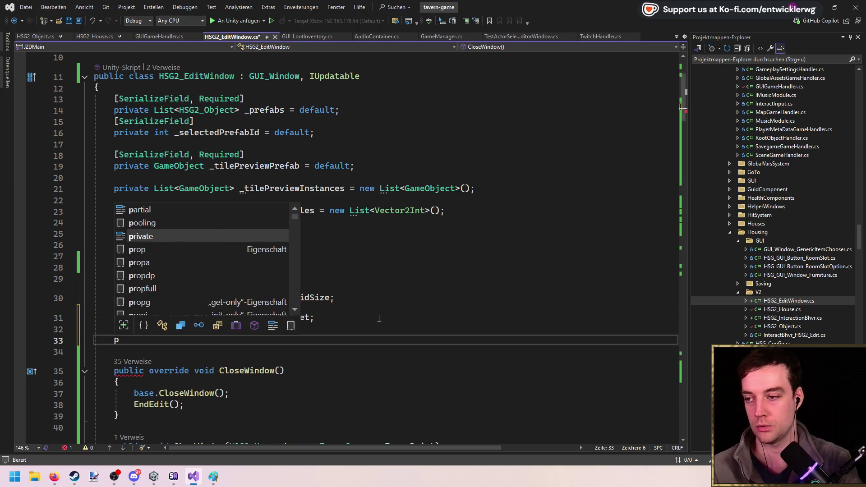
key(BackSpace)
Add '[SerializeField, Required] private Transform _guiRoot = default;' below _tilePreviewPrefab and save
click(394, 165)
key(Return)
key(Return)
text(priv)
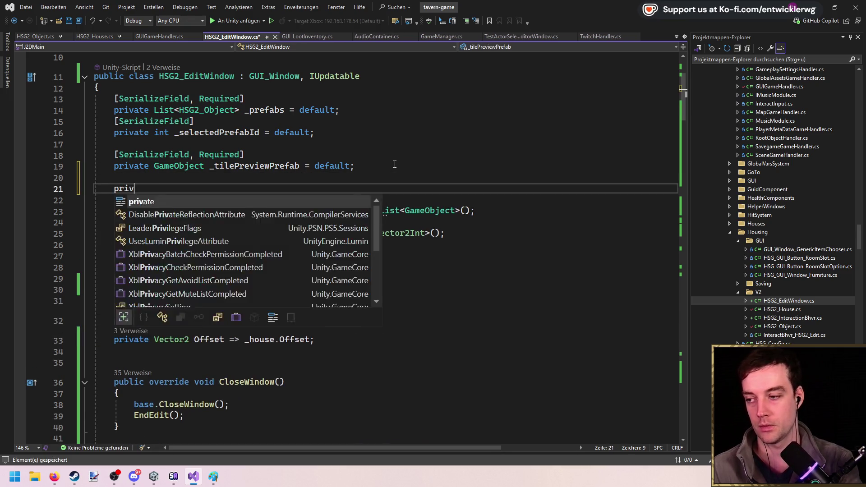
text(ate Transform _gui)
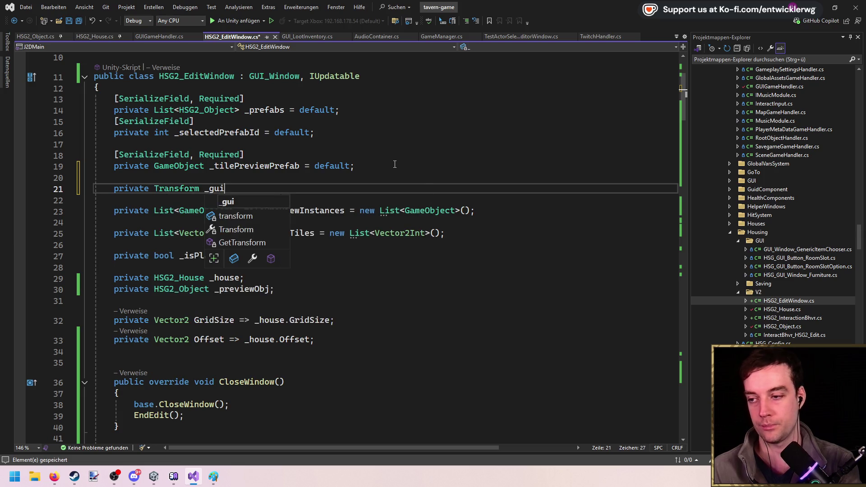
text(Root = default;)
key(Up)
key(Up)
key(Up)
key(shift+Home)
key(ctrl+c)
key(Down)
key(Down)
key(ctrl+v)
key(Down)
key(ctrl+s)
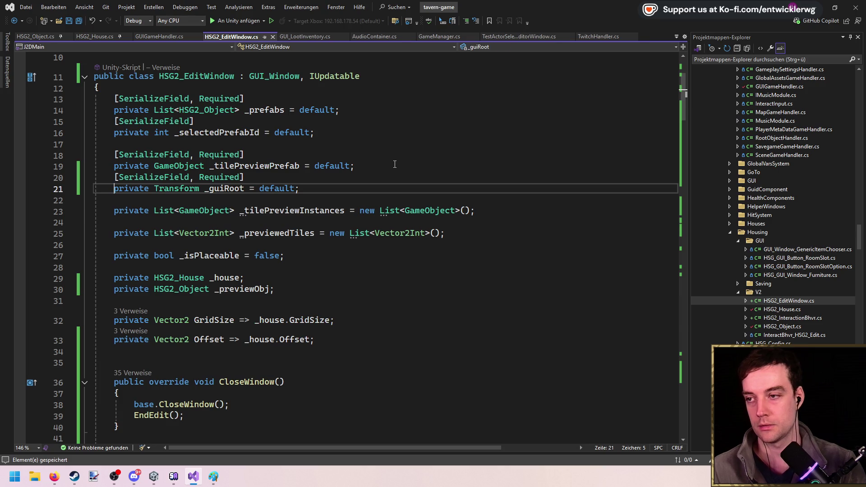
scroll(779, 279, down, 2)
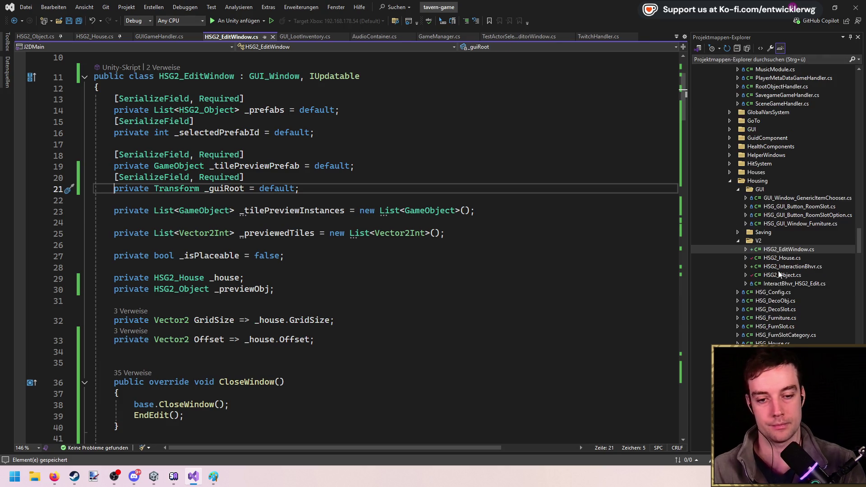
Create a folder named GUI inside V2, after cancelling a mistaken new-item attempt
right_click(764, 241)
mouse_move(763, 246)
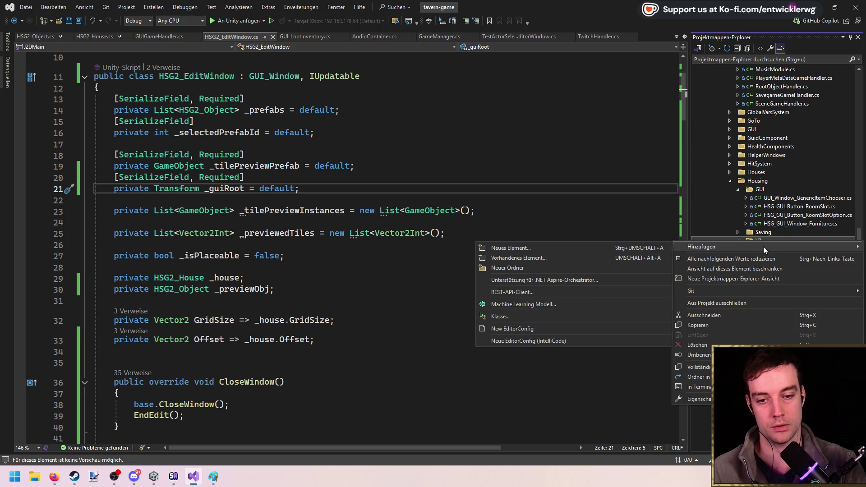
click(532, 249)
text(GUI)
key(BackSpace)
key(BackSpace)
key(BackSpace)
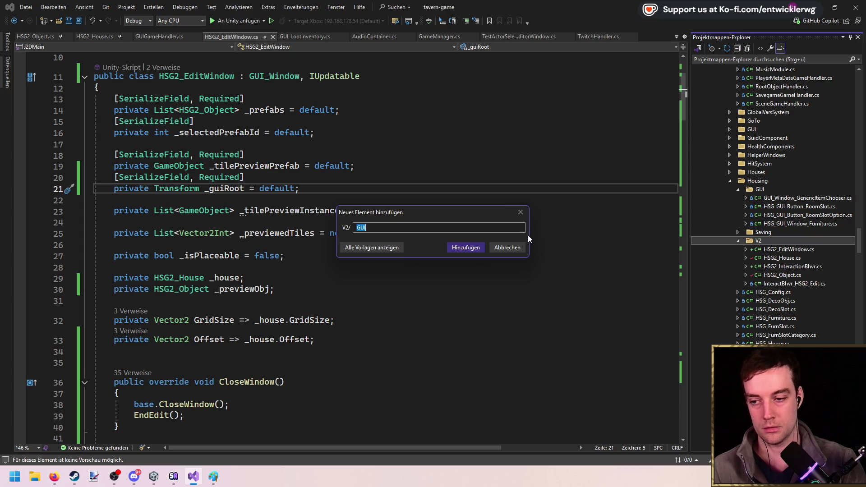
key(Escape)
right_click(763, 241)
mouse_move(746, 245)
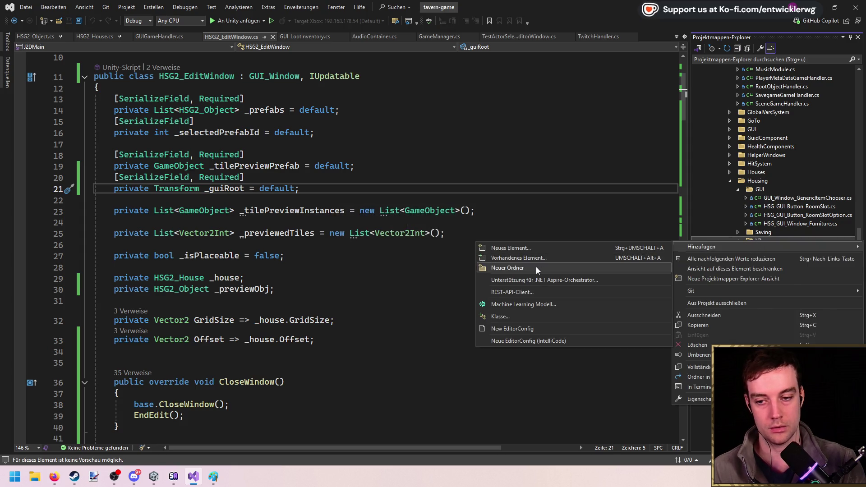
click(536, 267)
text(GUI)
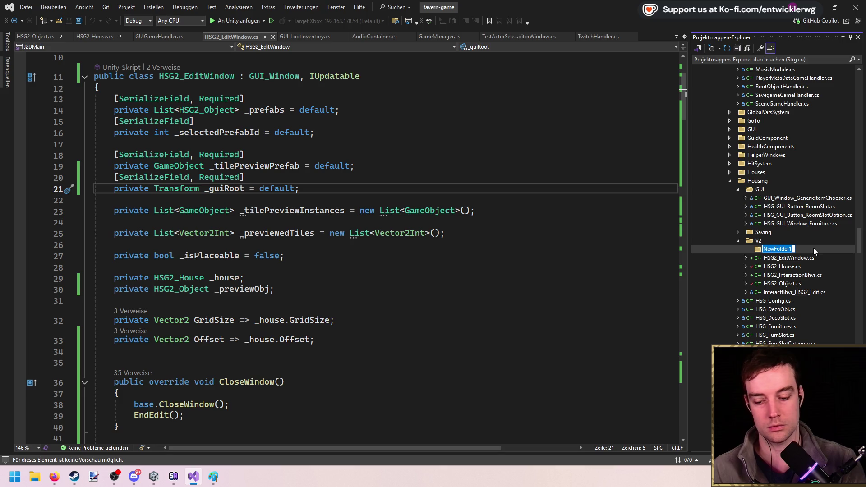
key(Return)
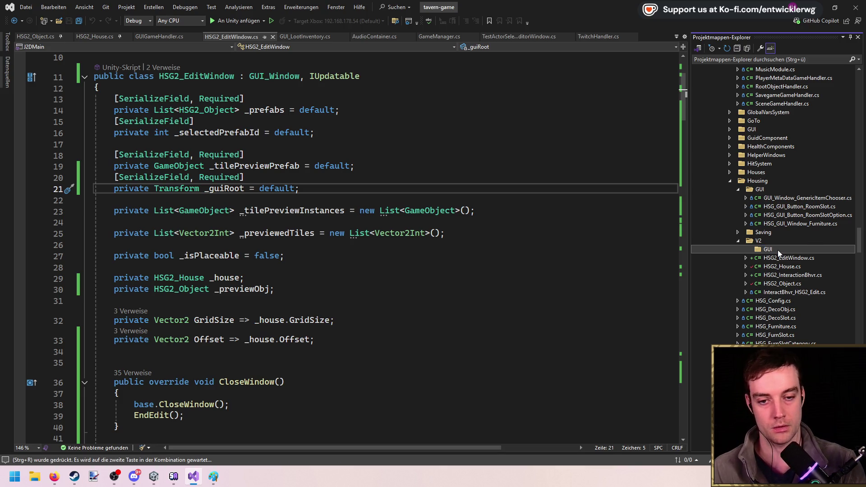
Add a new file GUI_HSG2_ObjSlot.cs to the GUI folder
right_click(778, 249)
mouse_move(743, 257)
click(561, 260)
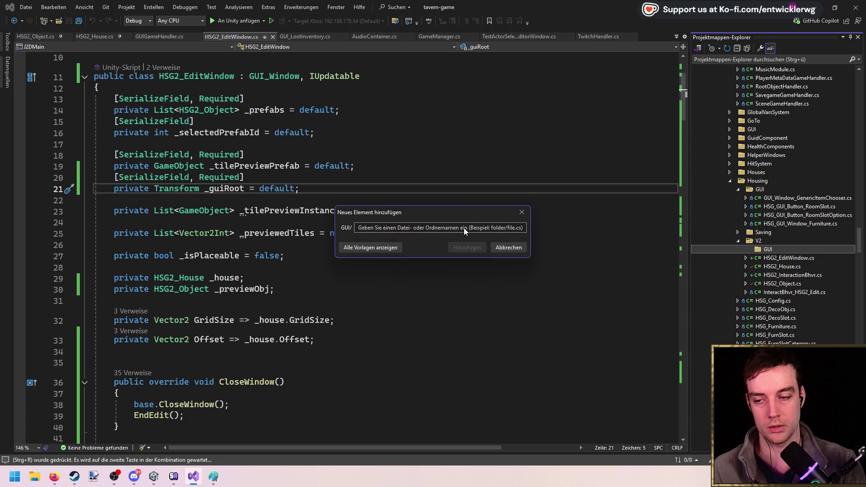
text(GUI_HSG2_ObjSlot.cs)
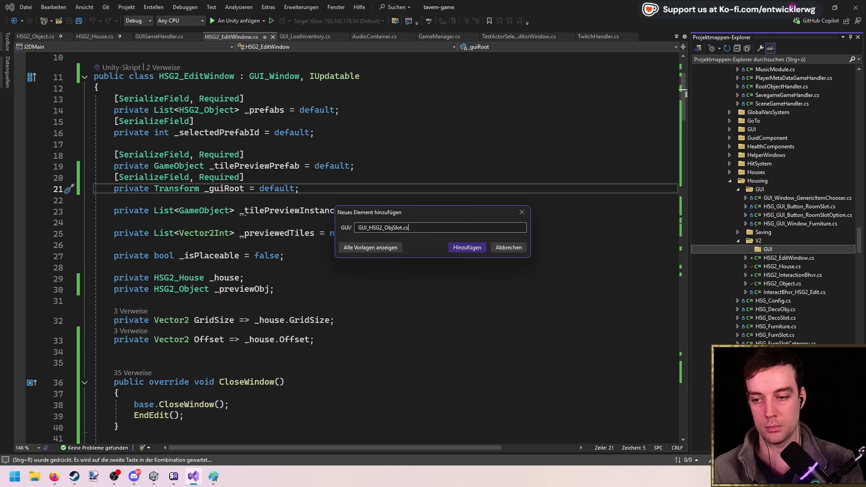
key(Return)
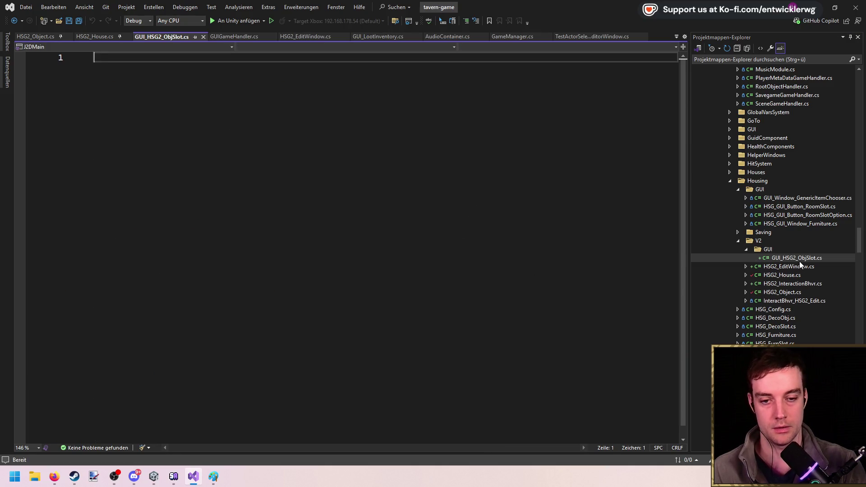
Declare 'public class GUI_HSG2_ObjSlot : MonoBehaviour' with empty braces, save, and remove leading blank lines
click(725, 256)
click(419, 184)
key(Return)
key(Return)
text(public class GUI_HSG2_ObjSlot : )
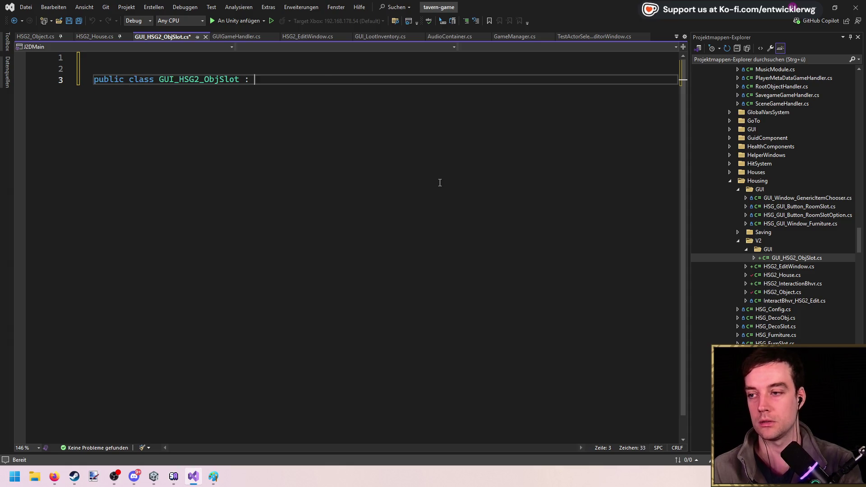
text(MonoBe)
key(Tab)
text({)
key(Return)
key(ctrl+s)
key(Up)
key(Up)
key(Up)
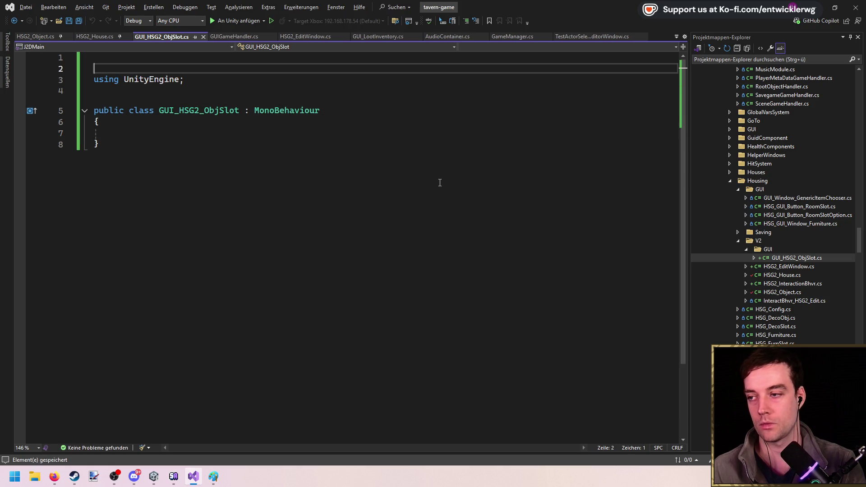
key(Delete)
key(Delete)
Go back to HSG2_House.cs, then switch over to Unity
double_click(807, 276)
scroll(247, 169, up, 20)
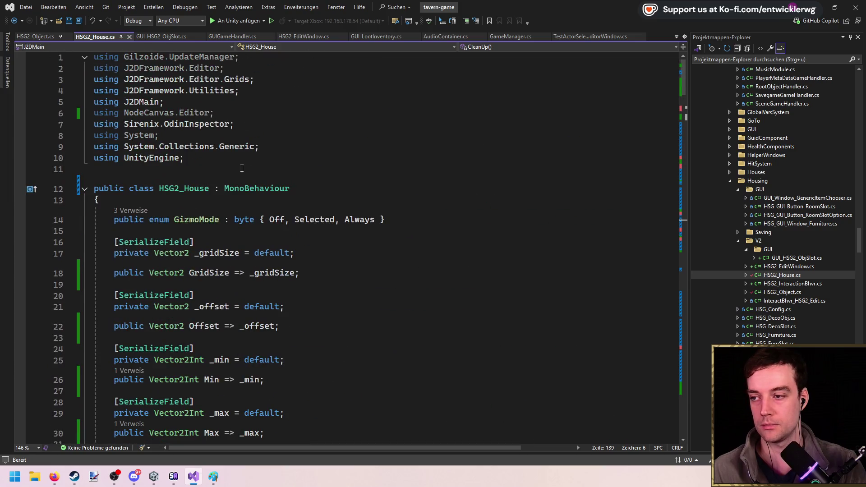
key(alt+Tab)
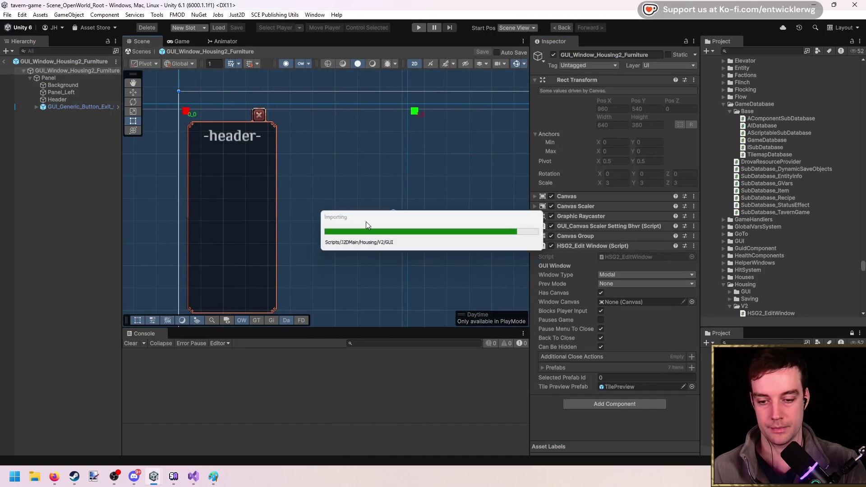
Let Unity import the new scripts, glance at the ConcreteLocaName code, and return to Unity
key(alt+Tab)
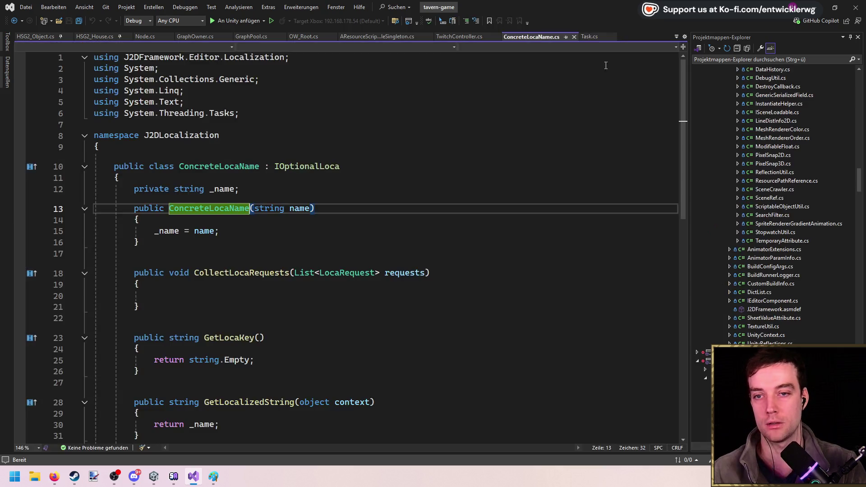
click(433, 233)
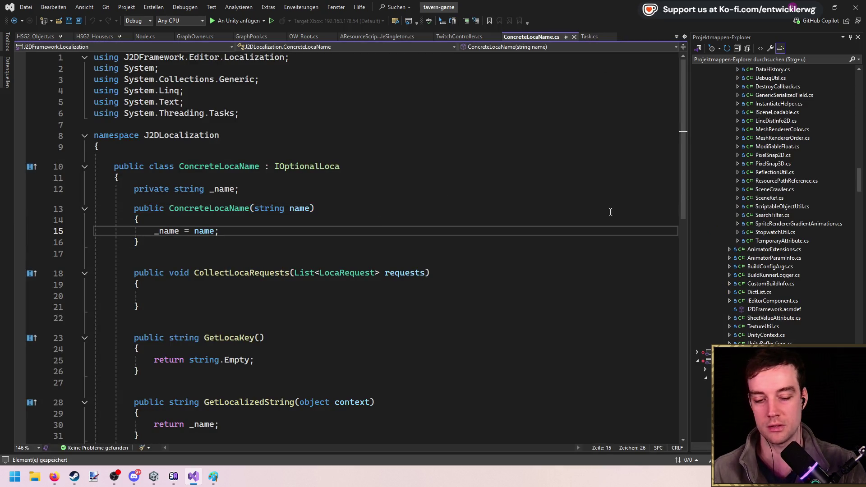
key(alt+Tab)
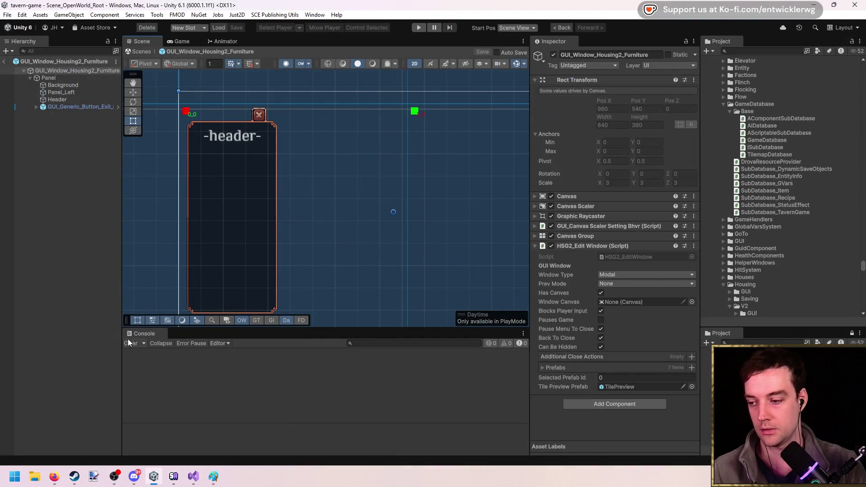
scroll(235, 131, up, 2)
scroll(267, 124, up, 1)
scroll(276, 169, down, 1)
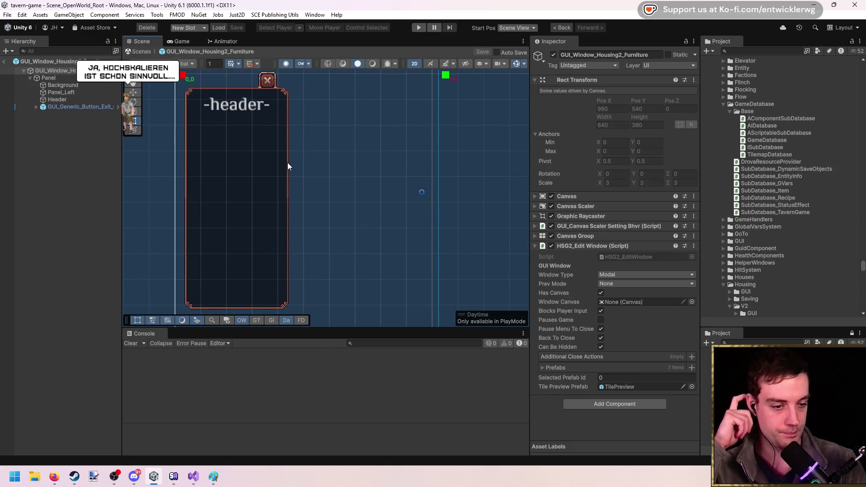
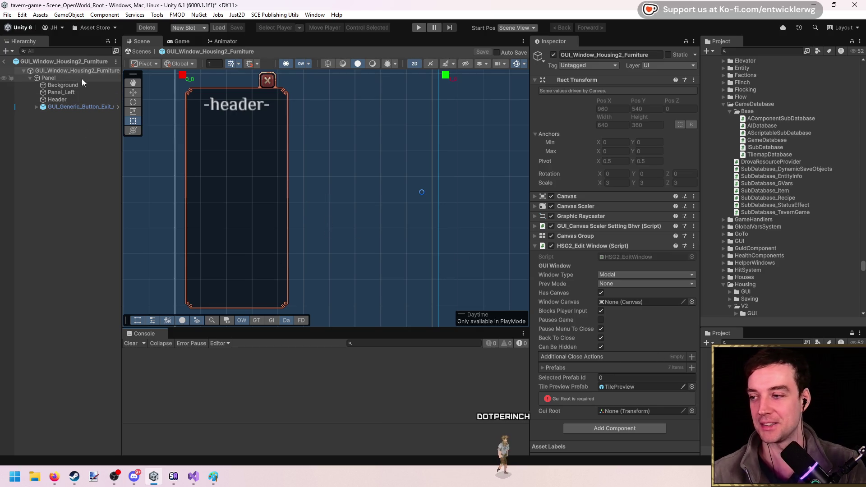
Create an empty child under Panel with a Vertical Layout Group aligned Upper Center
click(69, 78)
right_click(68, 78)
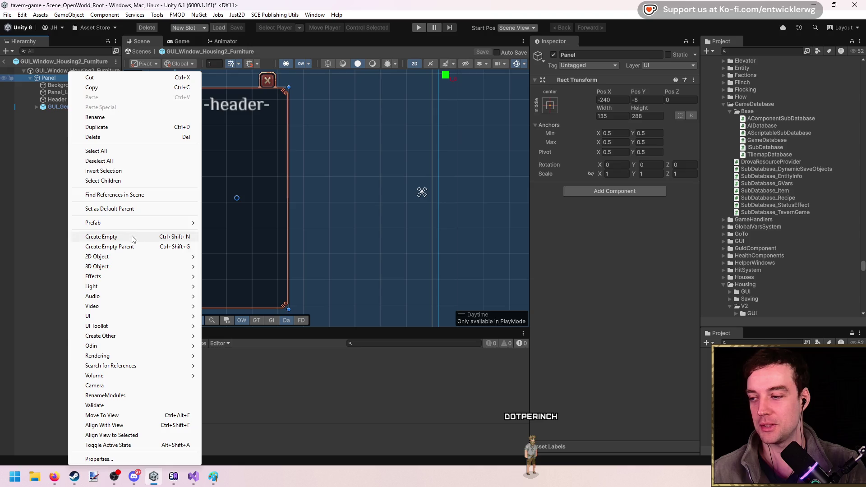
click(106, 236)
key(Return)
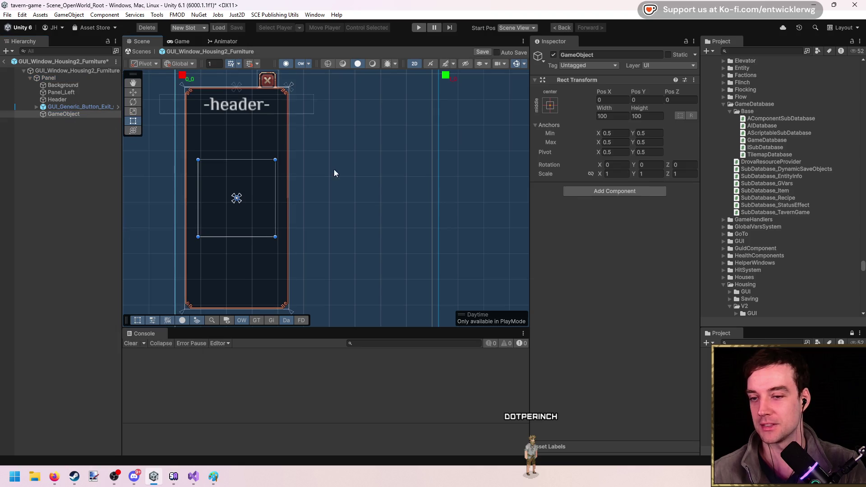
click(632, 195)
text(vertical)
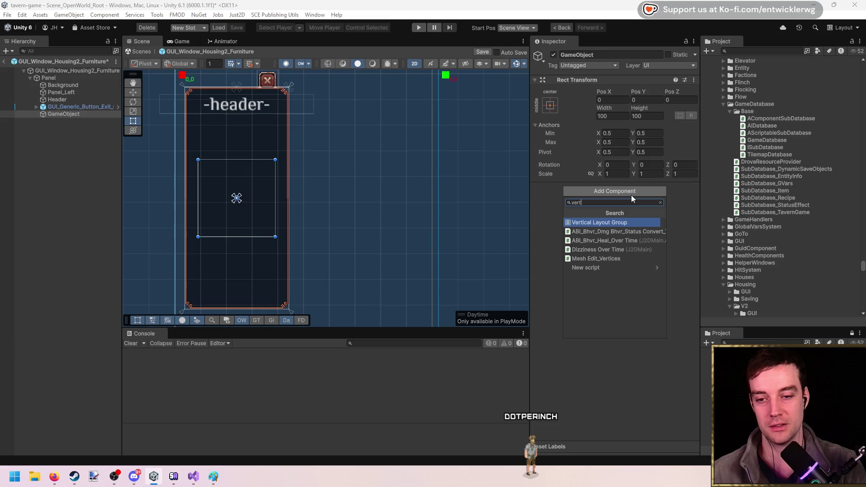
key(Return)
click(643, 216)
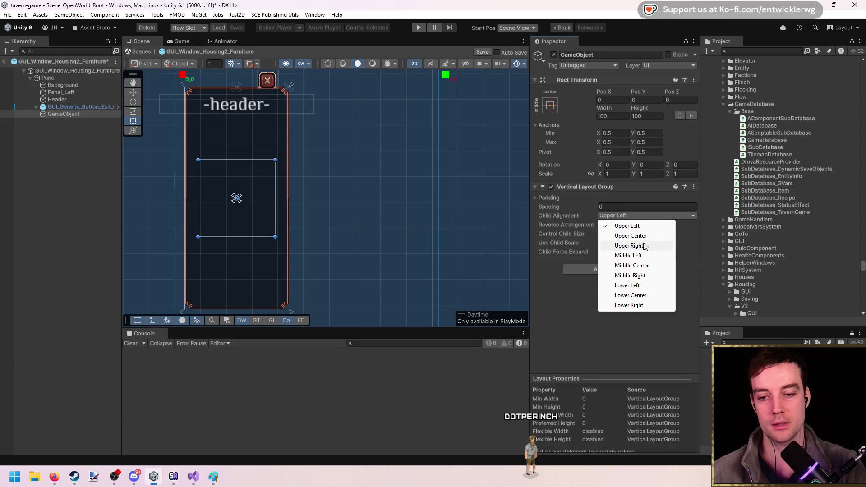
click(645, 236)
Keep the layout object in place and rename it GUIRoot
key(w)
drag(242, 132, 250, 103)
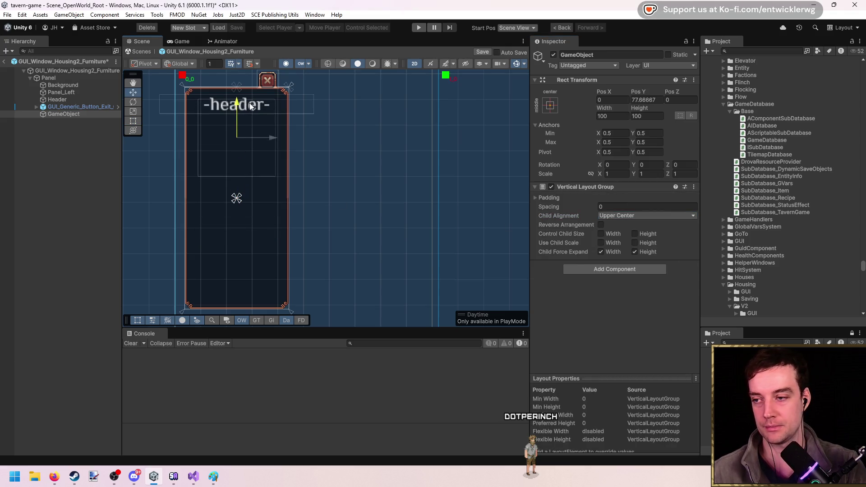
scroll(232, 124, up, 1)
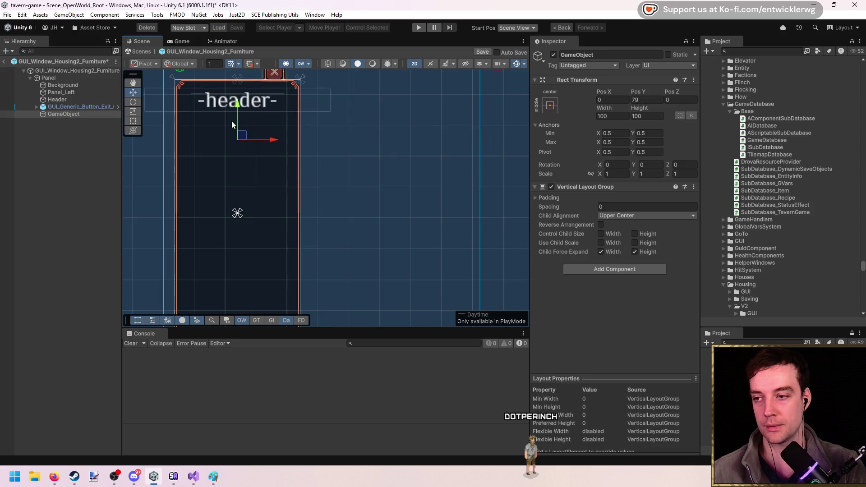
key(ctrl+z)
key(F2)
text(GUIRoot)
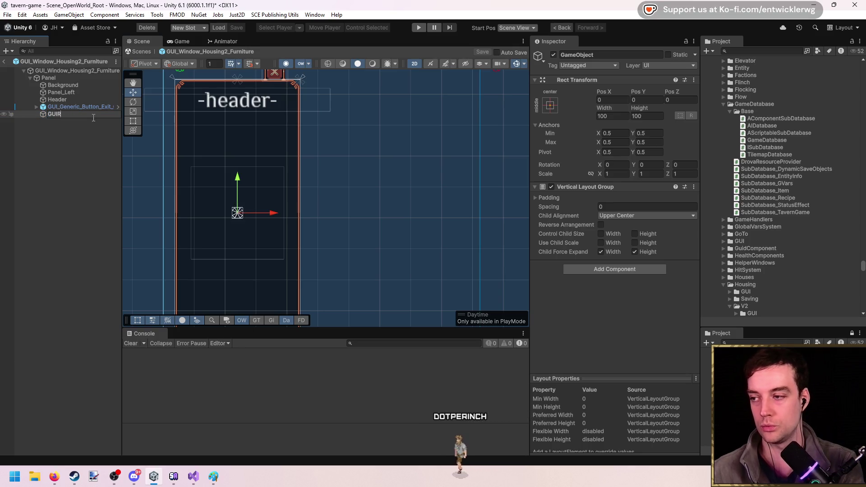
key(Return)
Assign GUIRoot to the furniture window's Gui Root field
click(62, 71)
mouse_move(75, 116)
mouse_down()
mouse_move(115, 126)
mouse_move(628, 409)
mouse_up()
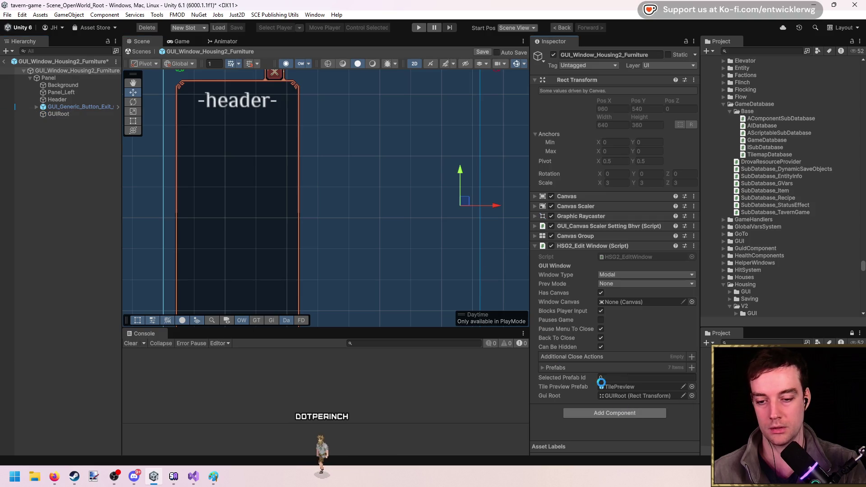
click(85, 114)
right_click(84, 114)
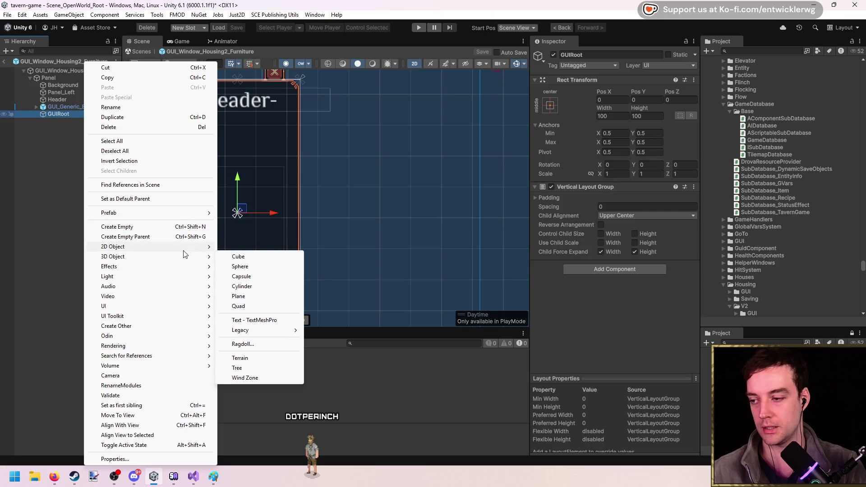
Add a TextMeshPro label under GUIRoot reading Stuhl, centred, with font size 16
mouse_move(180, 306)
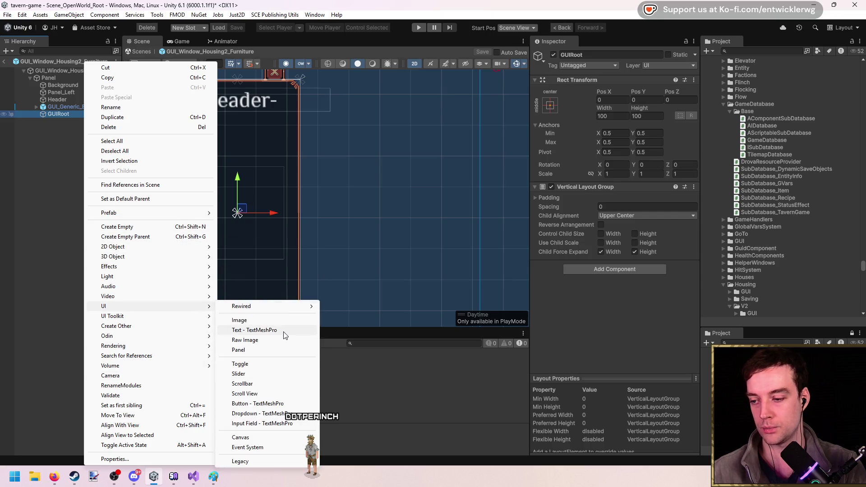
click(283, 332)
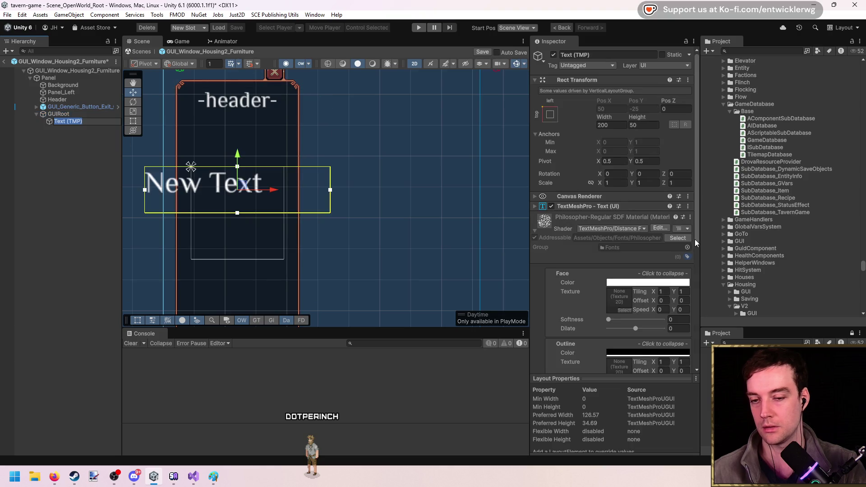
click(604, 208)
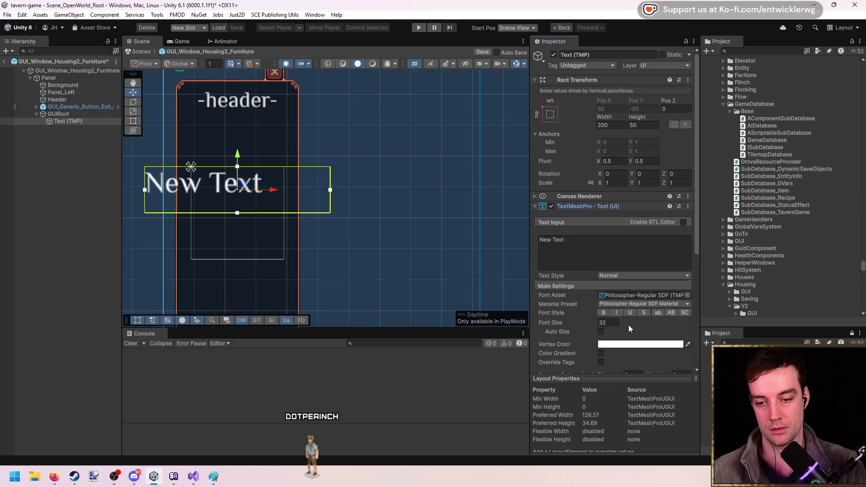
scroll(627, 322, down, 3)
click(612, 323)
click(612, 334)
click(605, 178)
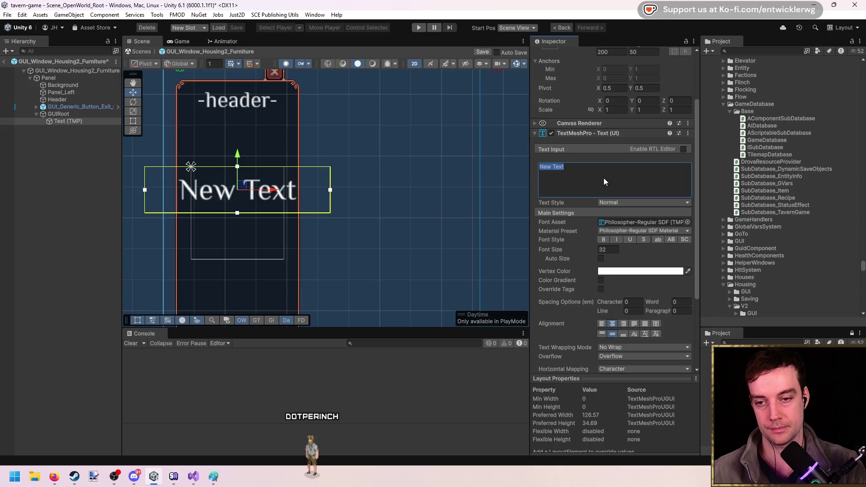
text(S)
text(tuhl)
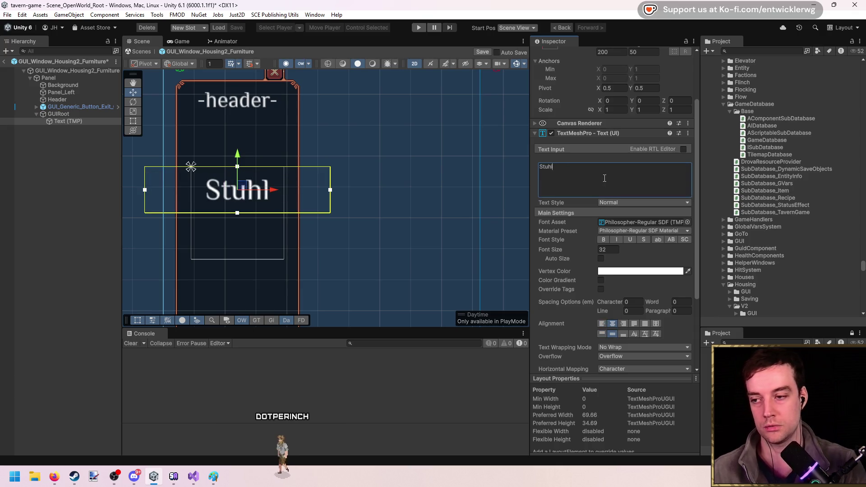
scroll(445, 198, down, 1)
click(609, 251)
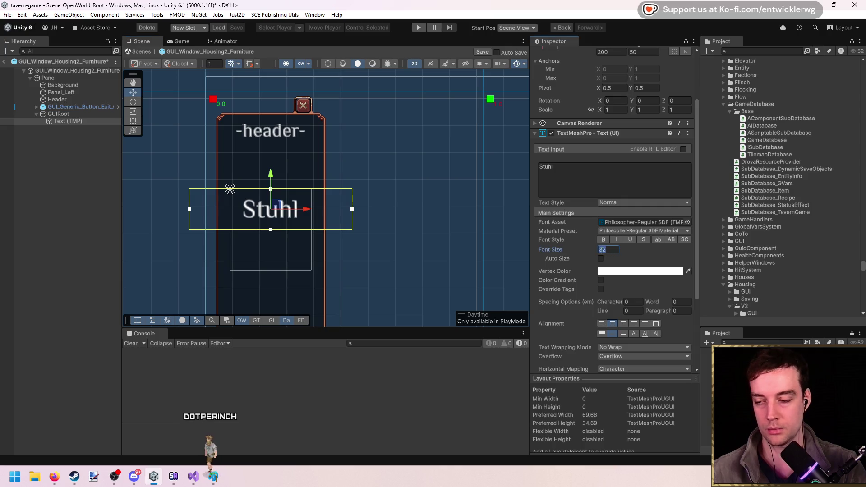
text(16)
Size the Stuhl label to 100 by 20 and duplicate it
scroll(635, 109, up, 3)
drag(636, 117, 558, 137)
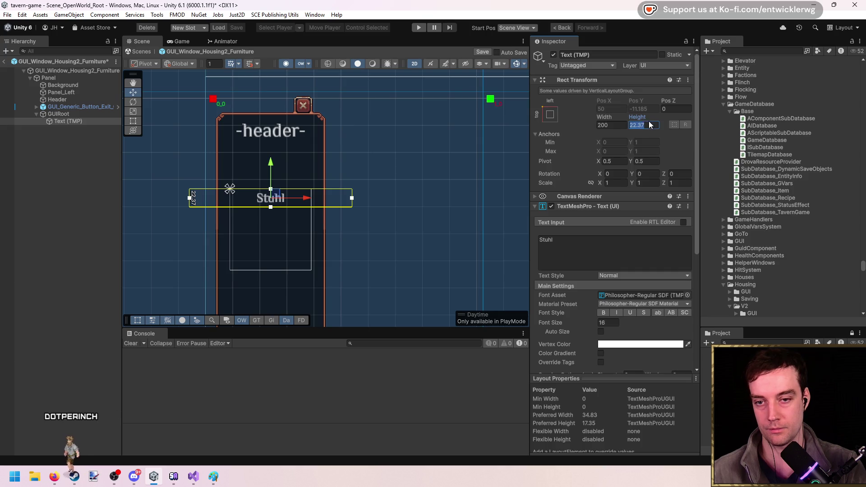
text(20)
drag(604, 117, 446, 119)
text(100)
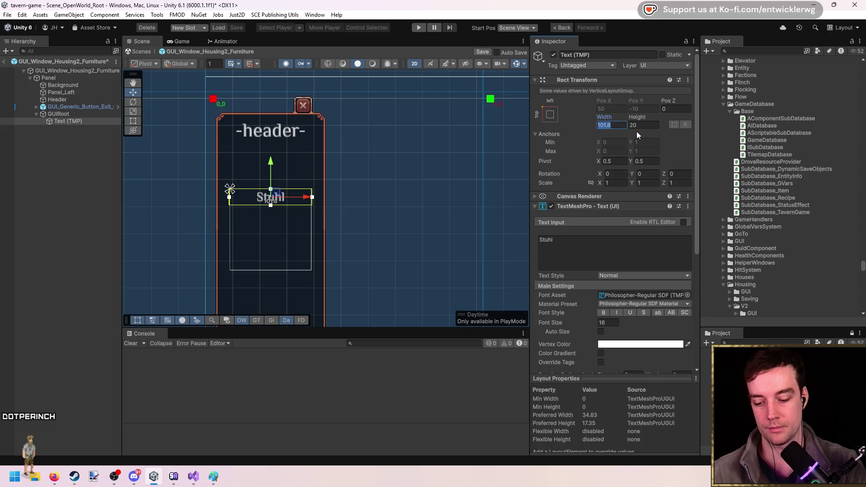
scroll(341, 214, up, 2)
scroll(341, 214, down, 1)
key(ctrl+d)
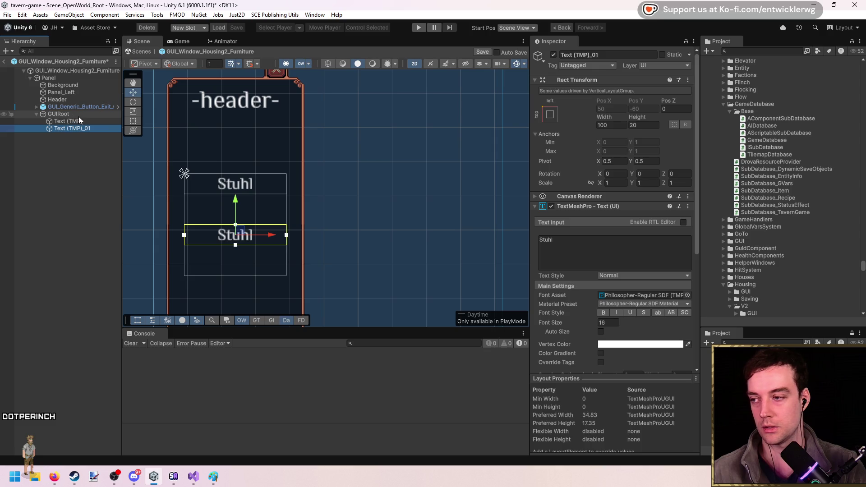
Turn off Child Force Expand Height on GUIRoot and make Tisch and Fackel label copies
click(58, 114)
click(634, 252)
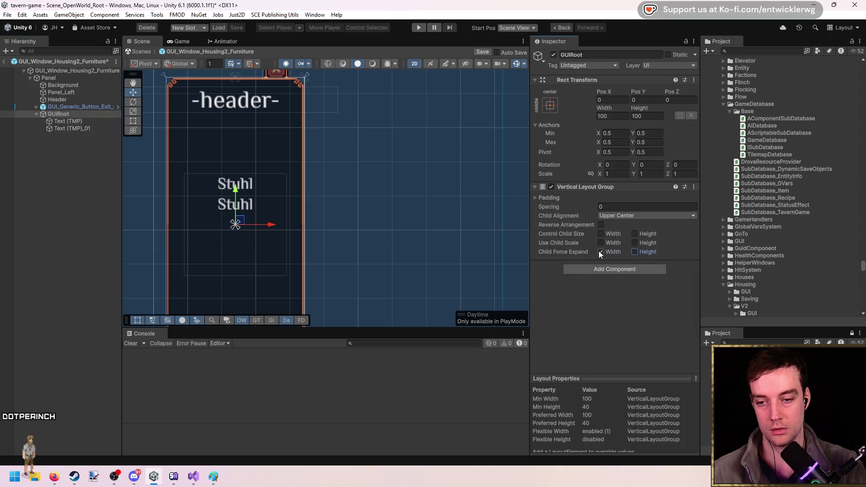
click(112, 129)
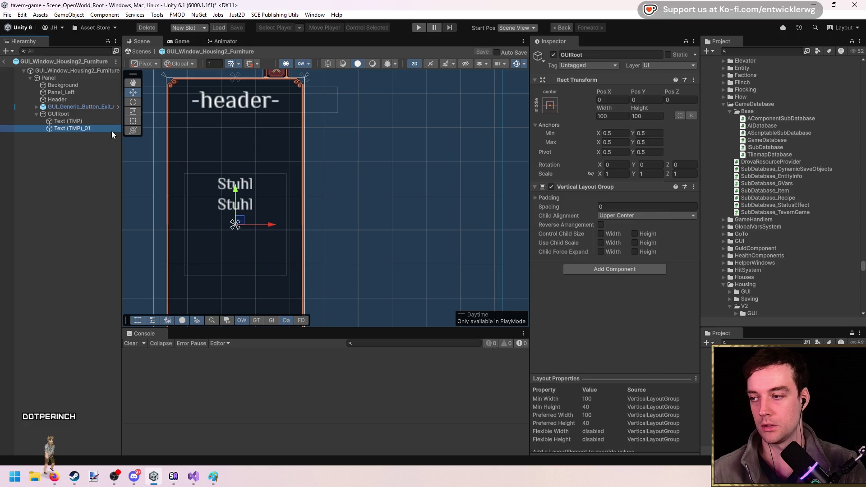
click(620, 242)
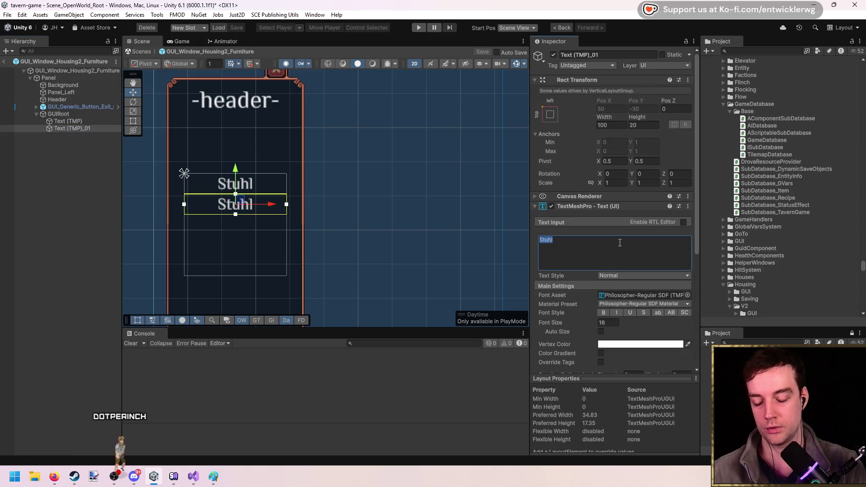
text(Tisch)
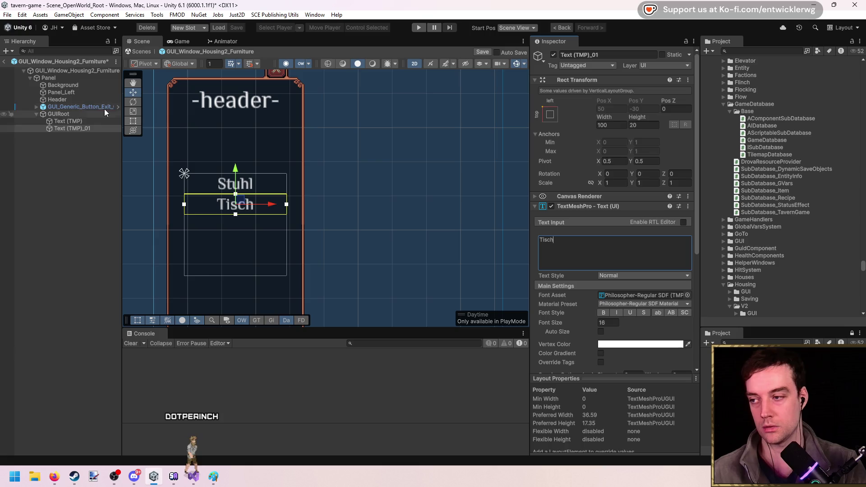
key(ctrl+d)
click(578, 244)
text(Fackel)
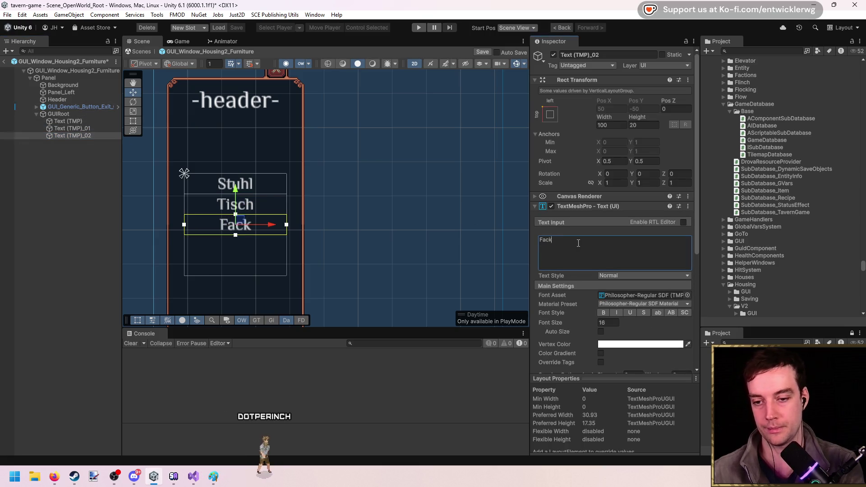
Move GUIRoot's label list up under the window header
click(79, 114)
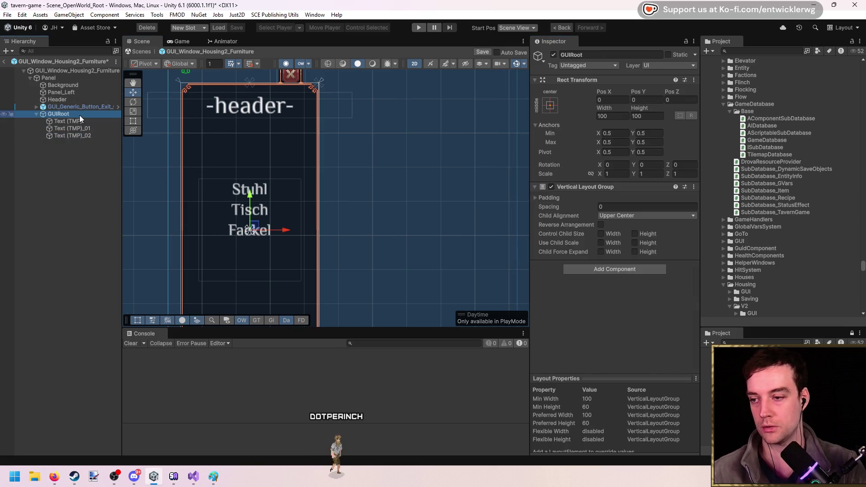
click(80, 122)
click(80, 115)
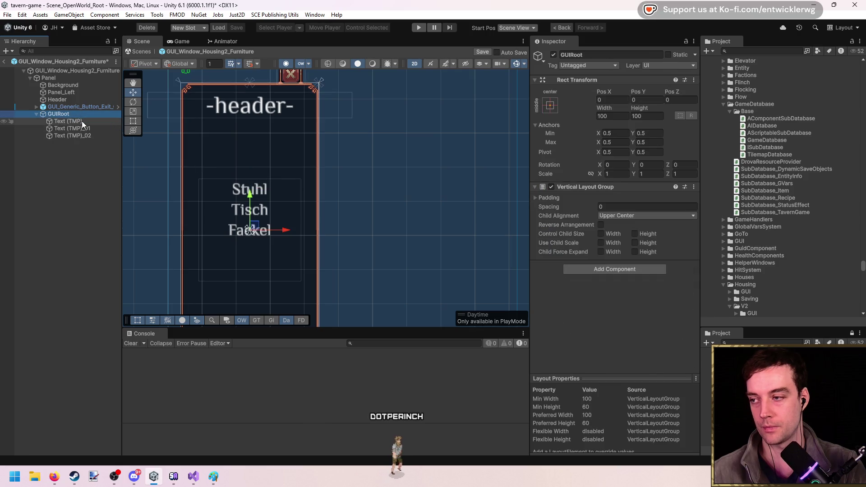
drag(248, 197, 255, 144)
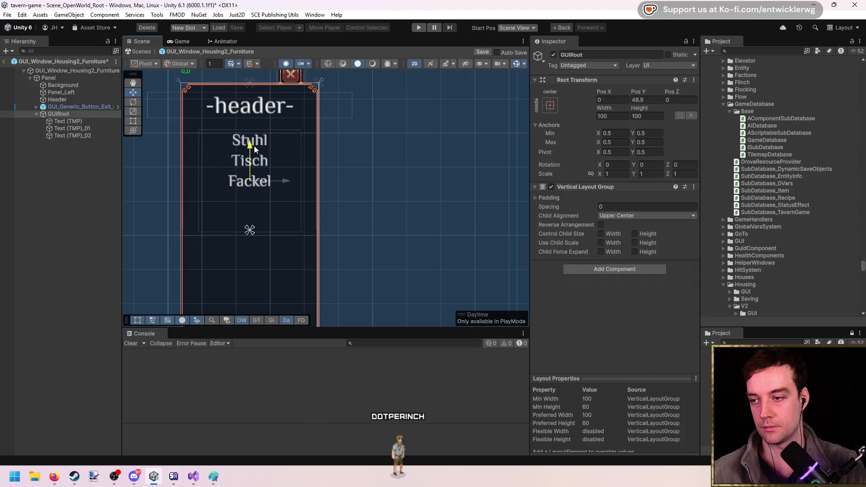
click(72, 121)
click(82, 114)
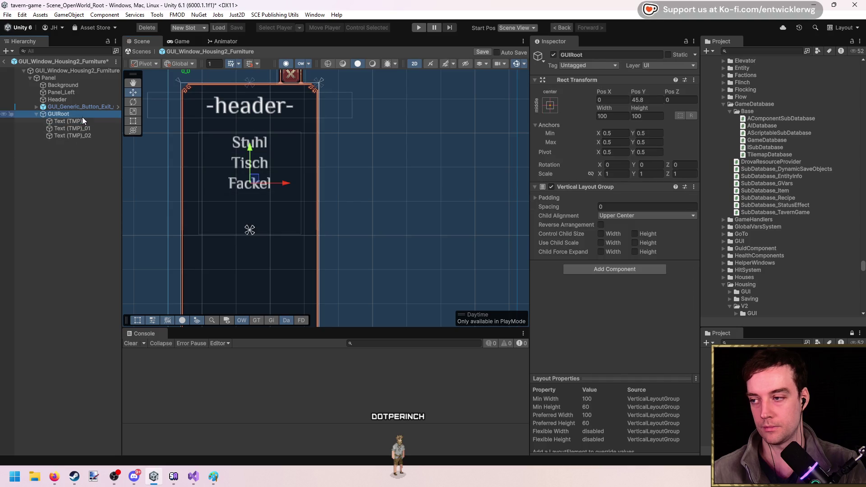
Set Upper Right child alignment and right-aligned label text, then delete the three labels
click(614, 217)
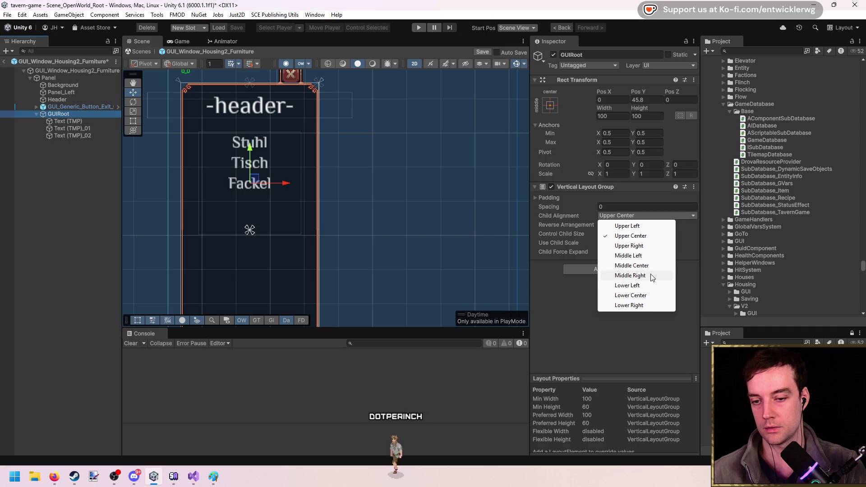
click(648, 247)
click(68, 121)
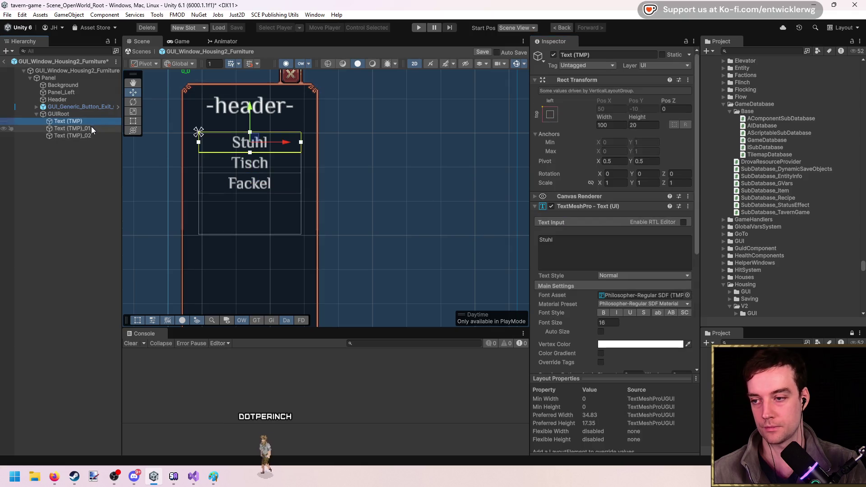
shift+click(89, 137)
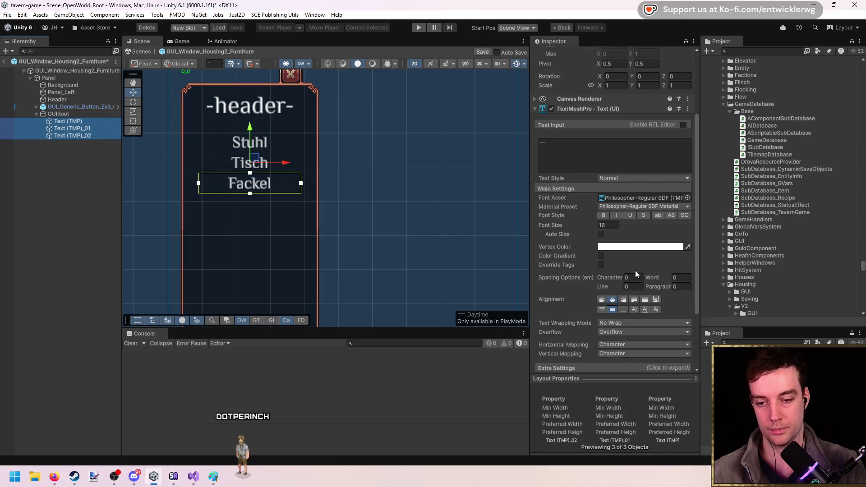
click(624, 299)
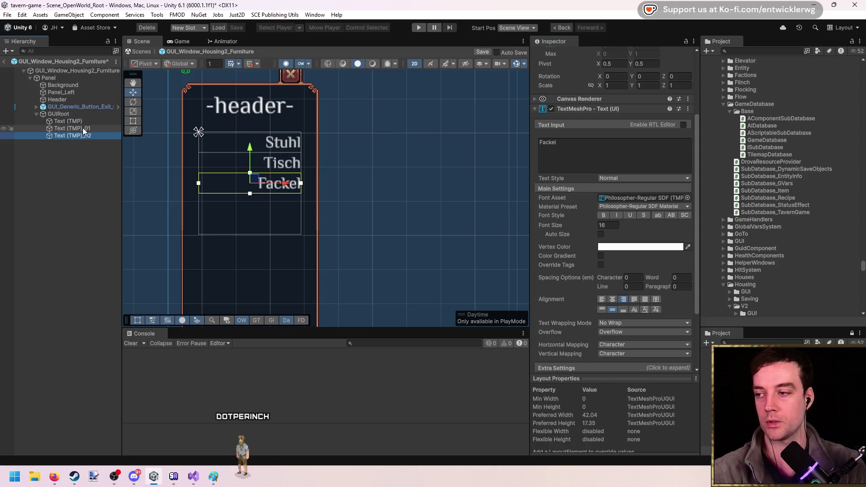
key(Delete)
click(759, 52)
Search 'gui button t:prefab' and place GUI_Button_88x16_J2D under GUIRoot
text(gui button t:pre)
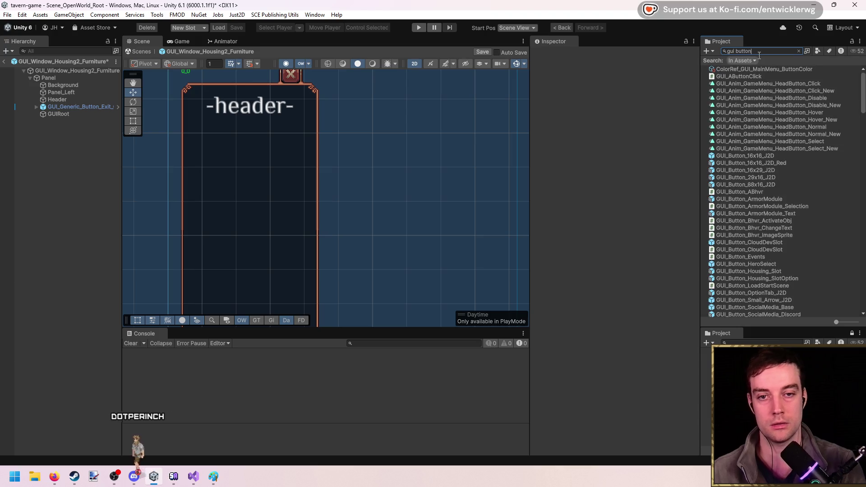
text(fab)
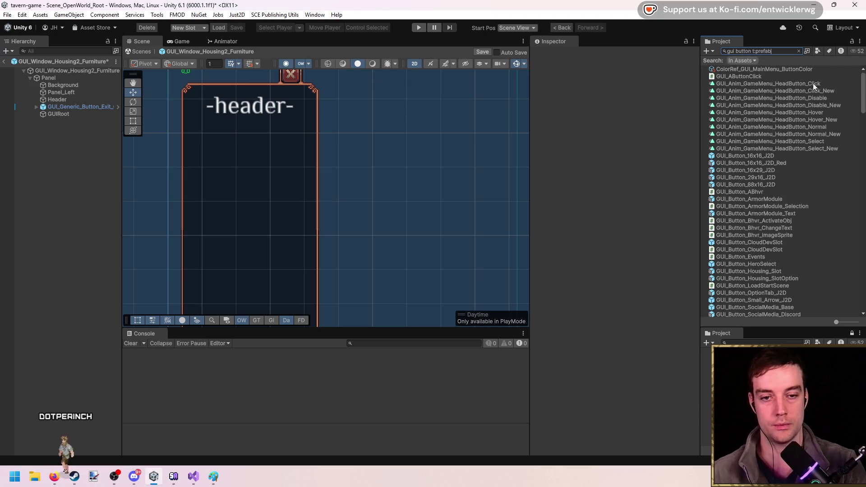
click(775, 68)
key(Down)
key(Down)
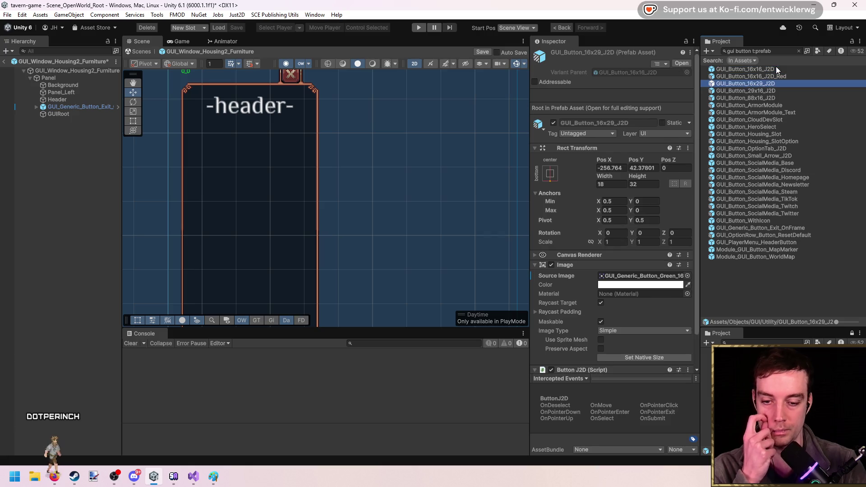
key(Down)
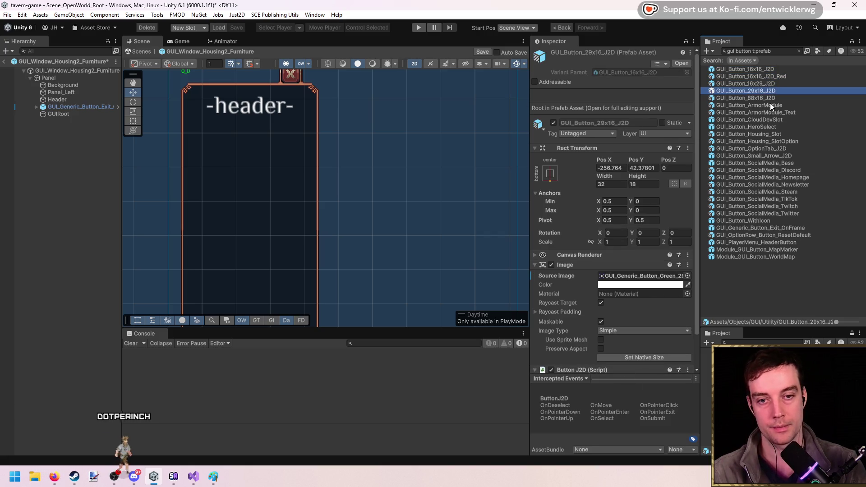
click(774, 99)
drag(158, 117, 85, 115)
Duplicate the slot button to test stacking, then trim the copies back to one
key(ctrl+d)
key(ctrl+d)
key(ctrl+d)
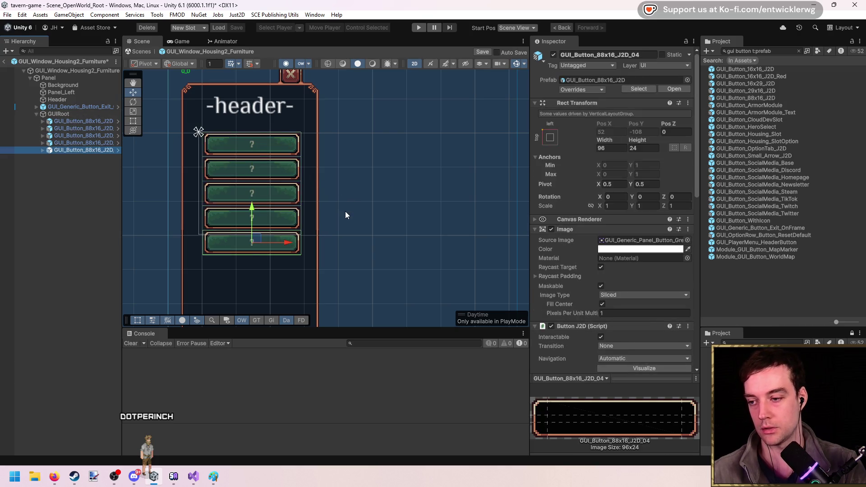
key(ctrl+d)
key(ctrl+d)
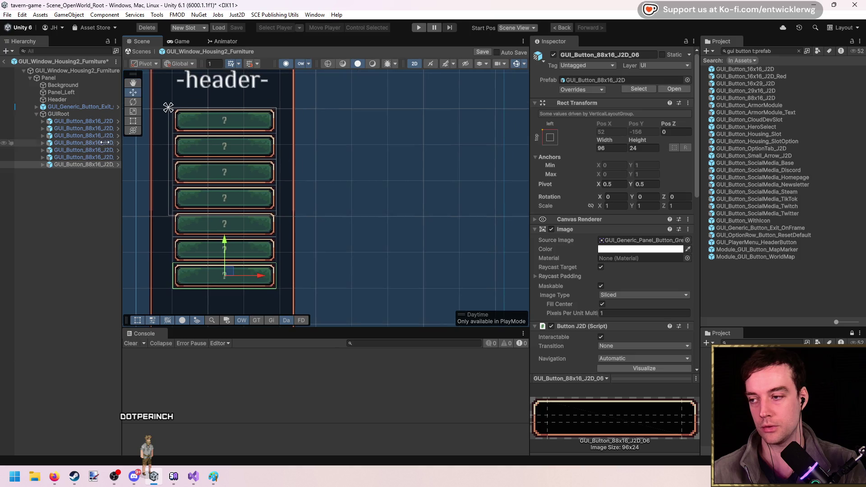
scroll(188, 142, up, 2)
scroll(309, 147, down, 1)
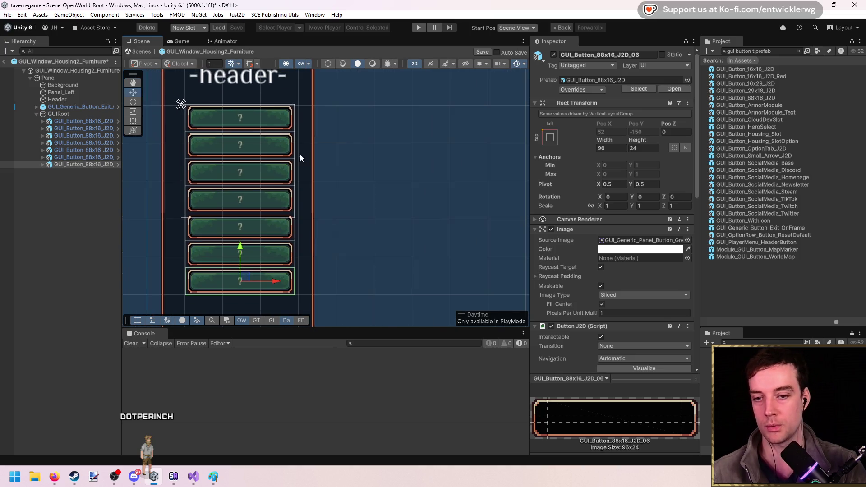
scroll(204, 170, up, 1)
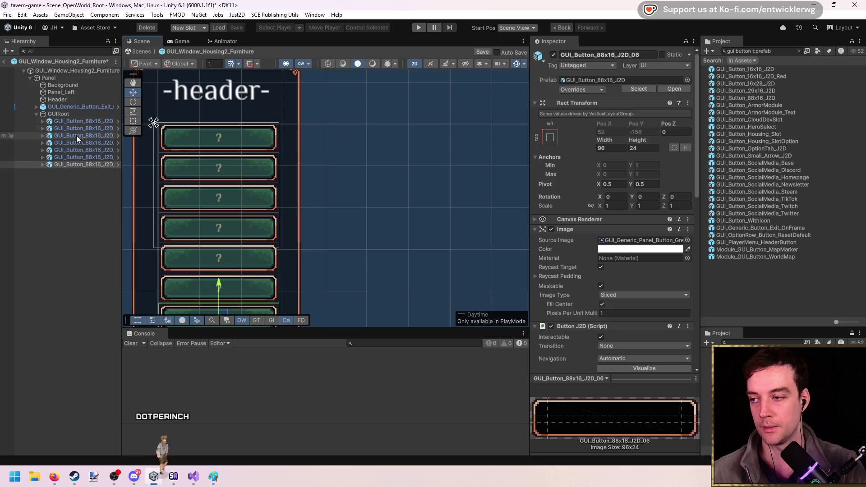
shift+click(87, 123)
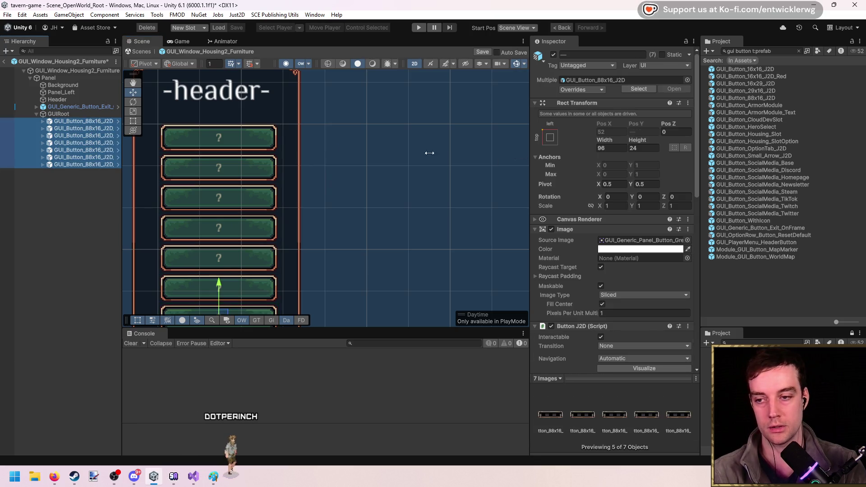
click(109, 123)
click(109, 122)
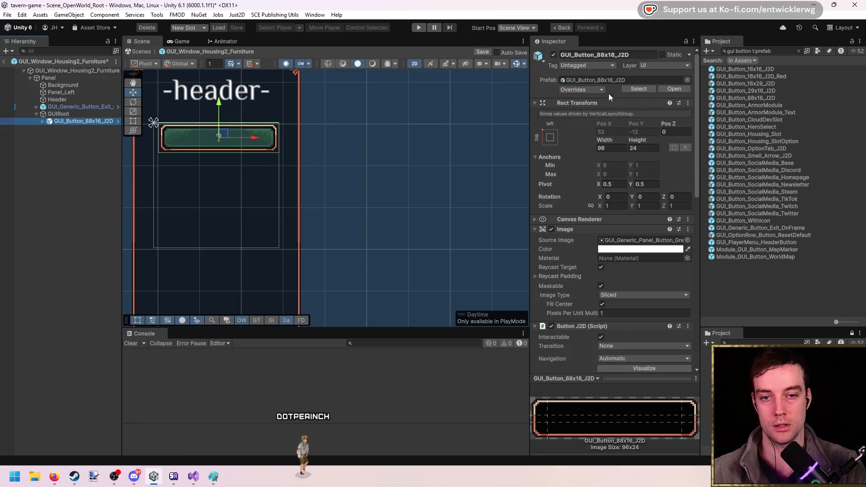
click(613, 79)
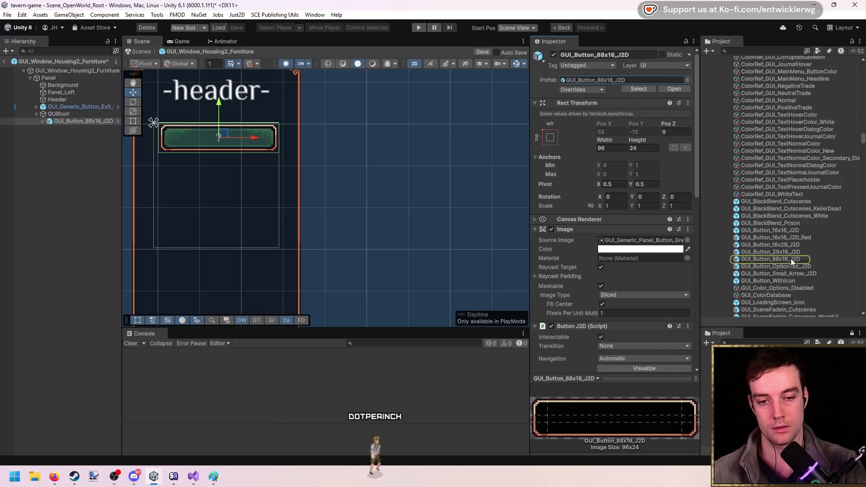
Create a GUI_Button_HSG2 prefab variant of the 88x16 button and remove the scene instance
right_click(791, 259)
mouse_move(810, 177)
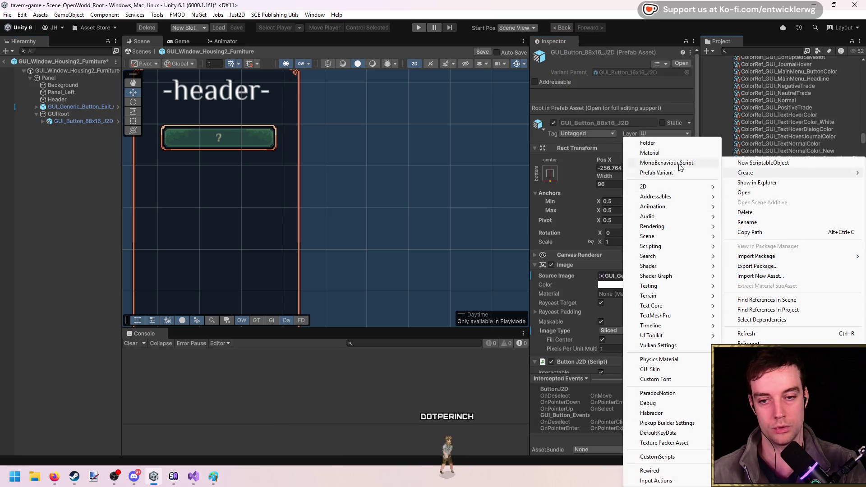
click(677, 172)
key(BackSpace)
key(BackSpace)
key(BackSpace)
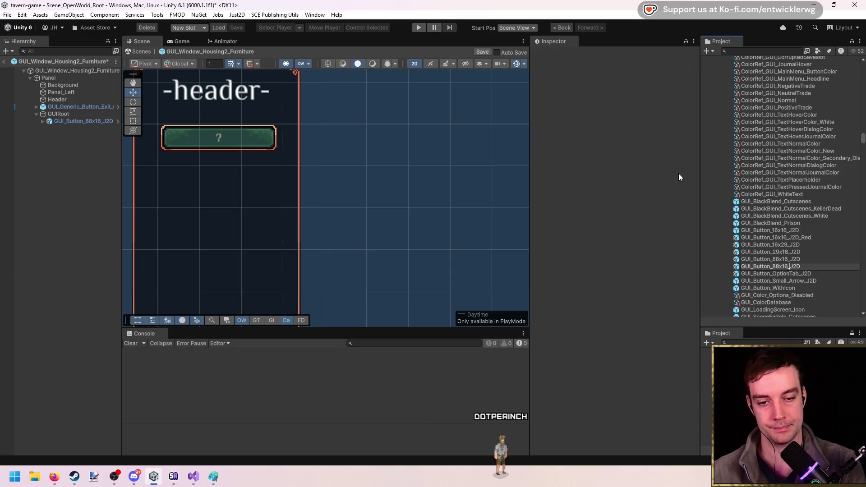
key(BackSpace)
key(BackSpace)
key(BackSpace)
text(HSG)
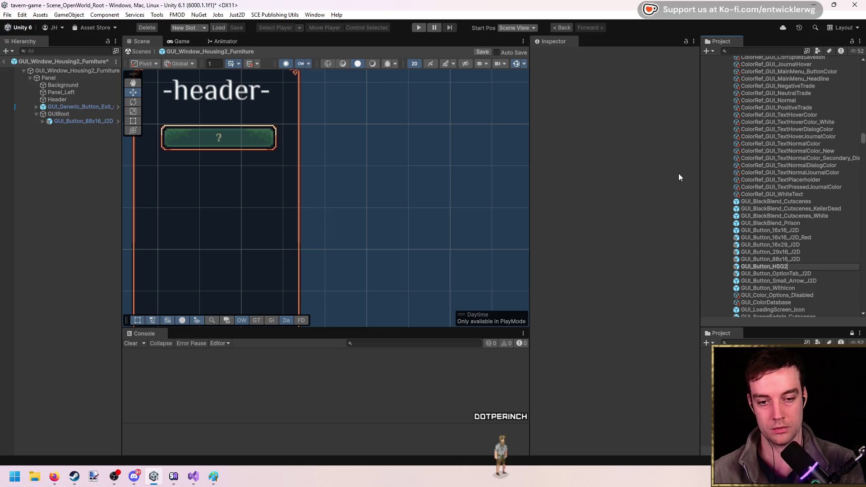
key(Return)
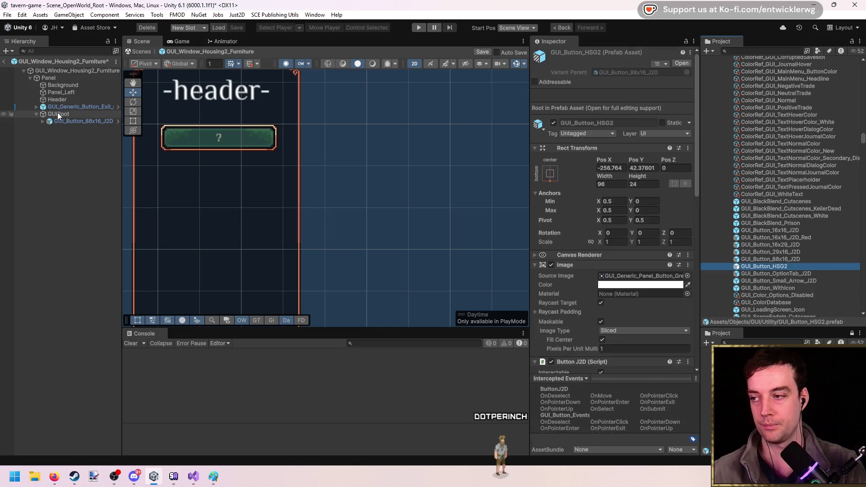
click(78, 121)
key(Delete)
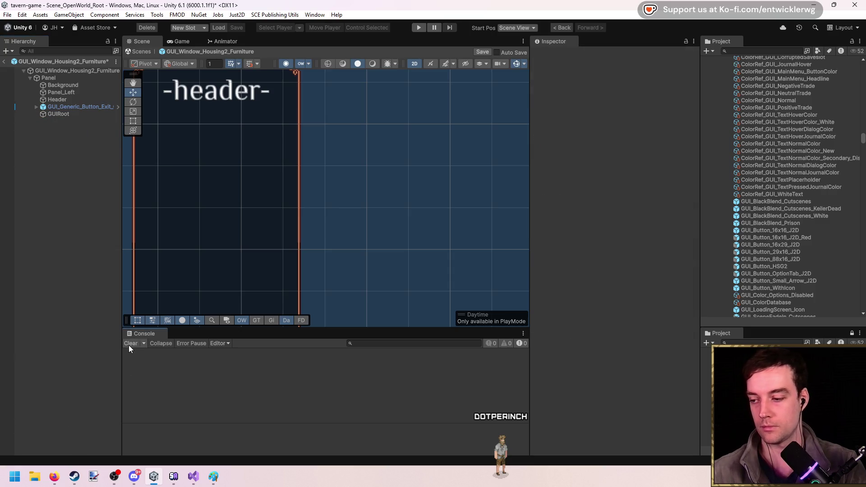
Add the GUI_HSG2_Obj Slot script component to the GUI_Button_HSG2 prefab
click(794, 269)
scroll(604, 251, down, 10)
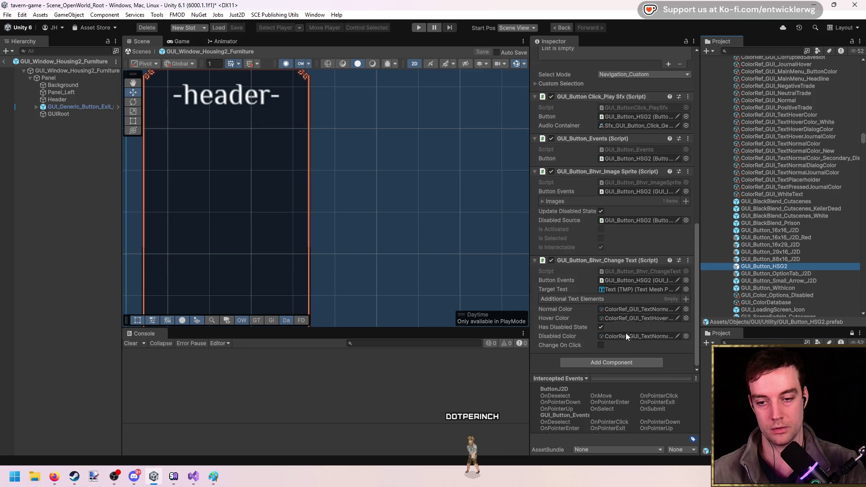
click(626, 362)
text(vert)
text(hsg gui)
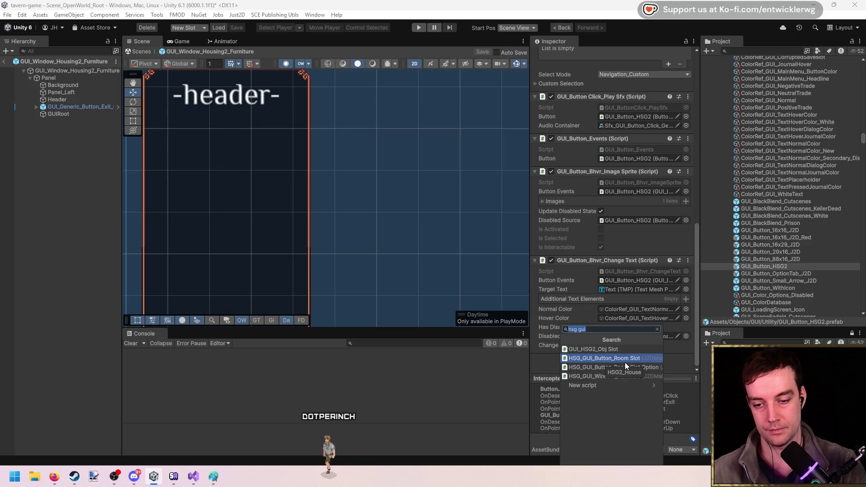
click(622, 349)
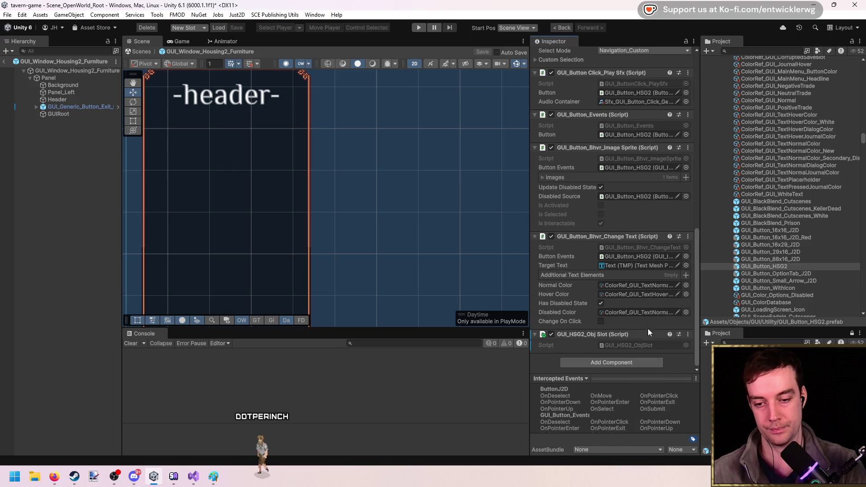
click(65, 72)
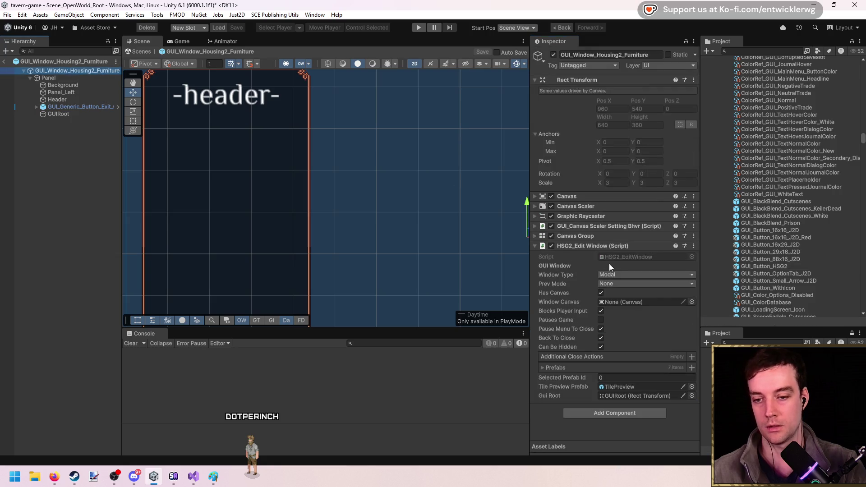
click(624, 258)
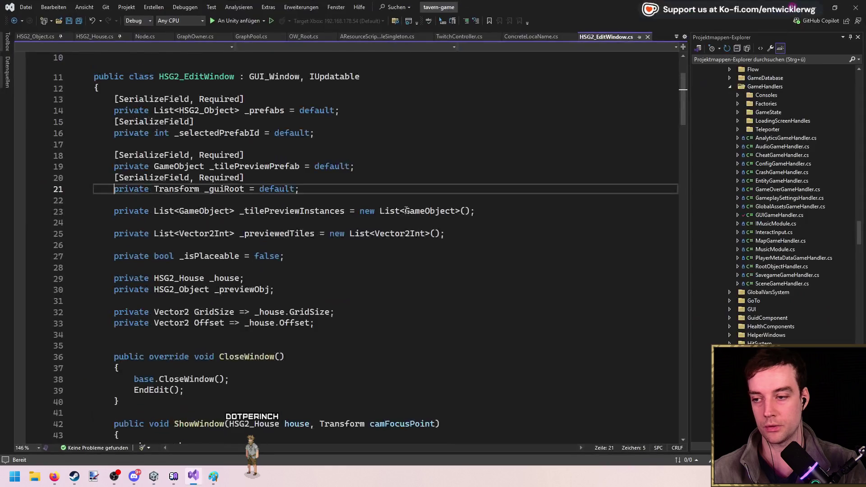
Add a 'GUI_HSG2_ObjSlot _slotPrefab = default;' field below _guiRoot in HSG2_EditWindow.cs
key(ctrl+x)
key(ctrl+z)
key(Down)
key(Return)
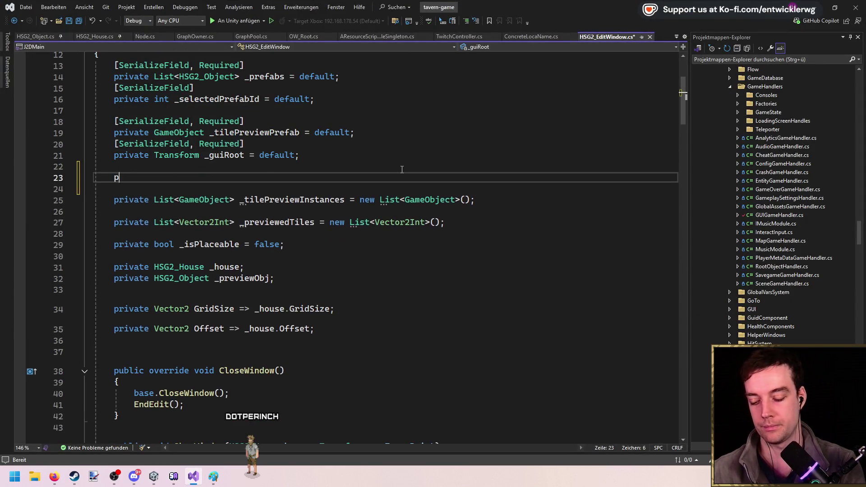
text(g2GU)
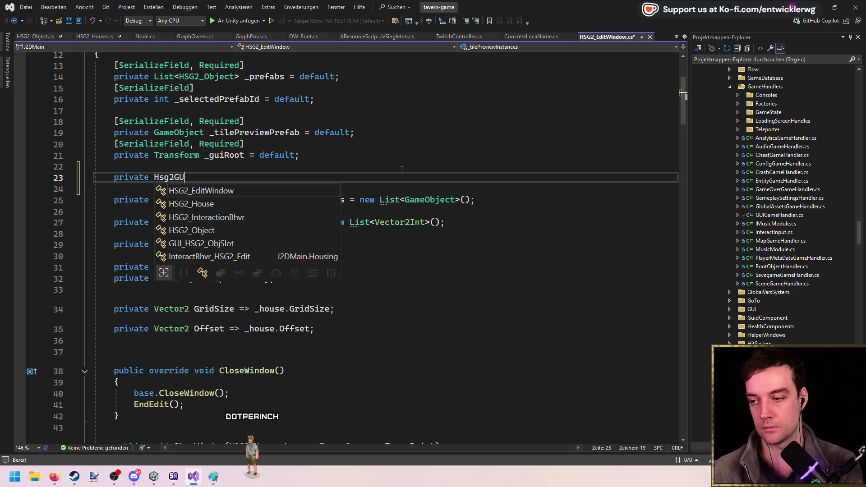
text(Obj)
key(space)
text(_)
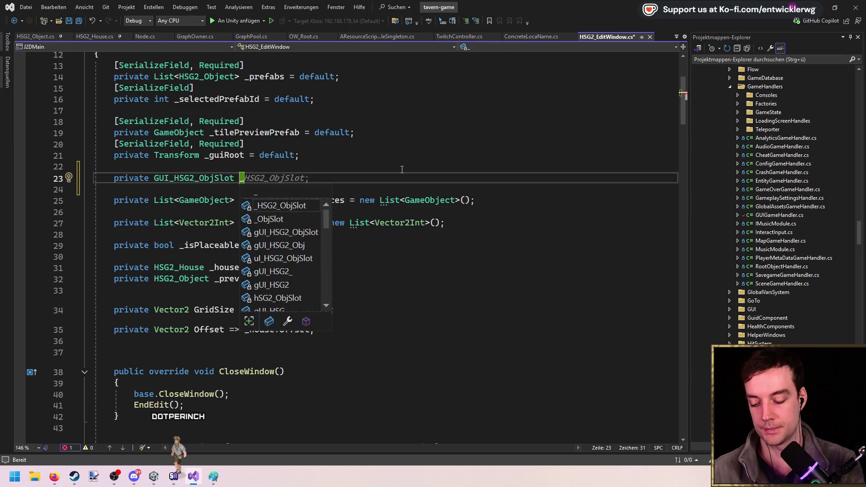
text(slotPrefab = default;)
Copy the [SerializeField, Required] attribute above _slotPrefab and save the script
key(Up)
key(Up)
key(Up)
key(shift+Home)
key(ctrl+c)
key(Down)
key(Down)
key(ctrl+v)
key(ctrl+s)
key(Down)
key(Down)
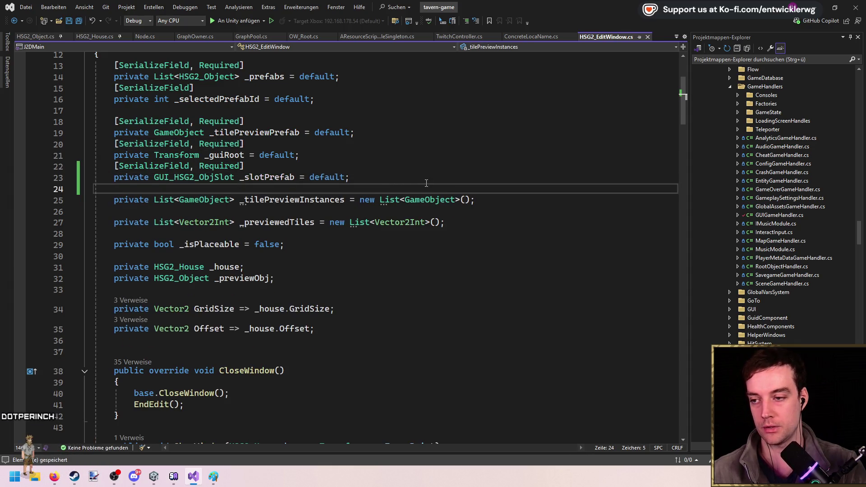
scroll(426, 183, down, 5)
scroll(282, 287, down, 4)
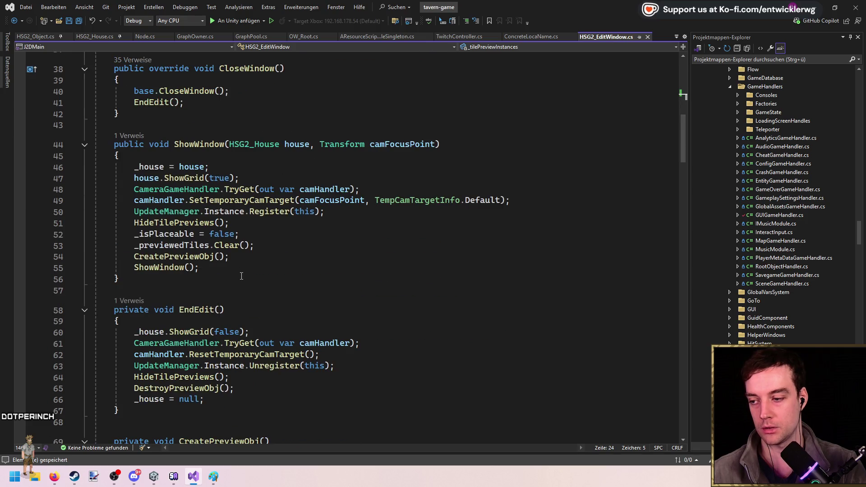
scroll(311, 284, up, 5)
scroll(303, 284, up, 4)
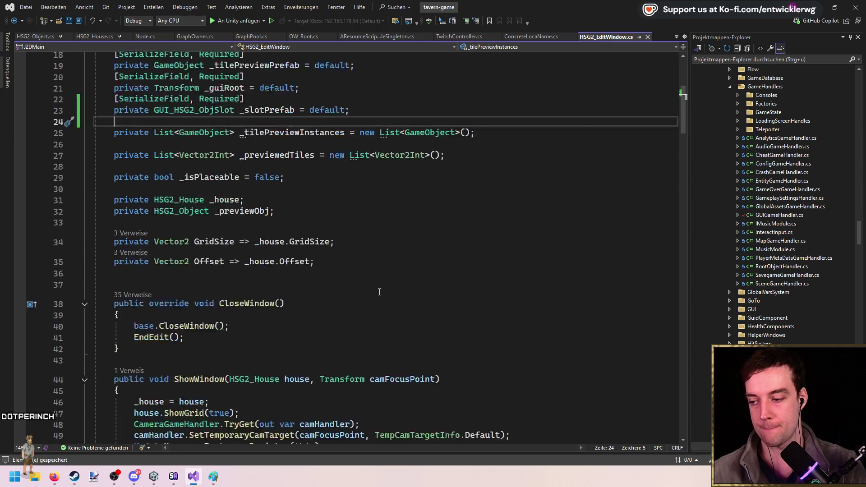
key(Down)
key(Down)
click(825, 4)
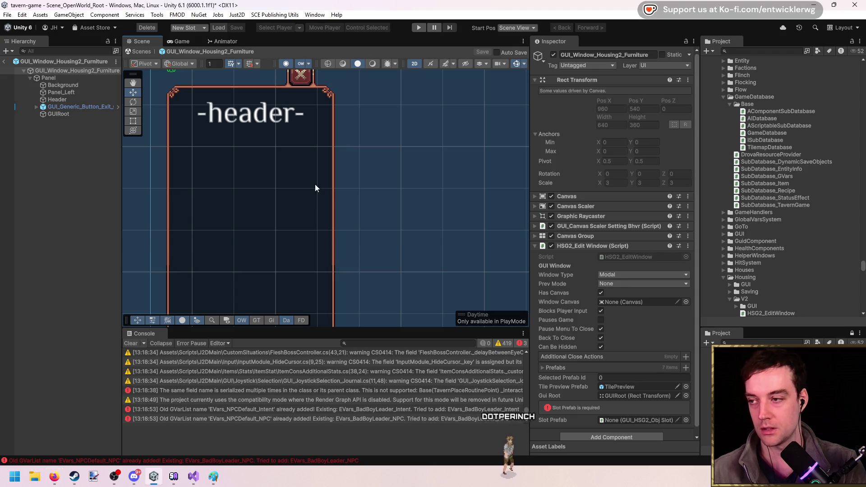
Find GUI_Button_HSG2 in the Project search and assign it to the Slot Prefab field
click(760, 49)
text(sg)
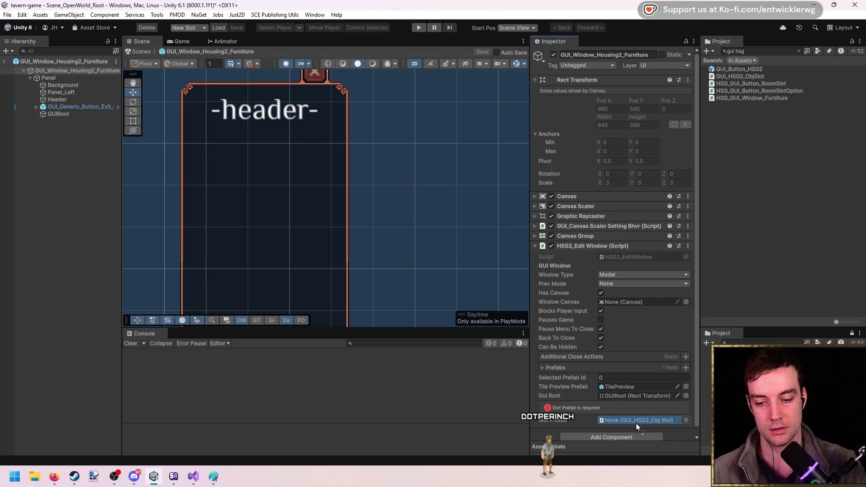
drag(637, 426, 637, 424)
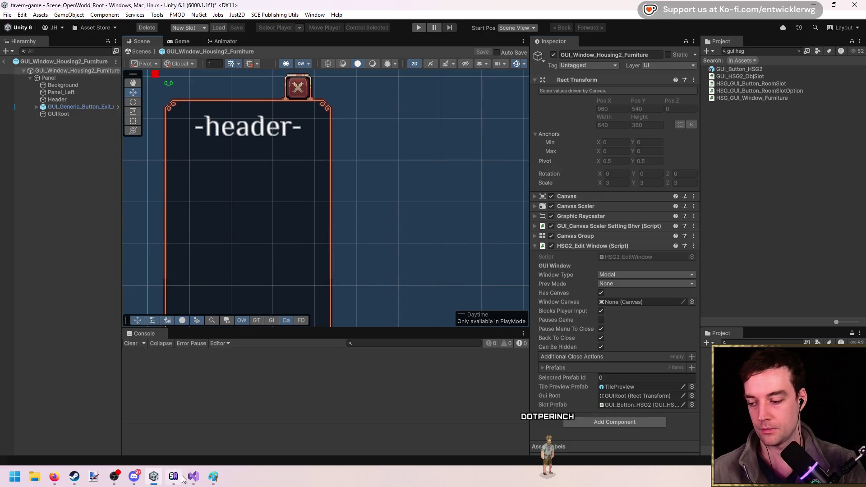
click(193, 477)
click(605, 151)
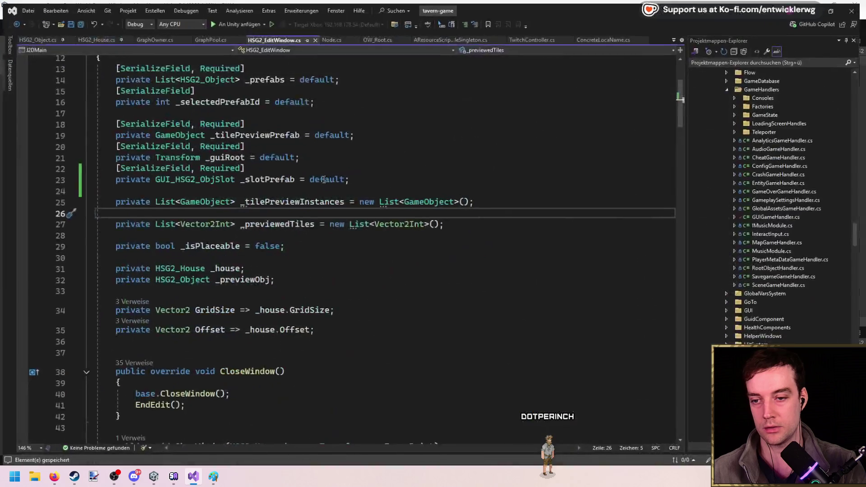
Add a CreateSlots(); call on a new line after ShowWindow() and save the file
double_click(267, 176)
double_click(224, 155)
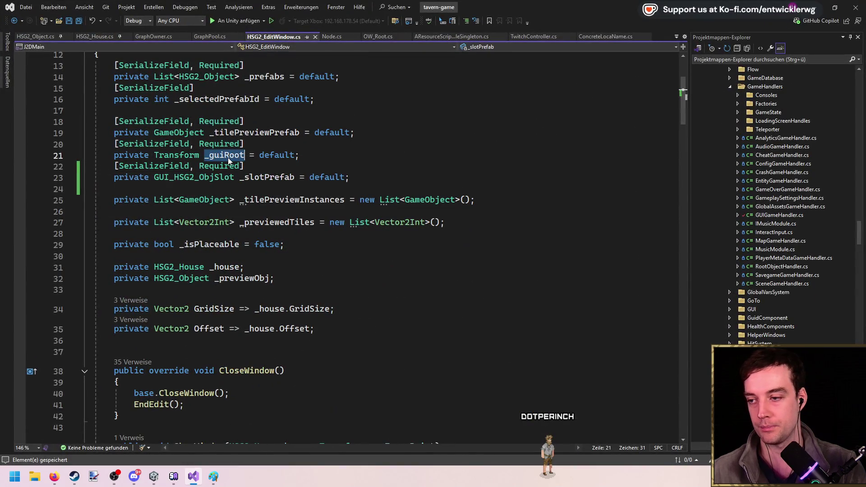
scroll(341, 177, down, 7)
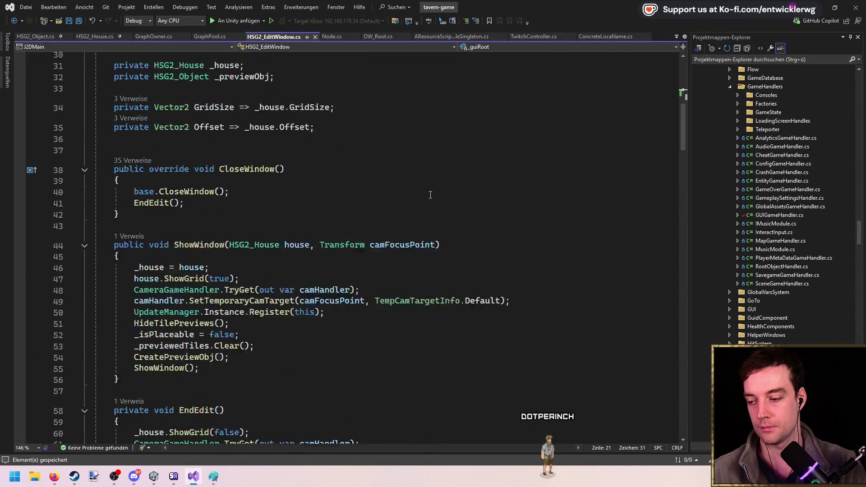
scroll(389, 199, down, 2)
click(314, 234)
key(Return)
text(CreateSlot)
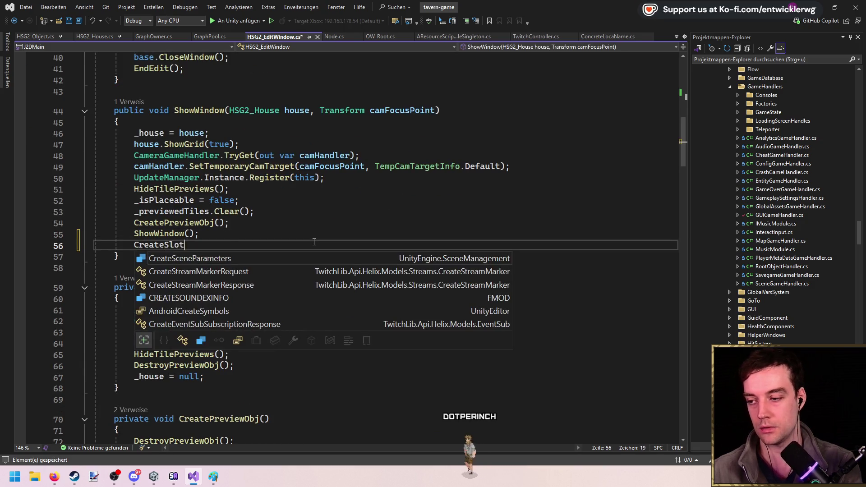
text(s();)
key(ctrl+s)
key(Home)
Generate the CreateSlots method stub via Quick Actions and clear its placeholder exception line
key(ctrl+period)
key(Escape)
key(ctrl+period)
key(Return)
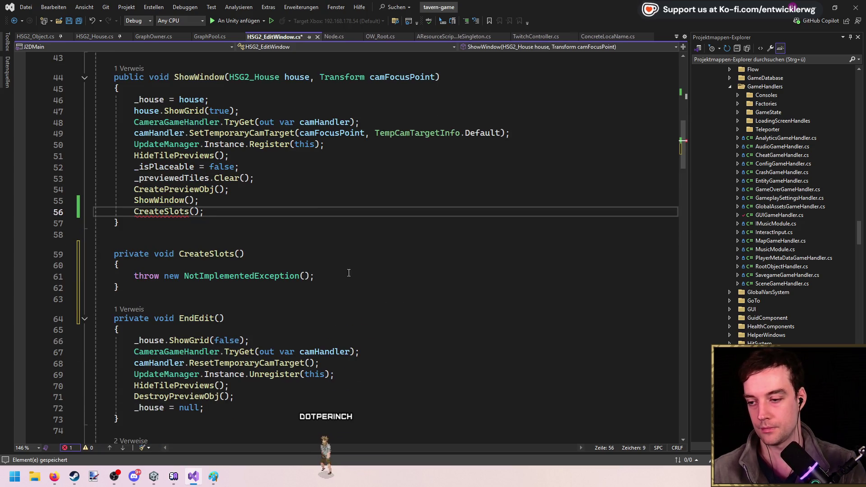
click(300, 272)
key(ctrl+l)
key(Return)
Write a for loop over _prefabs.Count that reads each prefab from _prefabs[i]
text(f)
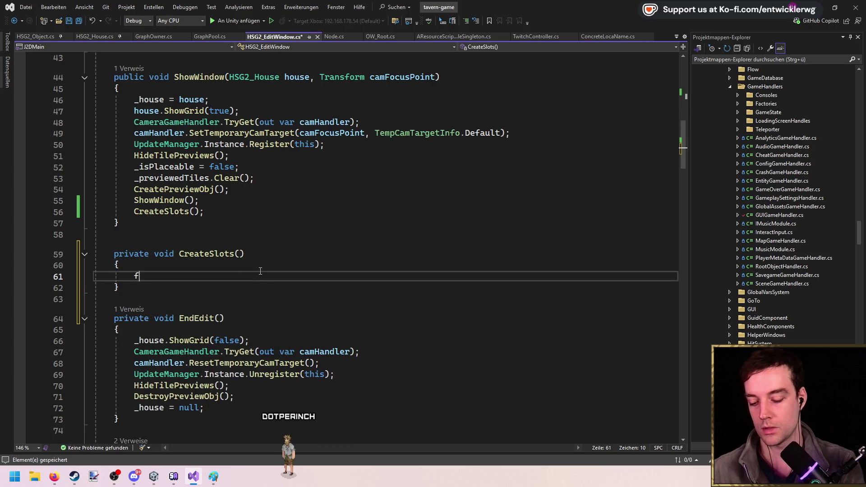
key(Tab)
key(Tab)
text(_prefabs.con)
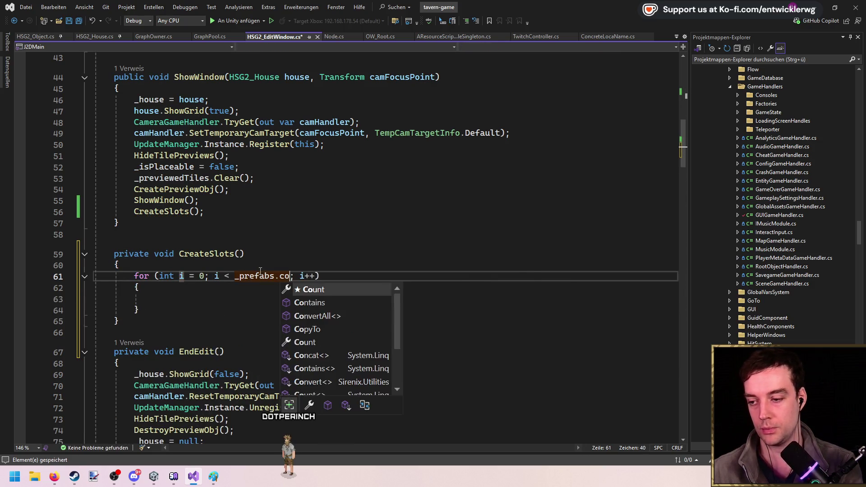
text(u)
key(Tab)
key(Down)
key(Down)
text(v)
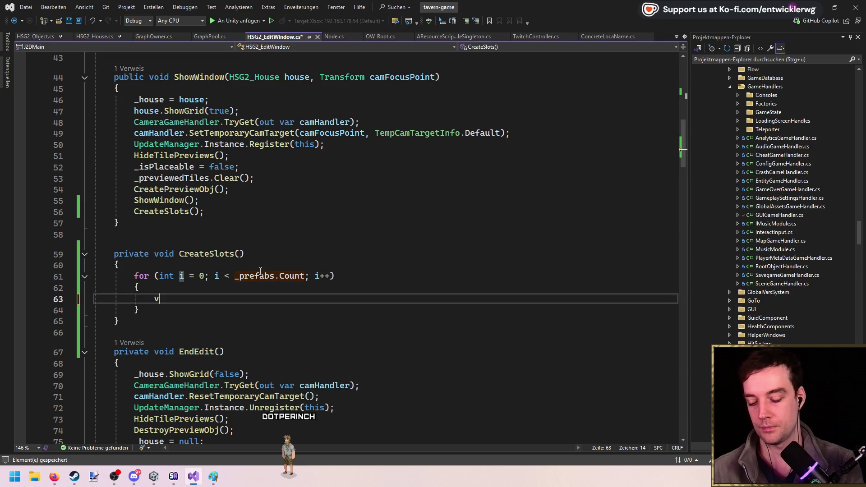
key(Tab)
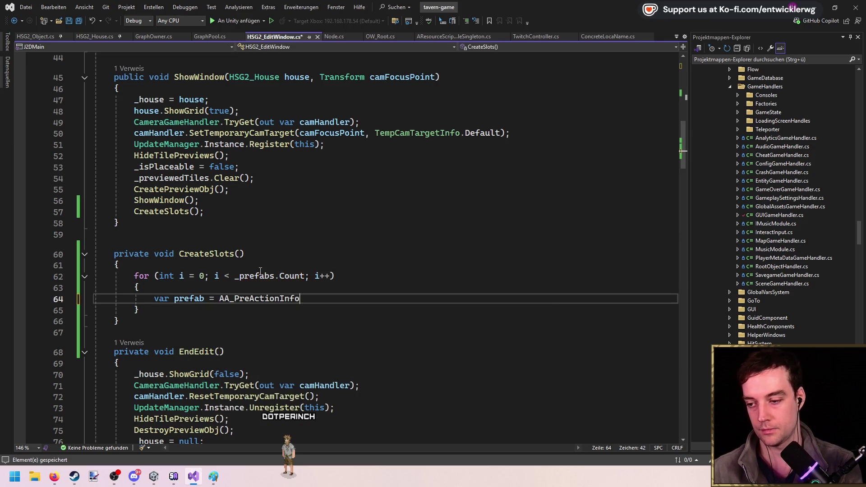
text(_pre)
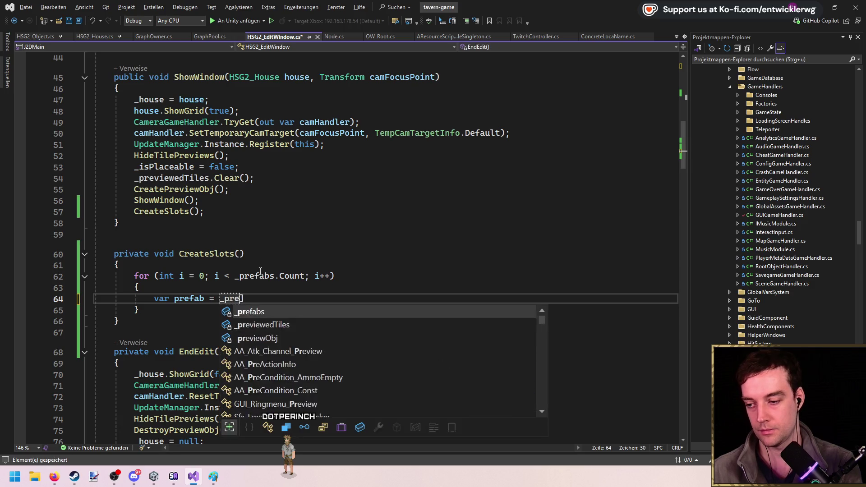
key(Tab)
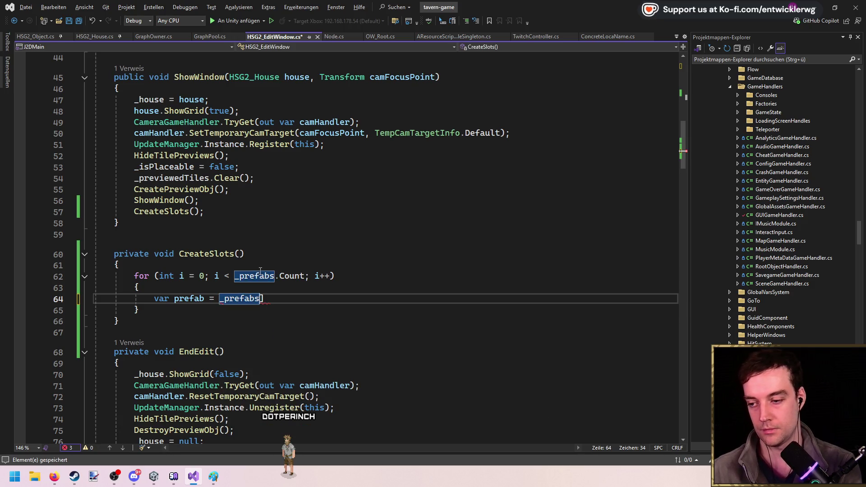
text([i];)
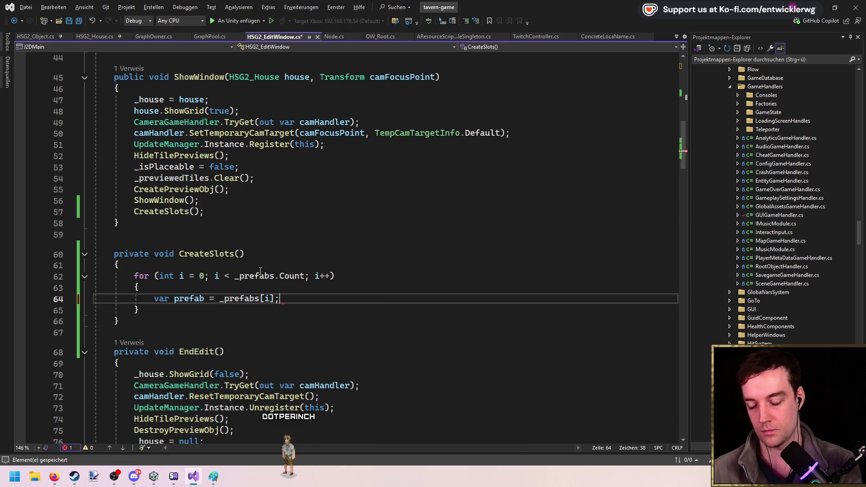
Add GameObject.Instantiate(prefab, _guiRoot); in the loop, prefixed with var instance =
key(Return)
text(GameObject.Inst)
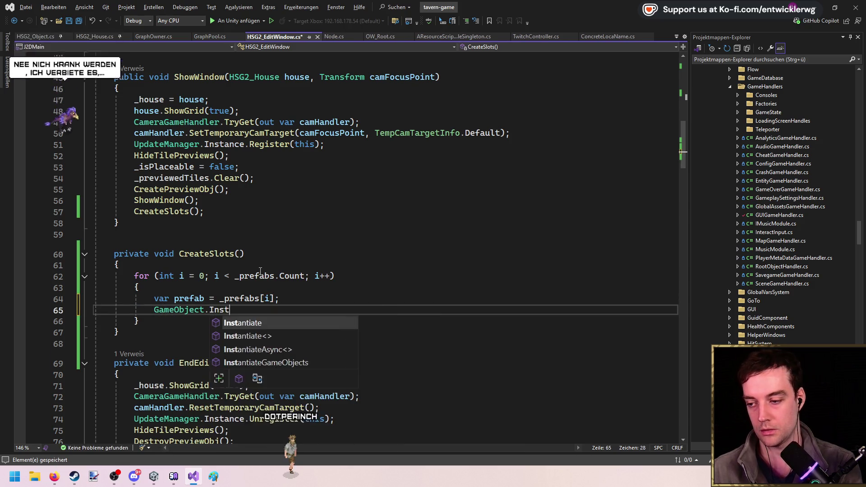
text(antiate(pref)
text(_guiRoot))
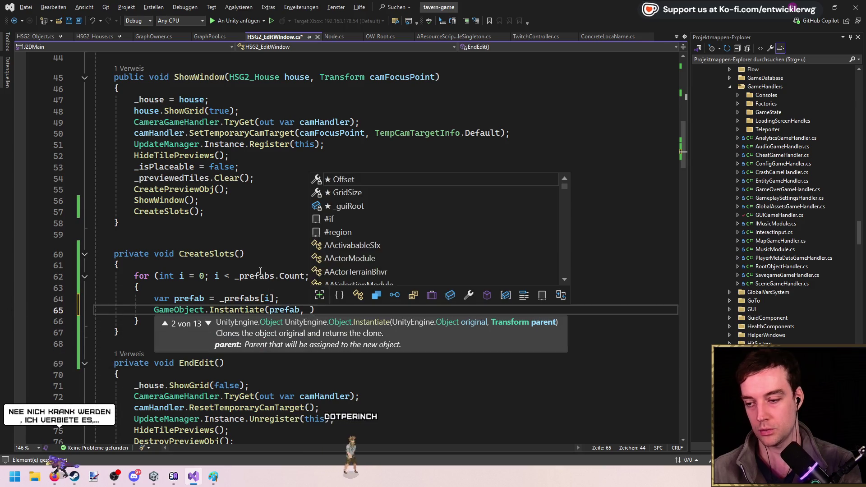
text(;)
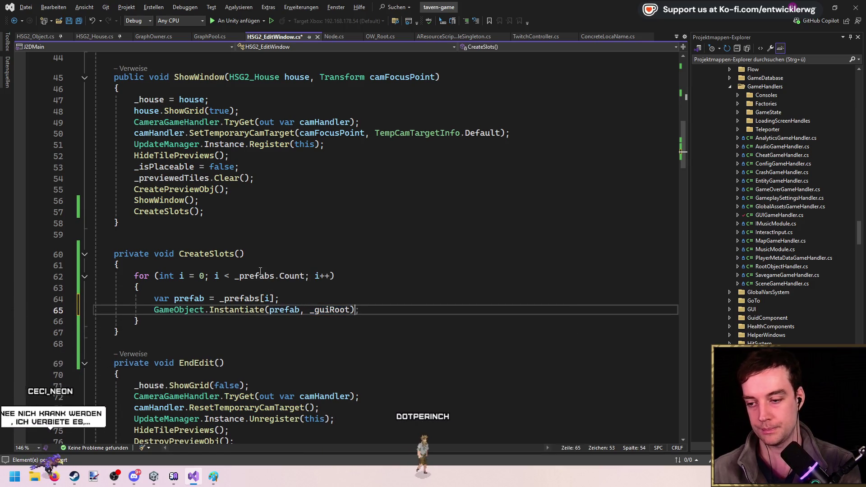
key(Up)
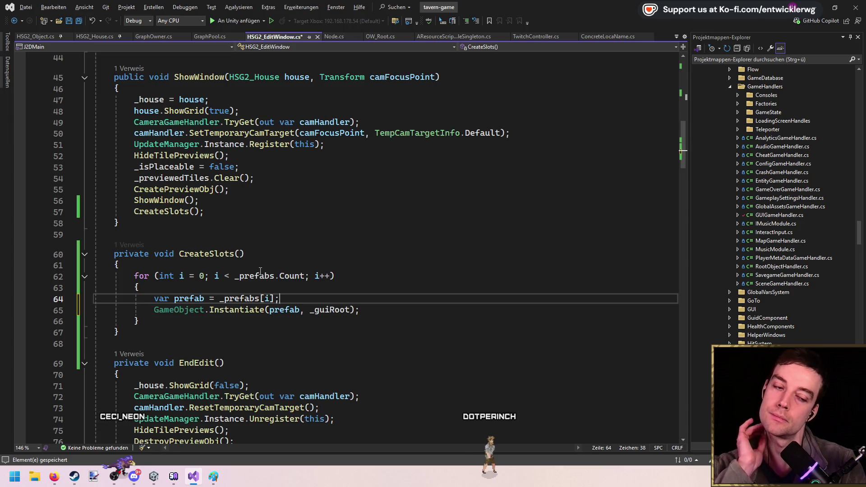
key(Down)
key(Home)
text(va r instance =)
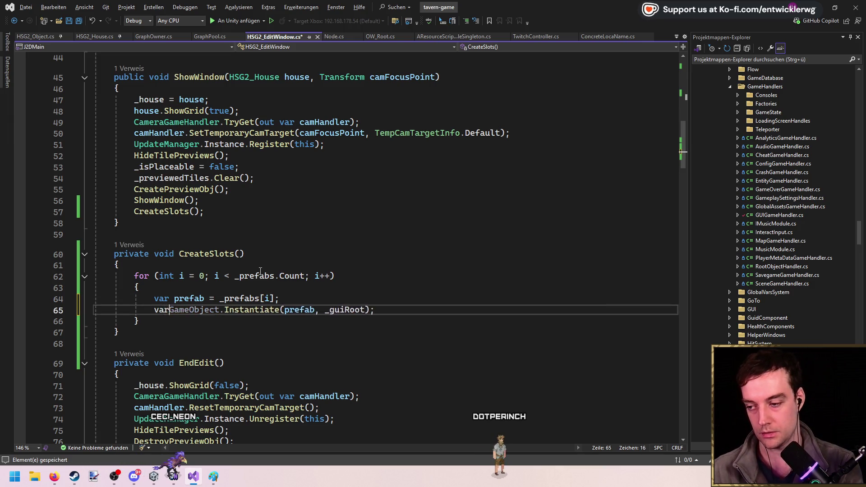
Add an Init(); call on a new line below the Instantiate line and save
double_click(201, 310)
click(487, 315)
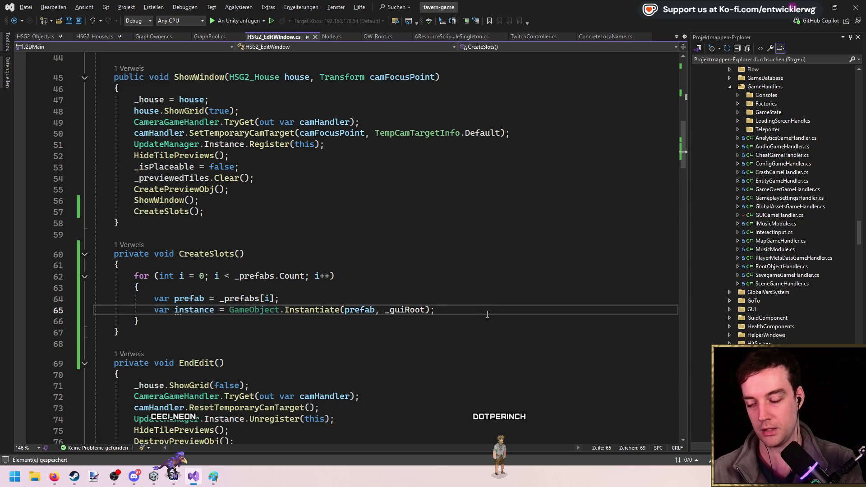
key(Return)
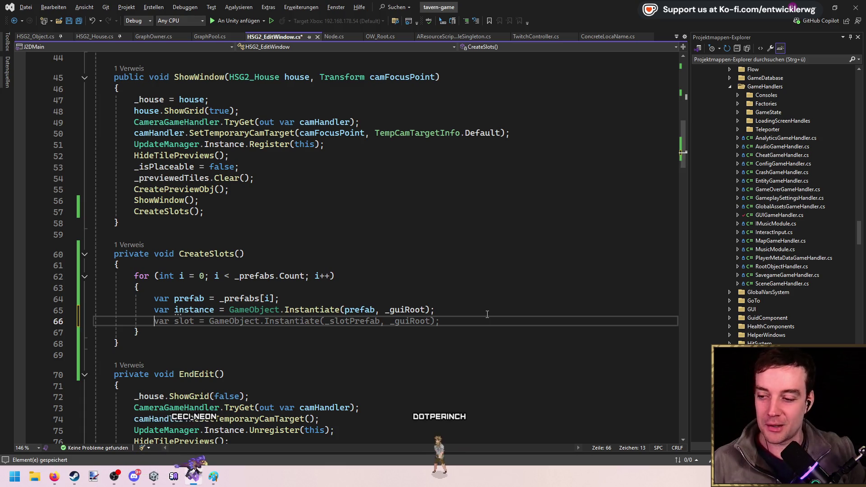
key(Escape)
key(ctrl+s)
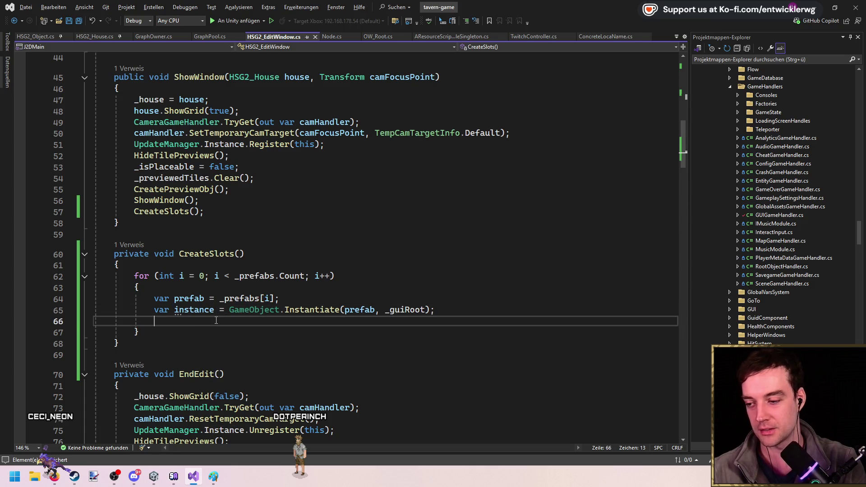
text(instance.Init();)
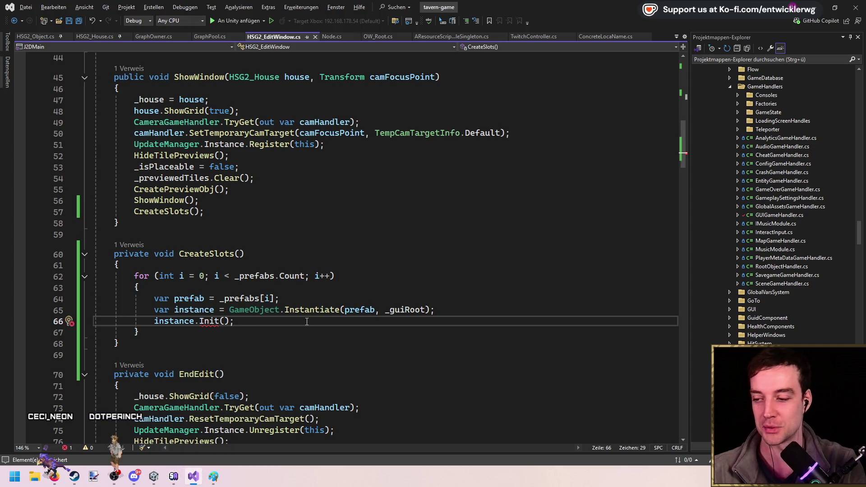
key(Left)
key(Left)
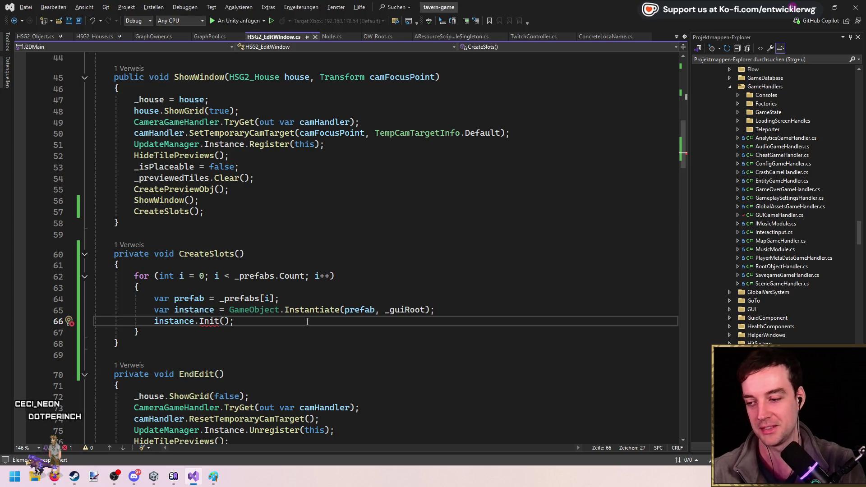
Pass this and prefab to Init, then generate the Init method in HSG2_Object via Quick Actions
scroll(302, 320, up, 13)
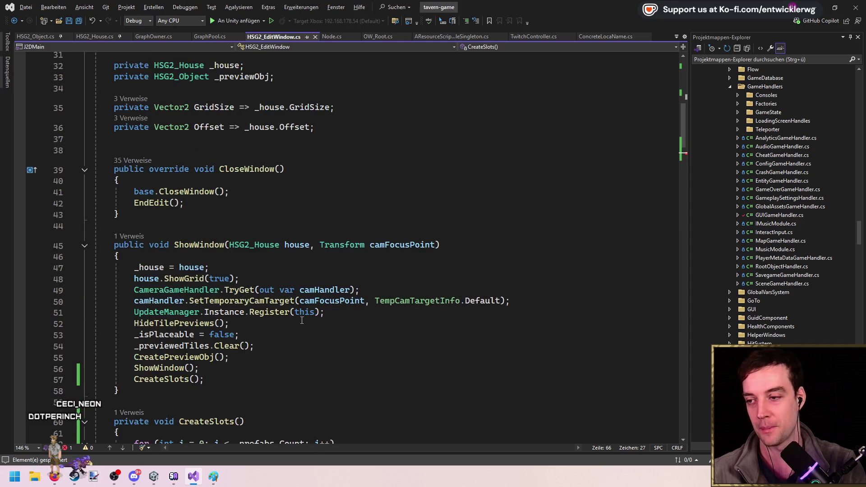
scroll(253, 294, down, 15)
click(204, 208)
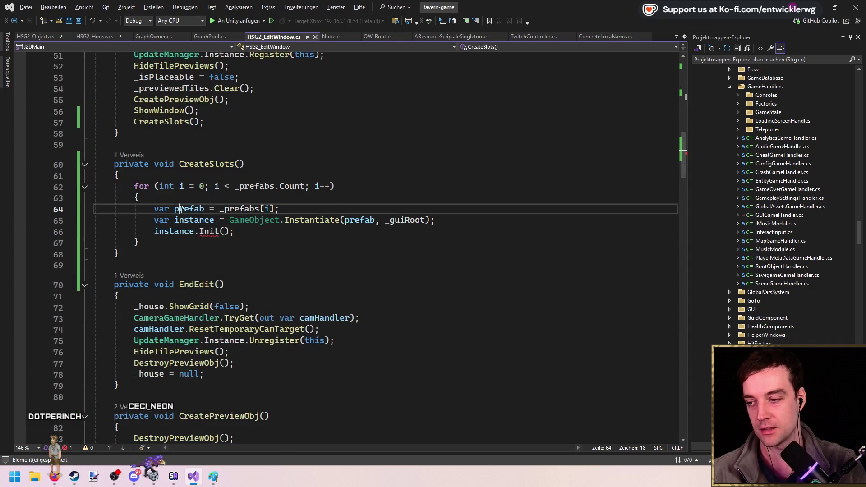
click(224, 231)
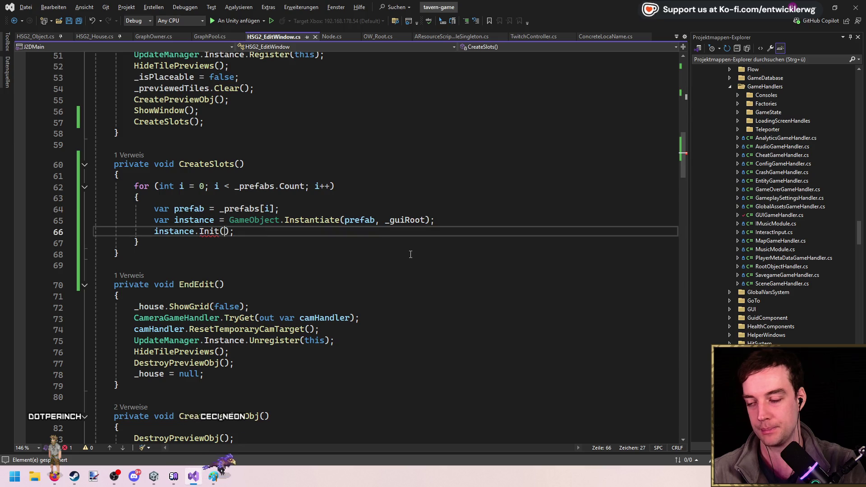
text(this, prefab)
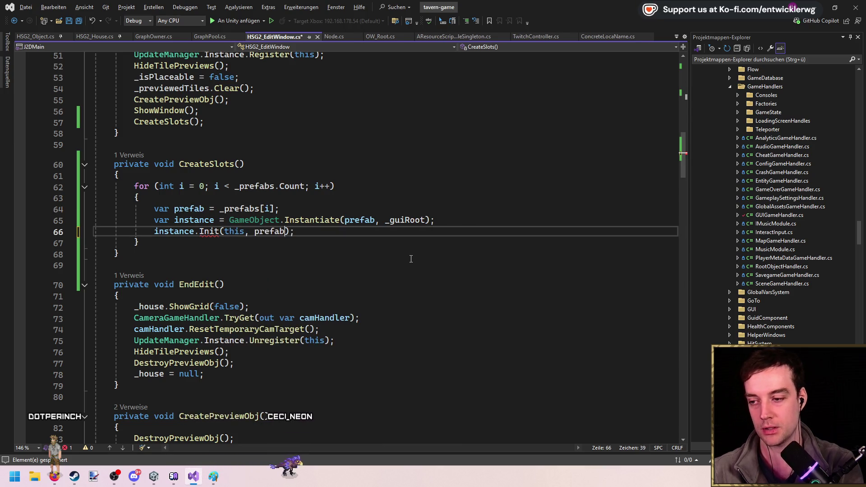
click(204, 231)
key(ctrl+period)
key(Escape)
key(F12)
In the generated Init, rename the first parameter to window and make the method public
key(Return)
key(F12)
click(333, 278)
key(ctrl+x)
double_click(340, 257)
text(window)
key(Escape)
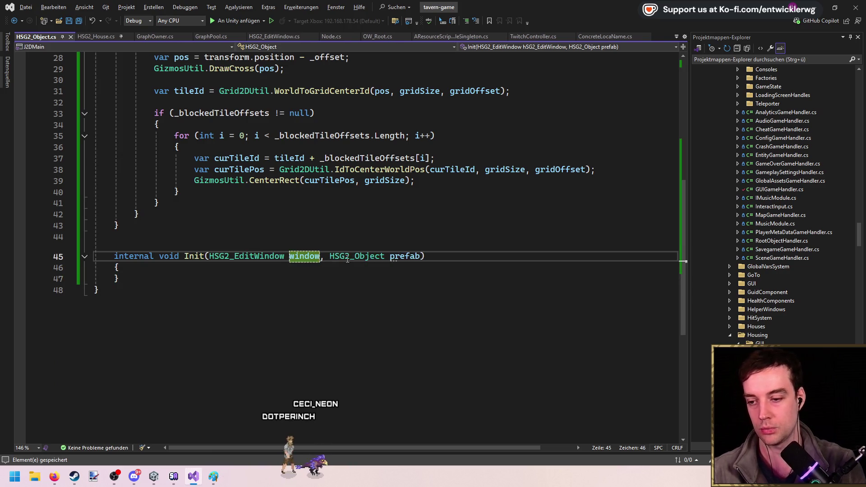
double_click(152, 255)
text(public)
click(118, 266)
key(Return)
Delete the Init method from HSG2_Object, save, and close that file
double_click(347, 256)
scroll(391, 250, up, 8)
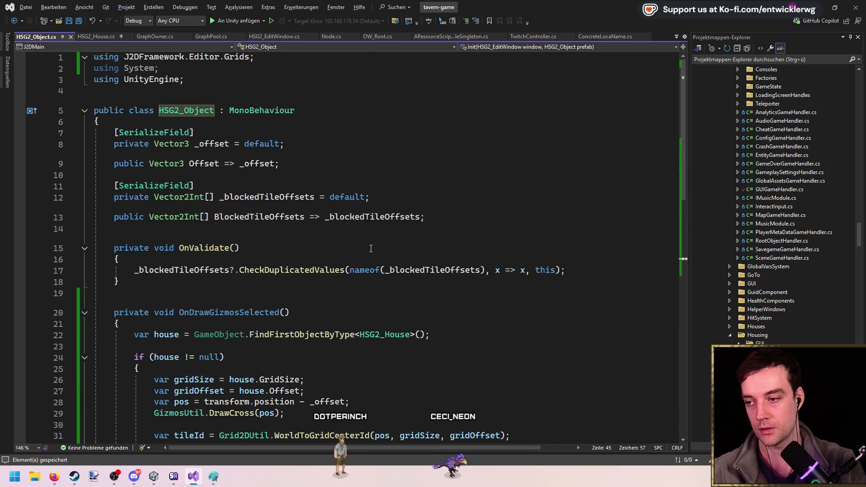
scroll(278, 346, down, 6)
click(277, 346)
mouse_move(118, 366)
mouse_down()
mouse_move(107, 353)
mouse_move(108, 333)
mouse_move(125, 357)
mouse_move(96, 328)
mouse_up()
key(Delete)
key(ctrl+s)
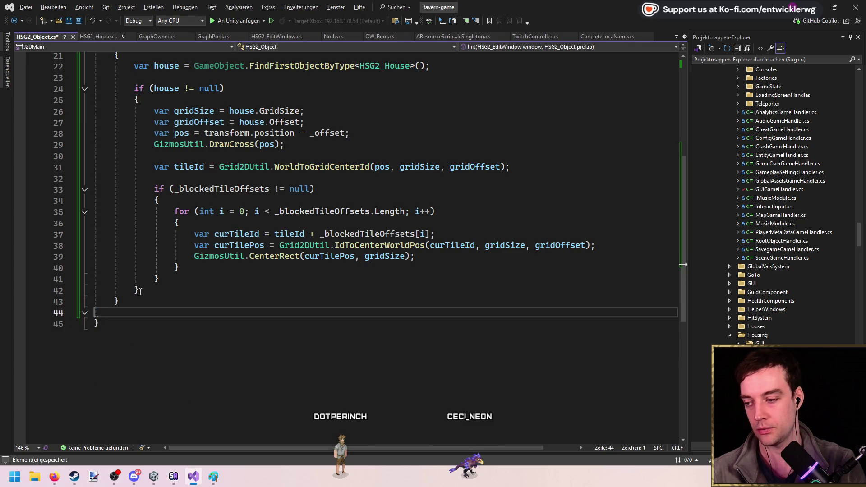
middle_click(52, 39)
Replace prefab with _slotPrefab as the first argument of the Instantiate call in CreateSlots
scroll(338, 233, up, 13)
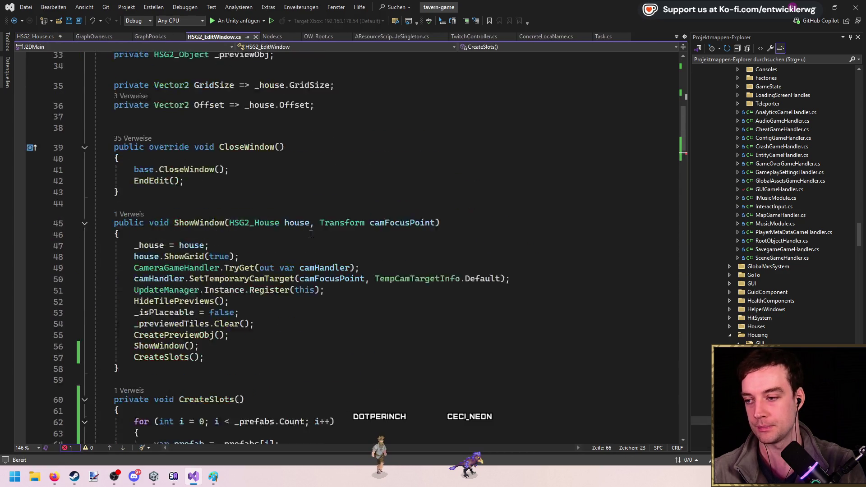
click(270, 222)
double_click(270, 222)
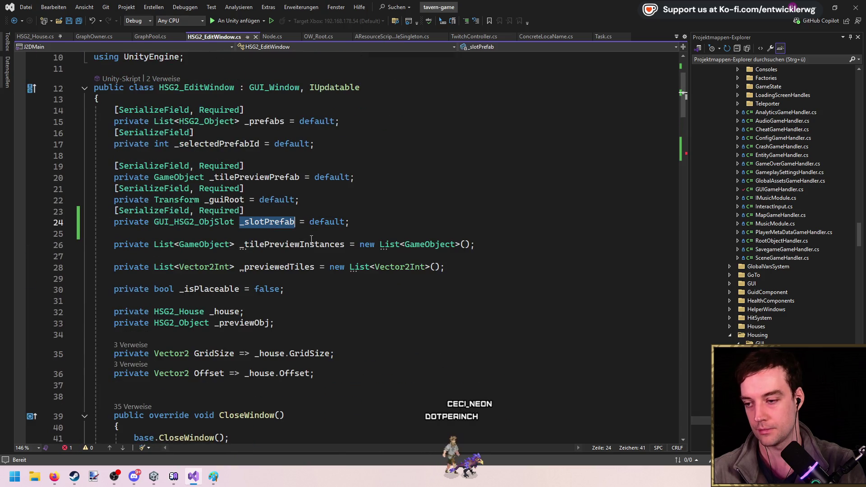
scroll(315, 244, down, 13)
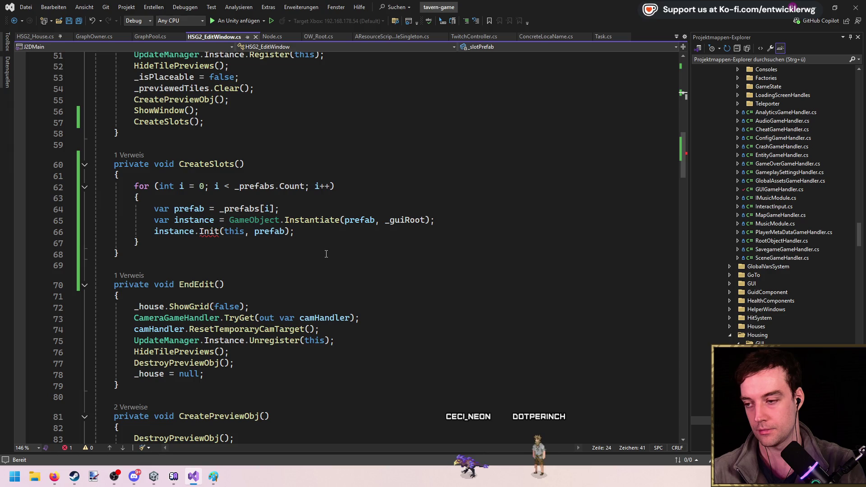
mouse_move(260, 189)
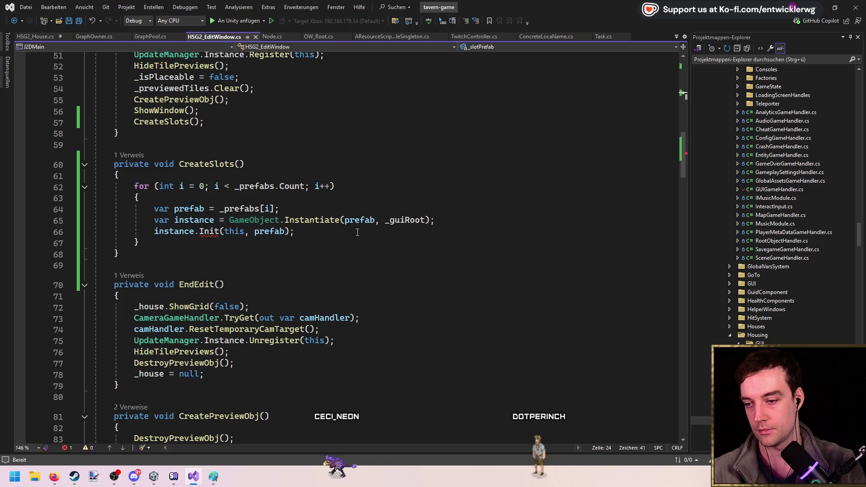
double_click(362, 221)
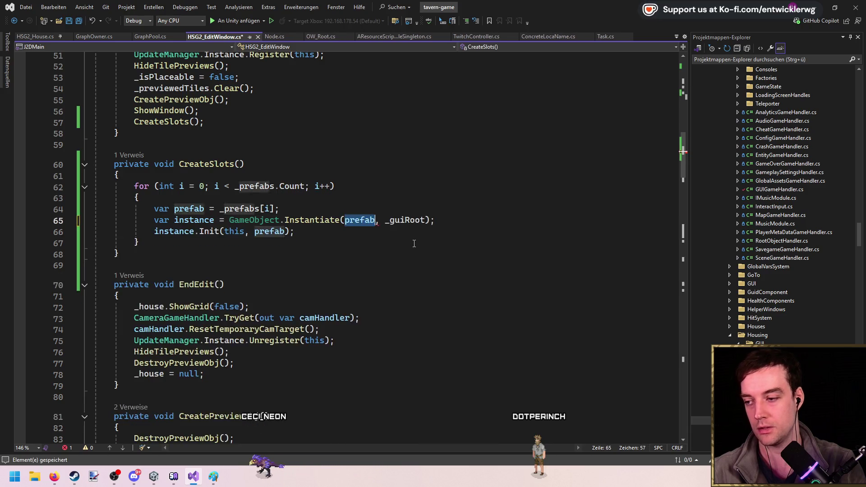
scroll(277, 219, up, 7)
scroll(277, 220, up, 9)
double_click(268, 288)
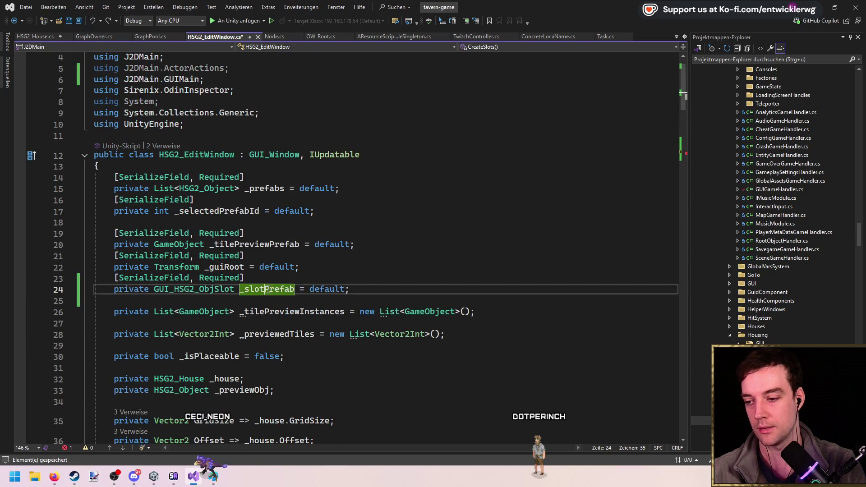
scroll(383, 274, down, 13)
double_click(361, 322)
key(ctrl+v)
Save HSG2_EditWindow.cs and go to the Init definition in the slot class
click(413, 289)
scroll(397, 279, down, 3)
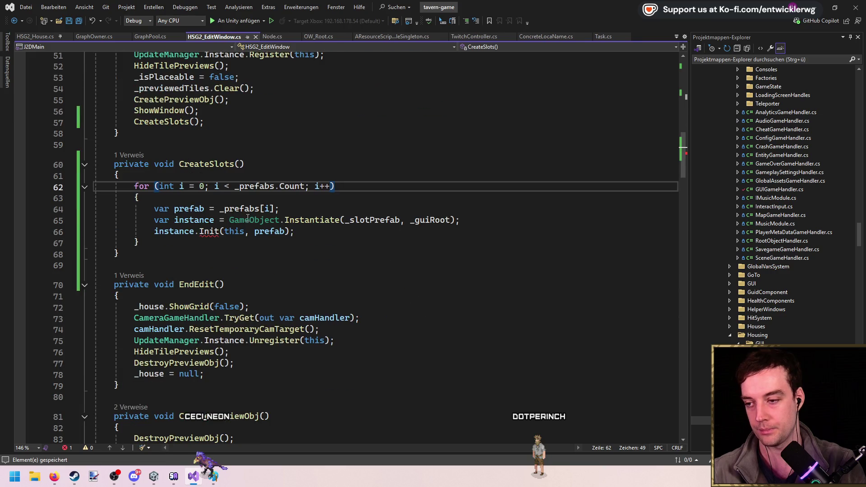
click(278, 210)
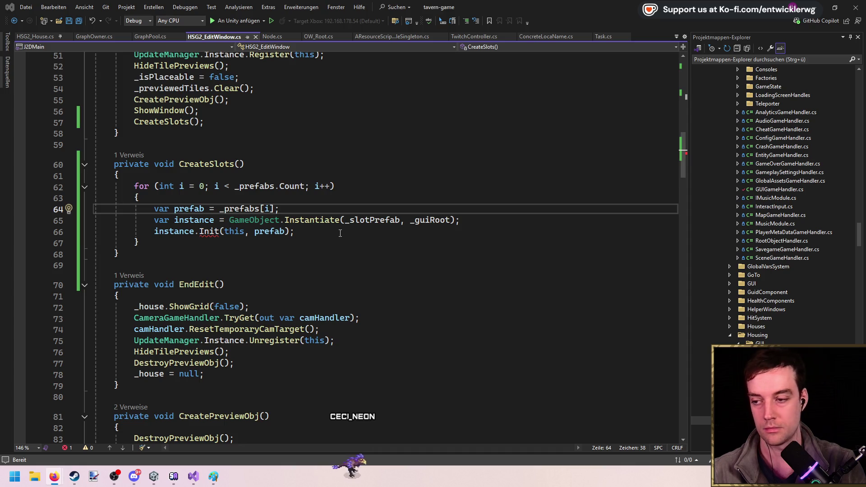
key(ctrl+s)
key(F8)
key(ctrl+period)
key(Escape)
key(F12)
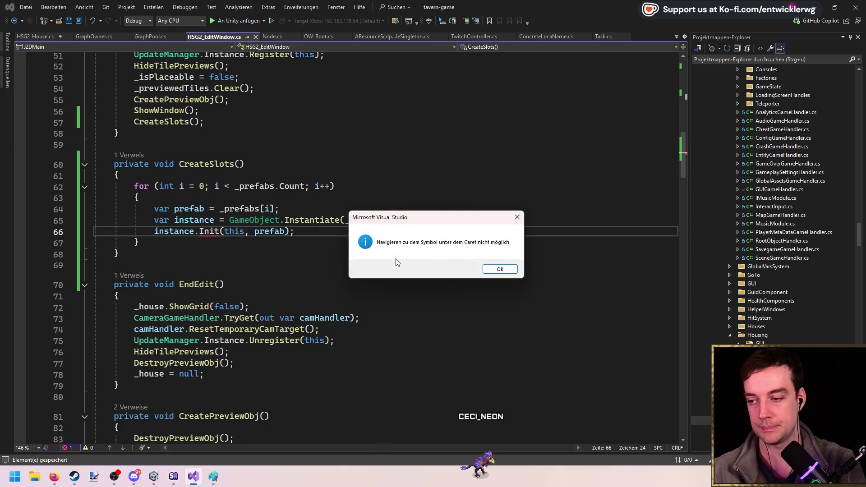
In the slot's Init, delete the NotImplementedException throw line and rename the edit window parameter to window
key(Return)
click(361, 156)
key(shift+Home)
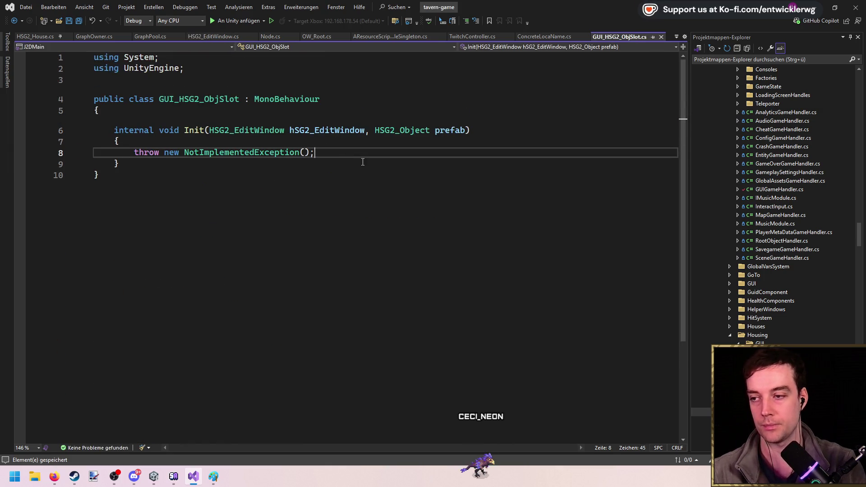
key(Delete)
click(326, 130)
key(ctrl+r)
key(ctrl+r)
text(window)
key(Return)
Make Init public and add an int index parameter
double_click(144, 130)
text(pu)
key(Tab)
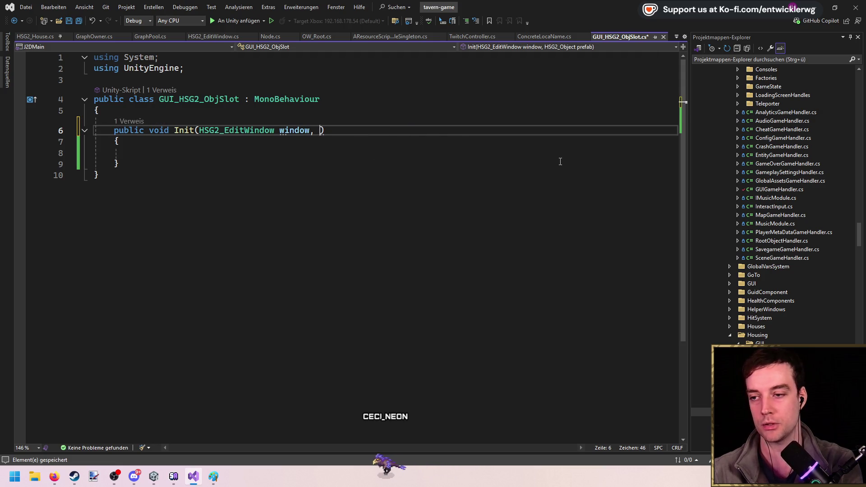
text(, int index)
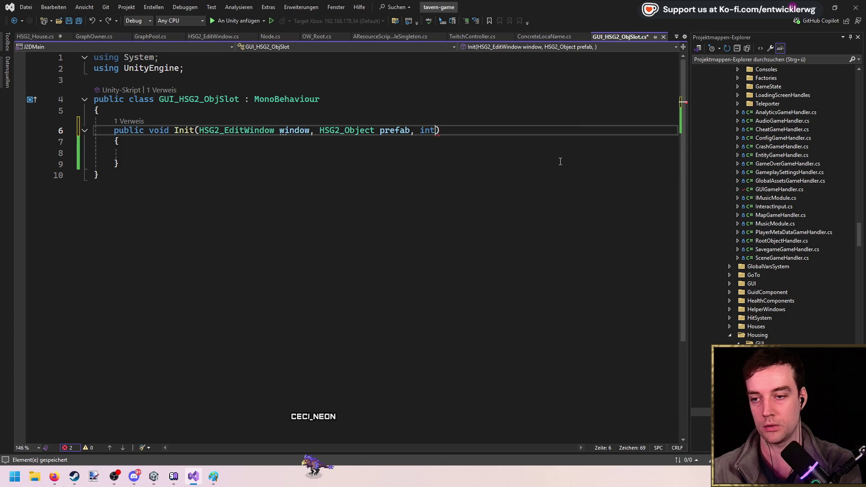
Start typing field declarations above Init, then cut the unfinished lines
key(ctrl+Return)
key(ctrl+Return)
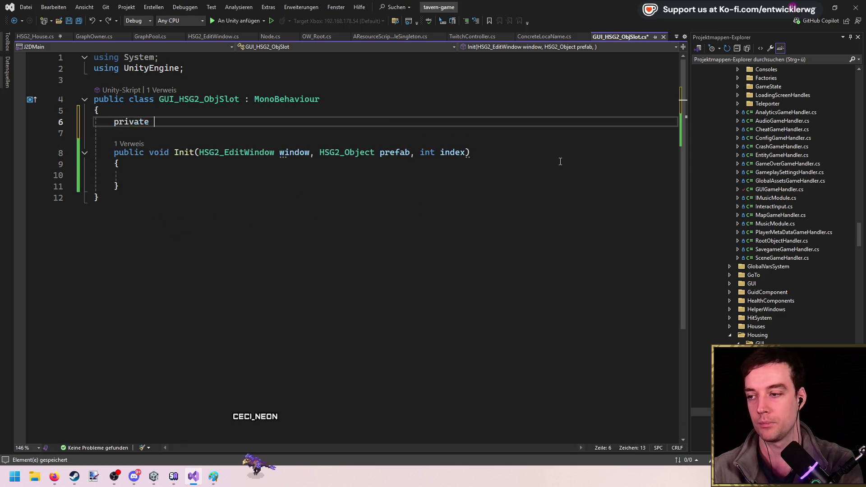
text(ate _)
key(BackSpace)
text(int _prefabIndex;)
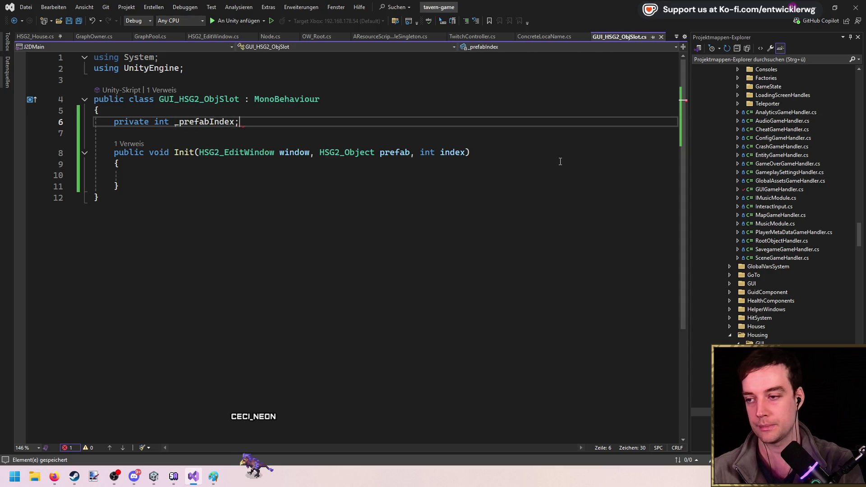
key(ctrl+Return)
key(Return)
text(private)
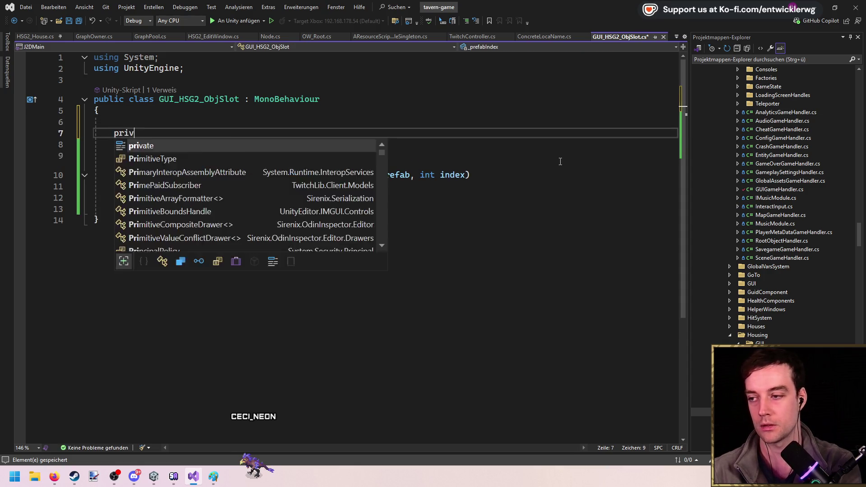
key(ctrl+x)
key(ctrl+x)
key(ctrl+x)
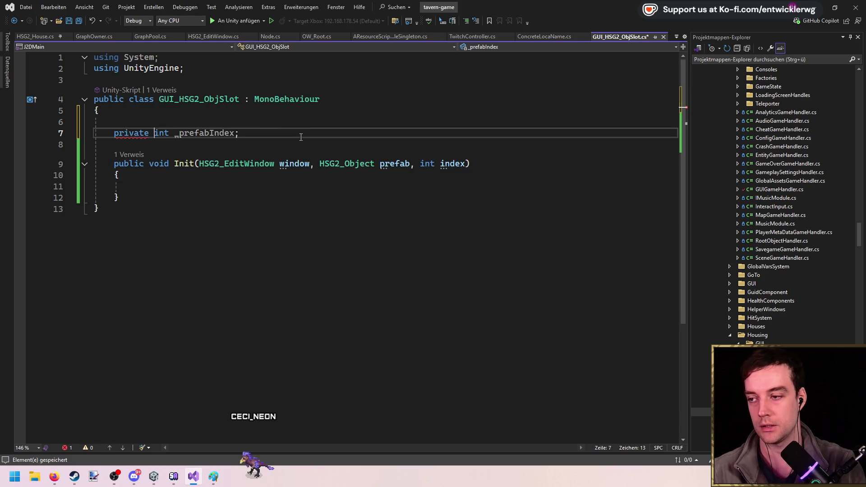
Copy Init's parameter list onto the empty line above Init as a private field line
drag(202, 143, 465, 139)
key(ctrl+period)
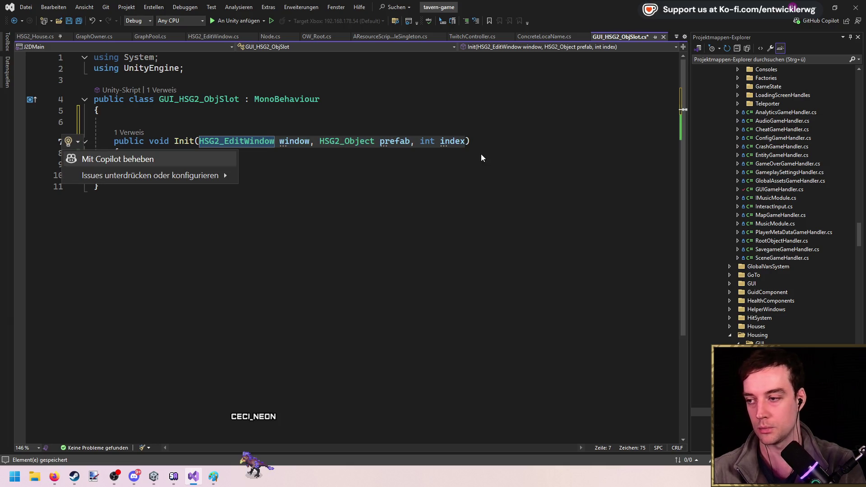
key(Escape)
click(220, 165)
drag(199, 143, 461, 142)
key(ctrl+c)
click(320, 126)
key(ctrl+v)
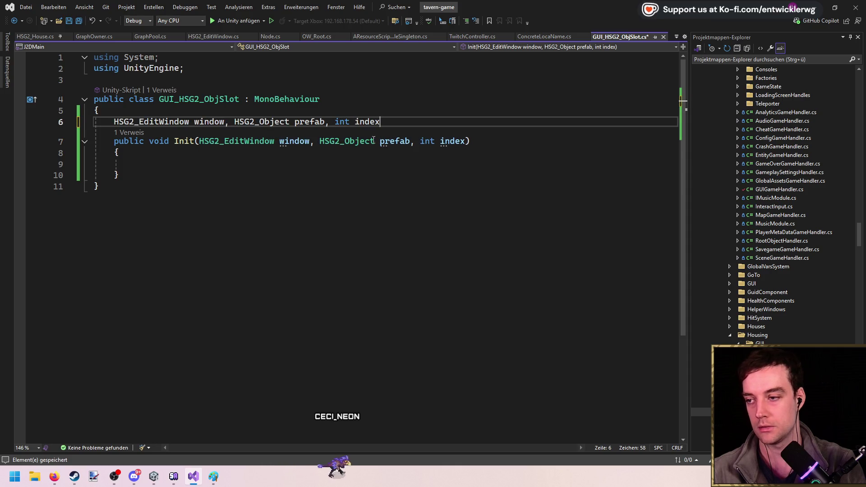
text(;)
key(Home)
text(pri)
key(Tab)
Split that line into separate private window, prefab and index field declarations
key(ctrl+Right)
key(ctrl+Right)
key(Right)
key(BackSpace)
text(;)
key(Return)
text(private)
key(ctrl+Right)
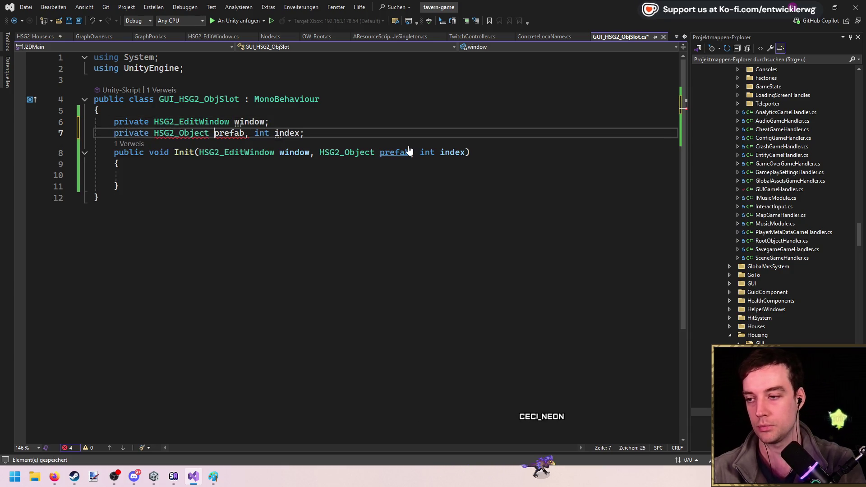
text(;)
key(Return)
text(p)
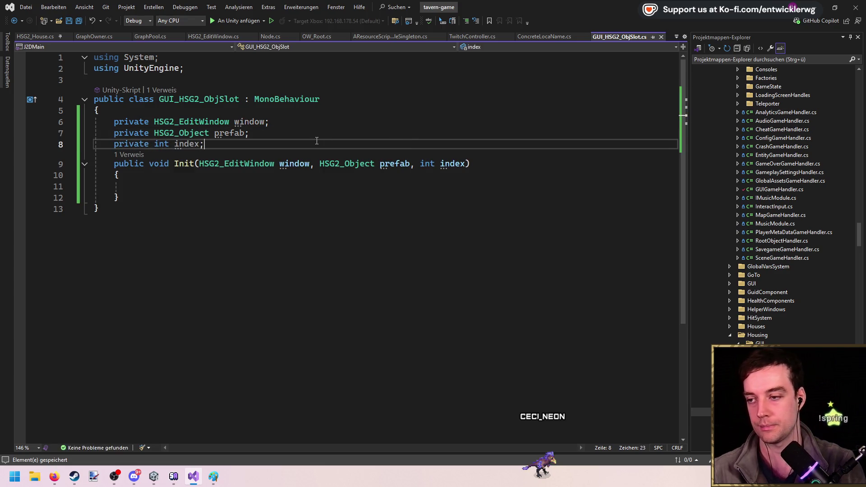
key(Return)
Underscore-prefix the field names and begin assigning the window field inside Init
key(Down)
key(Down)
key(Down)
click(234, 133)
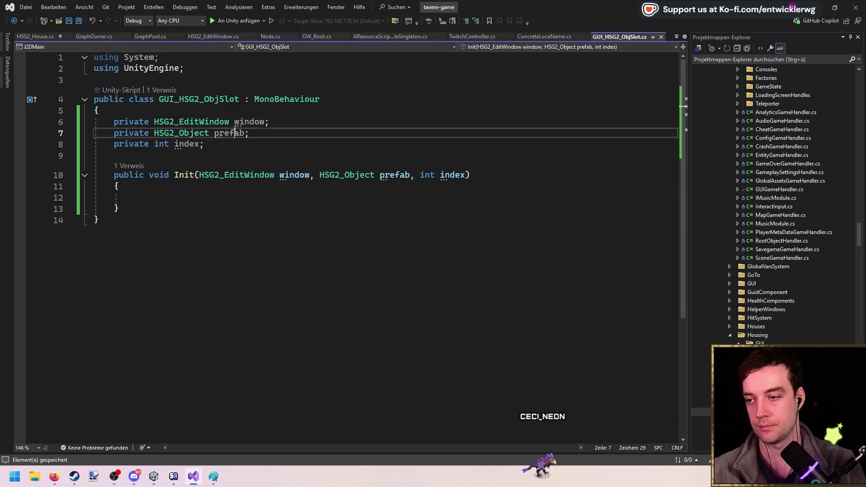
key(Up)
text(_)
key(Down)
key(ctrl+Left)
text(_)
key(Down)
click(195, 201)
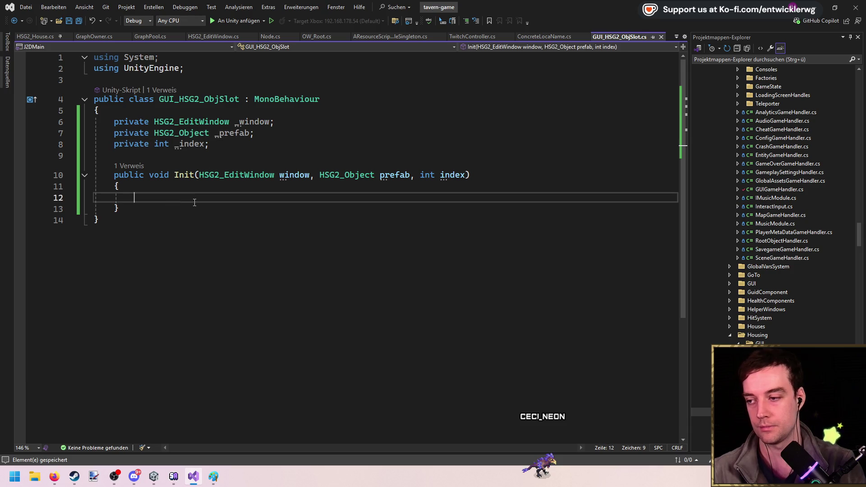
text(windolw  = window;)
Add _prefab = prefab; and _index = index; assignments to Init and save
key(Return)
text(_prefab = prefab;)
key(Return)
text(_index = index;)
key(ctrl+s)
Declare a [SerializeField, Required] private Button _button = default; field above the other fields
click(231, 144)
click(300, 121)
key(ctrl+Return)
key(ctrl+Return)
text(vate Button _button = default;)
key(ctrl+Return)
text([Ser)
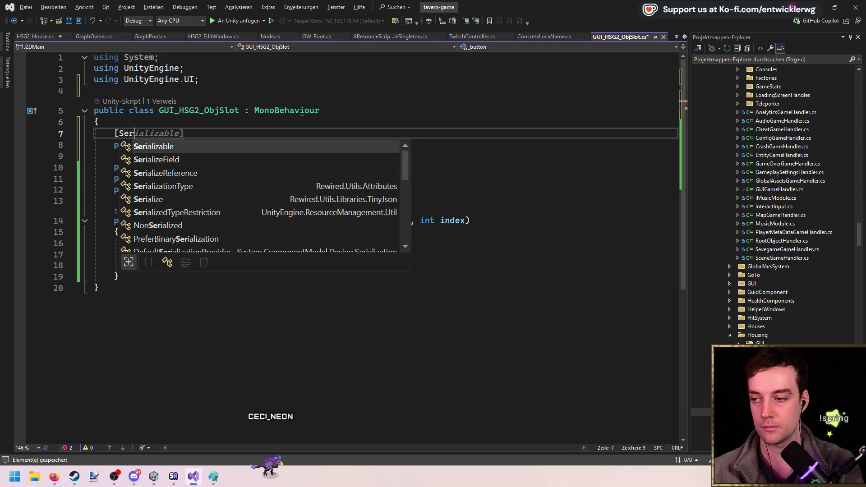
key(Escape)
key(ctrl+space)
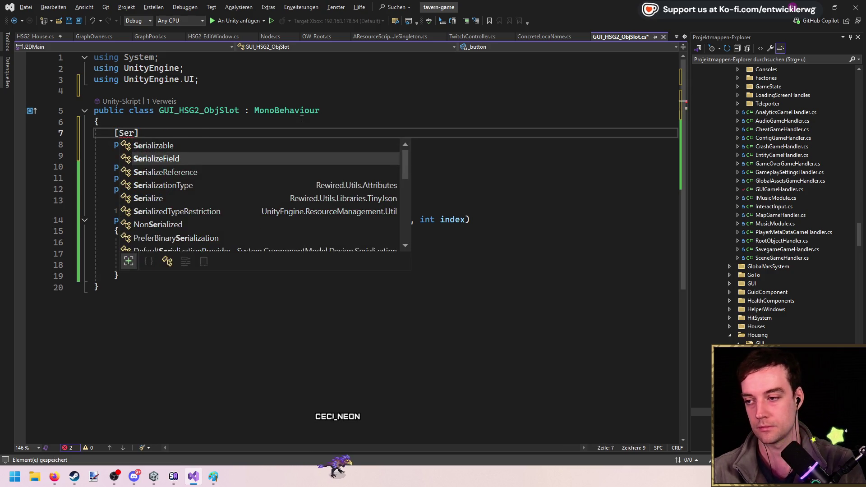
text(, Req)
key(Down)
key(Down)
key(Down)
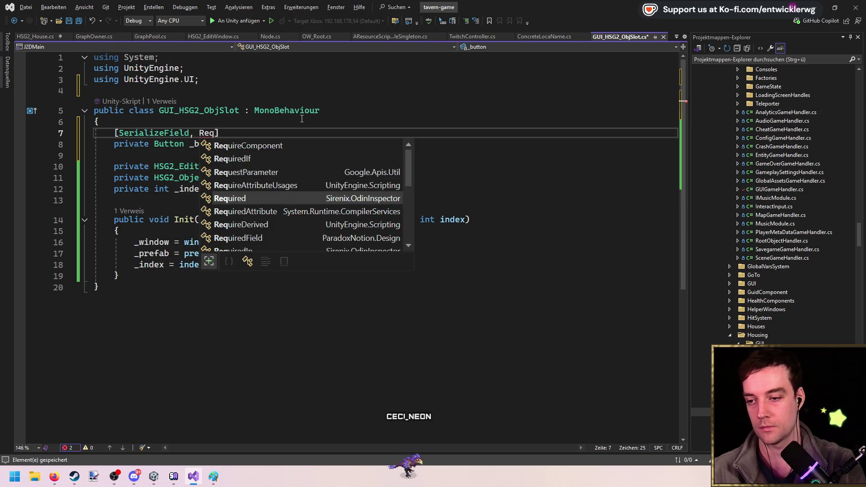
key(Tab)
Write a private Awake method that adds an OnClick listener to _button
key(Down)
scroll(261, 247, down, 1)
click(267, 155)
key(Down)
key(Return)
key(Return)
text(private vo)
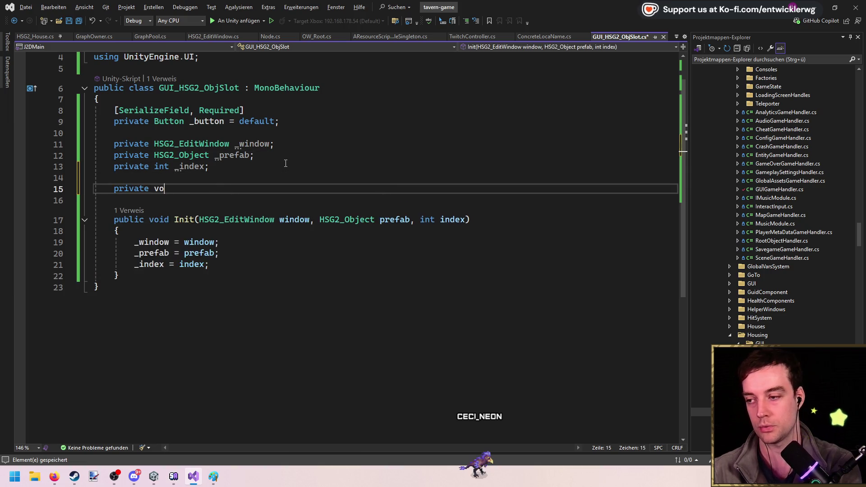
text(id Aw)
key(Tab)
text(_button)
key(Tab)
Generate the missing OnClick method with Ctrl+. and delete its throw placeholder
key(ctrl+period)
key(Escape)
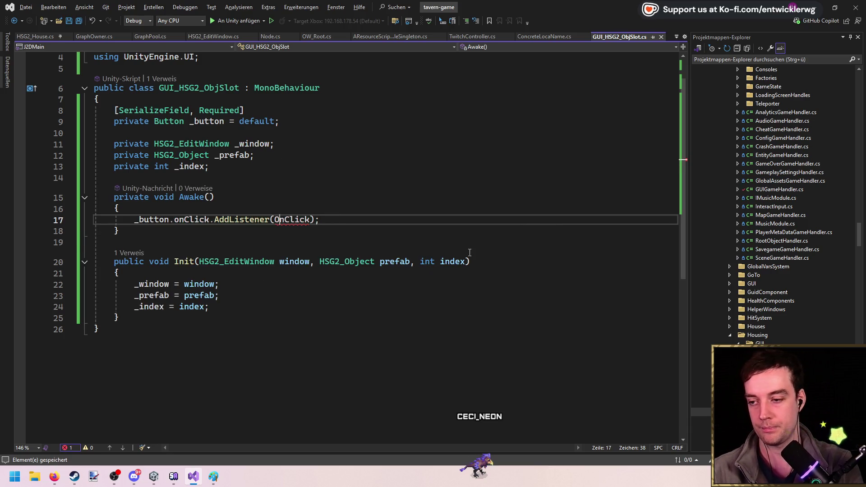
key(ctrl+period)
key(Return)
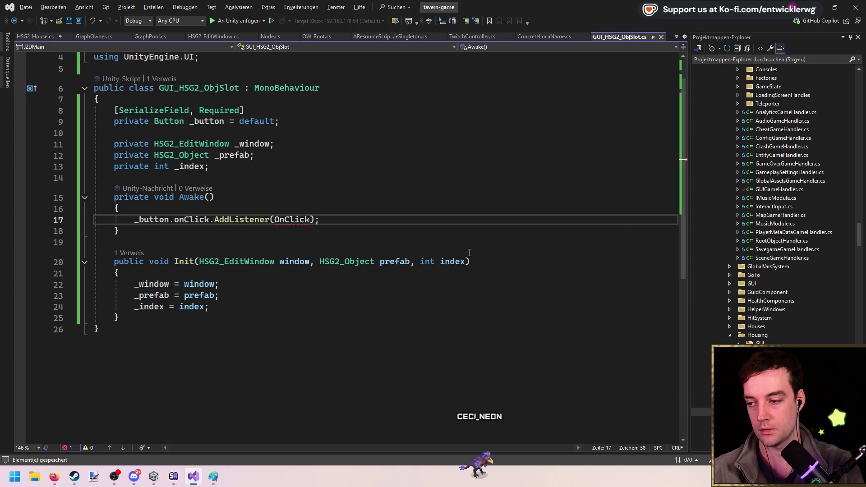
drag(314, 217, 134, 217)
key(BackSpace)
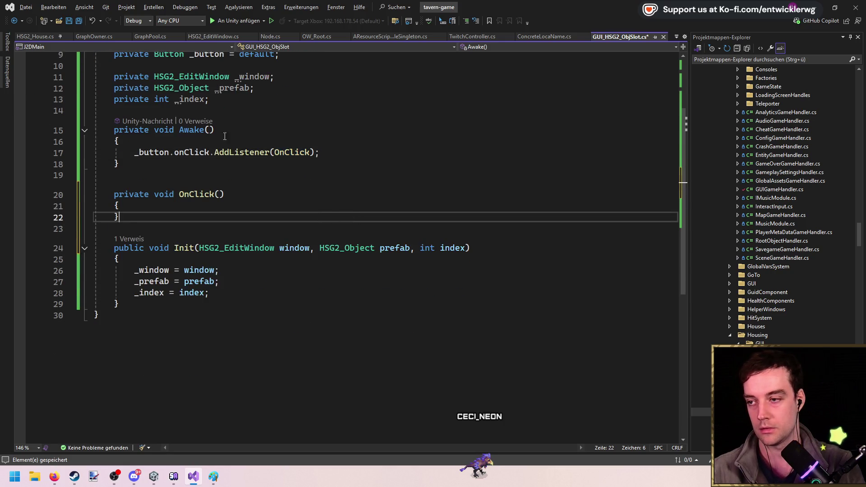
key(BackSpace)
Move the OnClick method so it sits below the Init method
scroll(217, 180, up, 2)
click(218, 166)
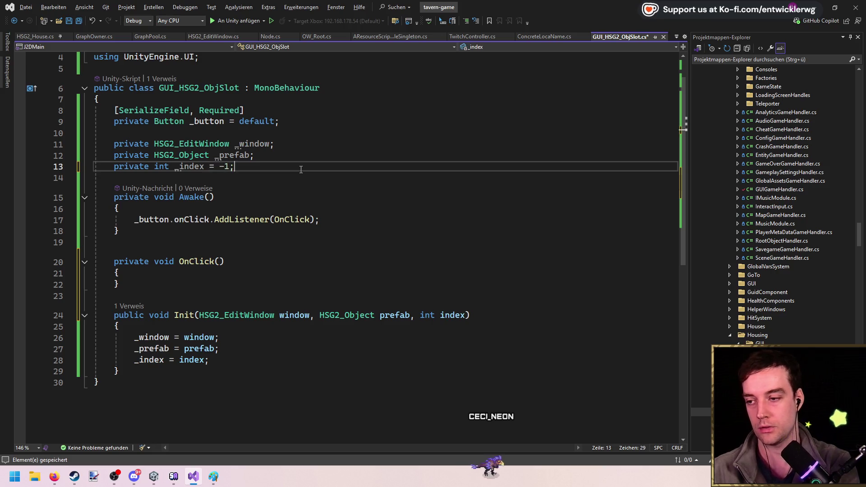
drag(146, 290, 26, 262)
key(BackSpace)
key(BackSpace)
key(BackSpace)
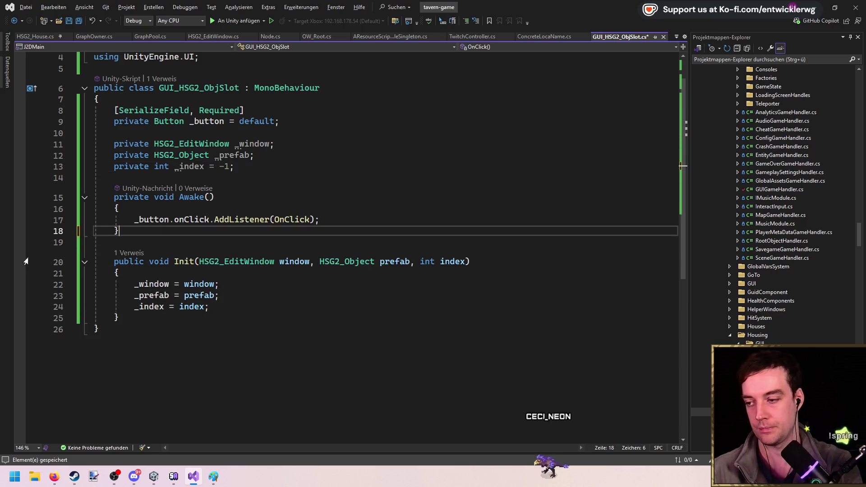
scroll(176, 286, down, 1)
click(192, 285)
key(Return)
key(ctrl+v)
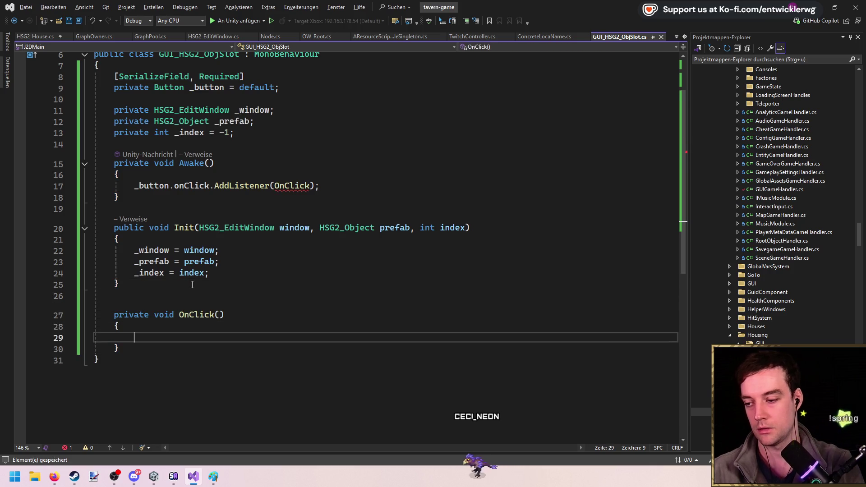
Add an empty public void CleanUp() method after Init and save the file
click(192, 274)
click(192, 284)
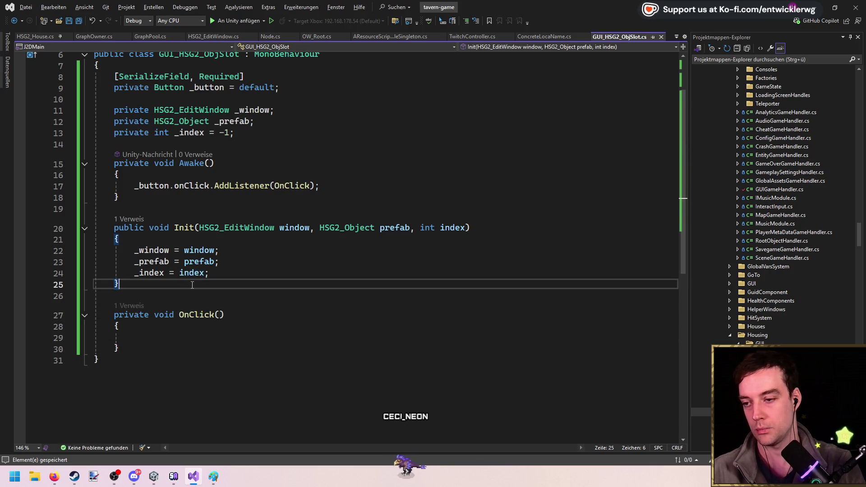
key(Return)
key(Return)
text(public vo)
text(leanUp())
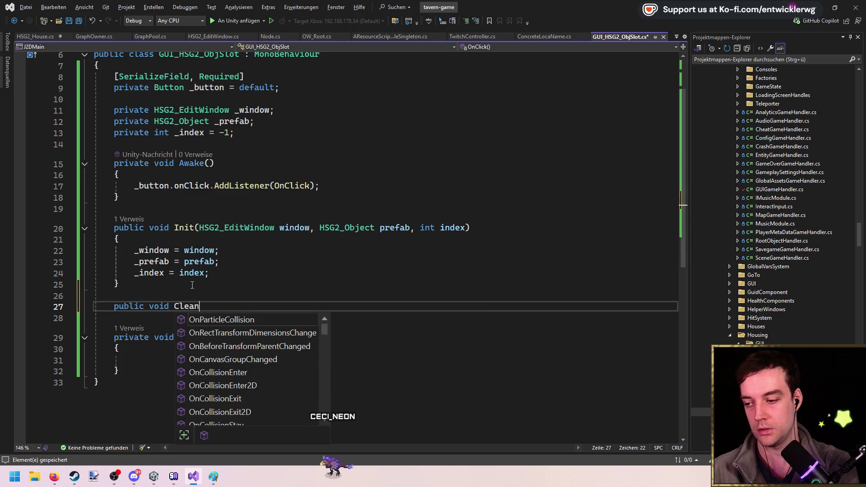
key(Return)
text({)
key(Return)
key(ctrl+s)
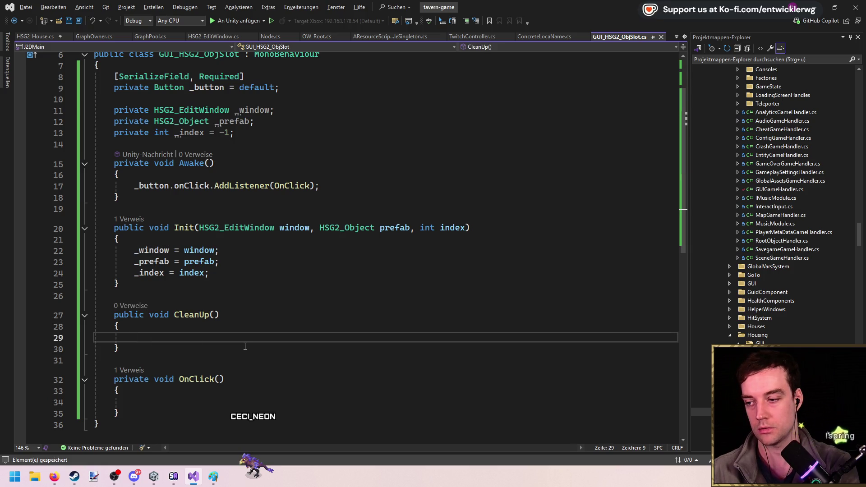
Add an empty public void SetPrefab() method after Init
drag(311, 233, 467, 230)
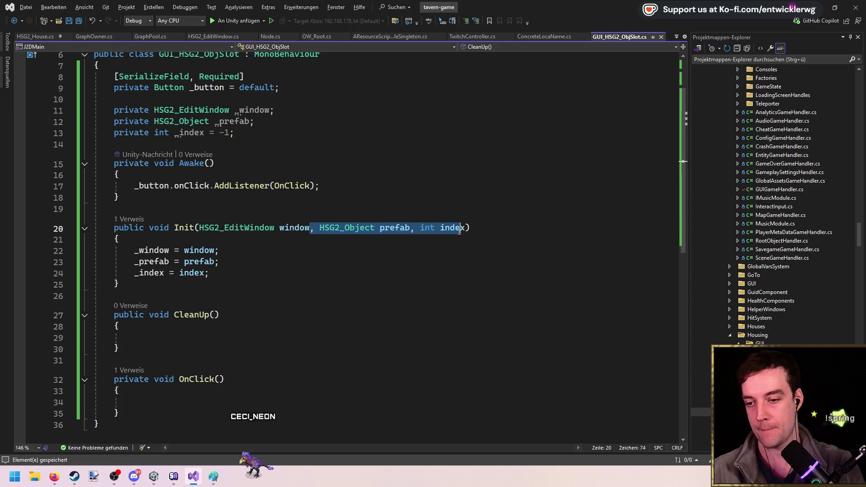
click(194, 202)
click(205, 281)
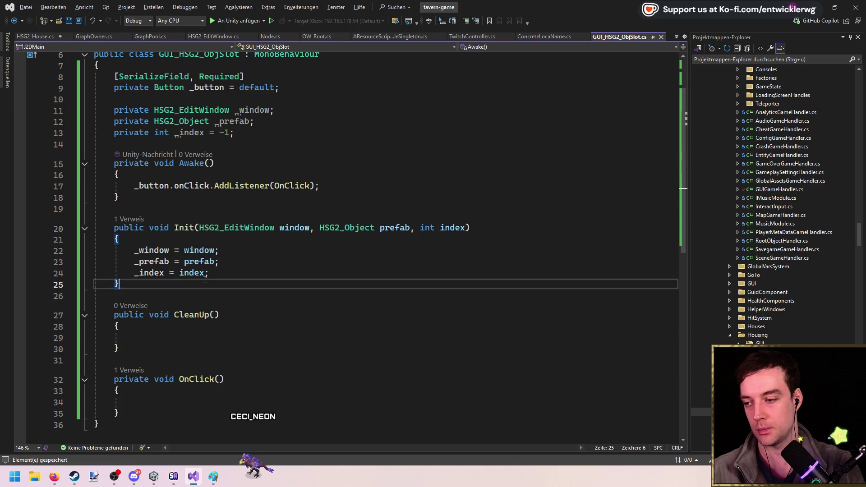
key(Return)
key(Return)
text(public void)
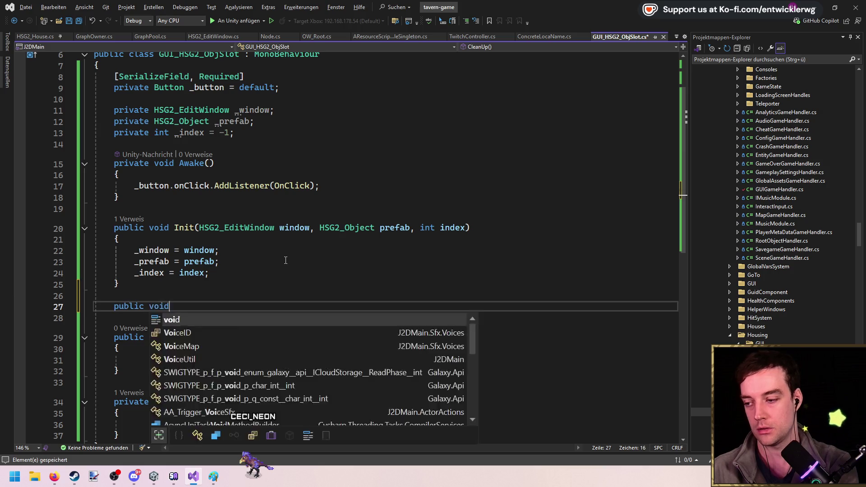
text( SetPre)
key(BackSpace)
key(BackSpace)
key(BackSpace)
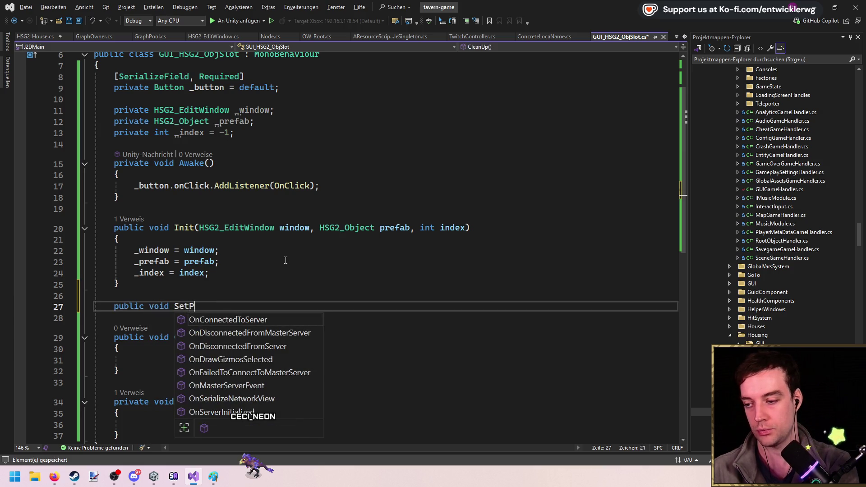
text(())
key(Return)
text({)
key(Return)
Move the prefab and index parameters and their assignments from Init into SetPrefab
click(320, 227)
drag(320, 227, 468, 228)
key(ctrl+x)
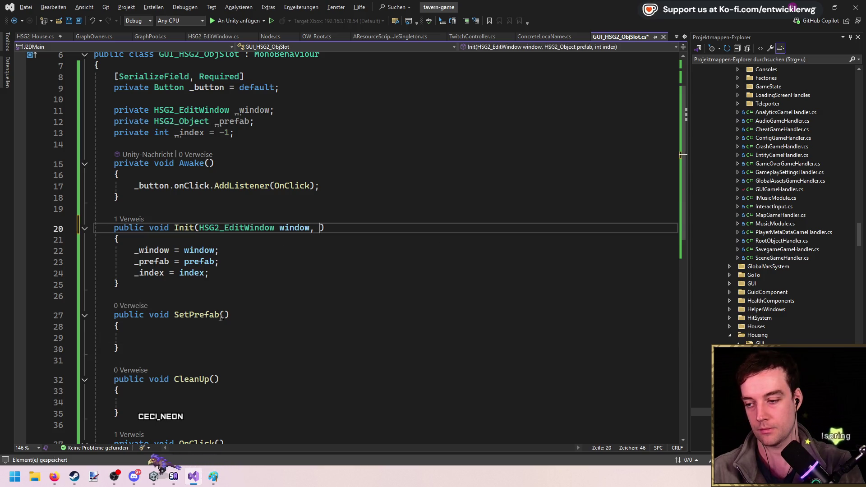
click(224, 315)
key(ctrl+v)
drag(220, 250, 210, 273)
key(ctrl+x)
click(135, 327)
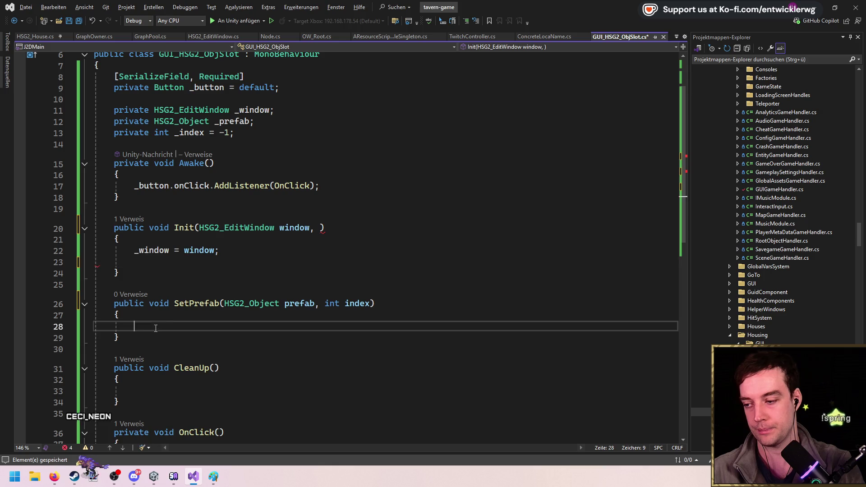
key(ctrl+v)
click(314, 227)
click(252, 262)
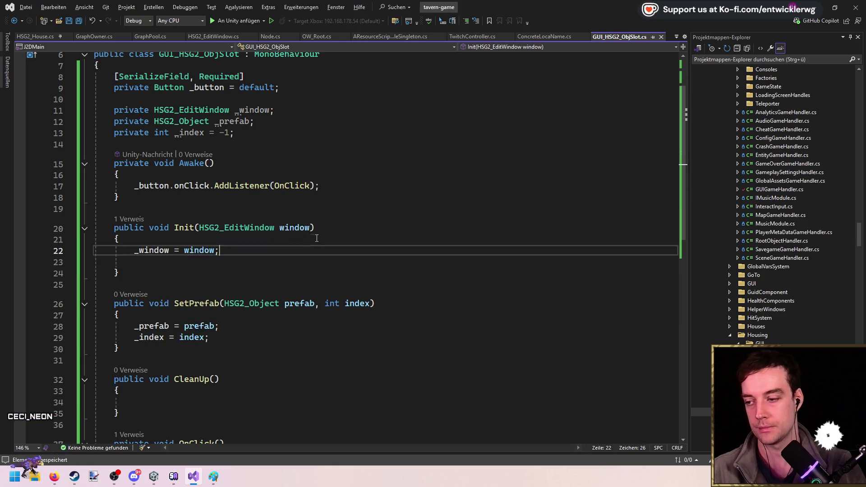
Make CleanUp reset the prefab to null and the index to -1, then save
key(ctrl+x)
scroll(232, 267, down, 3)
mouse_move(209, 225)
mouse_down()
mouse_move(97, 226)
mouse_move(97, 214)
mouse_up()
key(ctrl+c)
click(135, 290)
key(ctrl+v)
double_click(195, 289)
text(null)
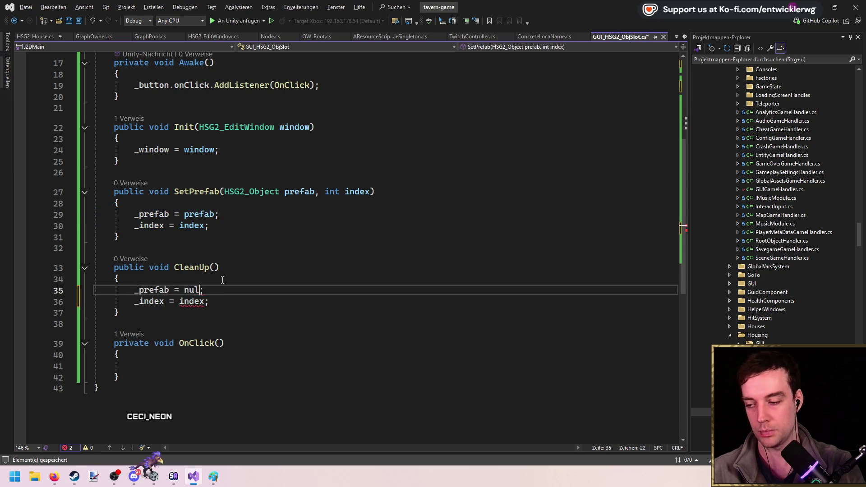
double_click(201, 302)
text(-1)
key(ctrl+s)
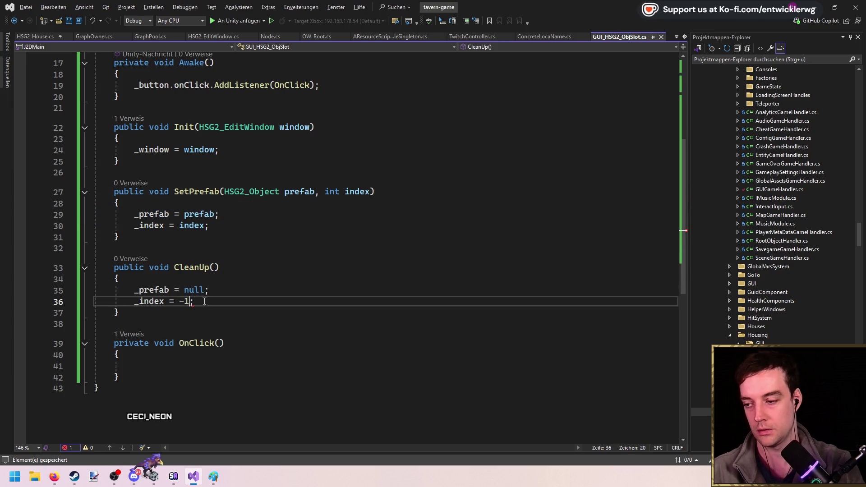
Add an if (_index != -1) block to OnClick and save the slot script
click(173, 366)
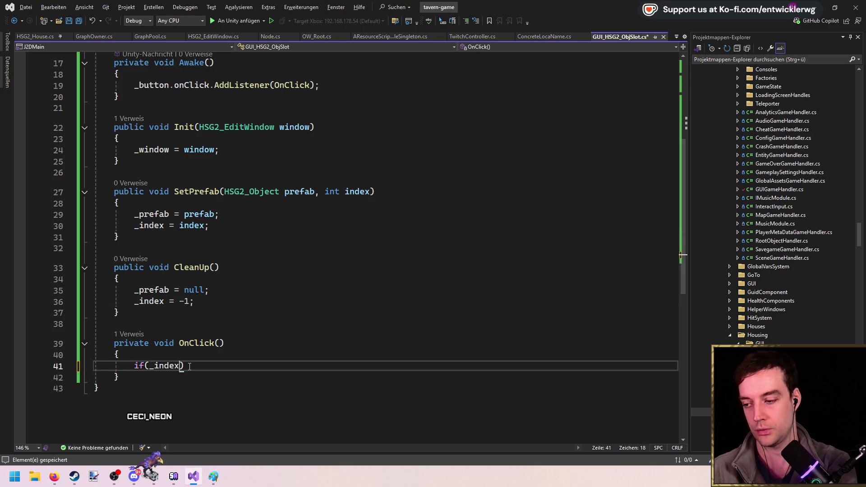
key(super)
key(Escape)
key(BackSpace)
text(-)
text())
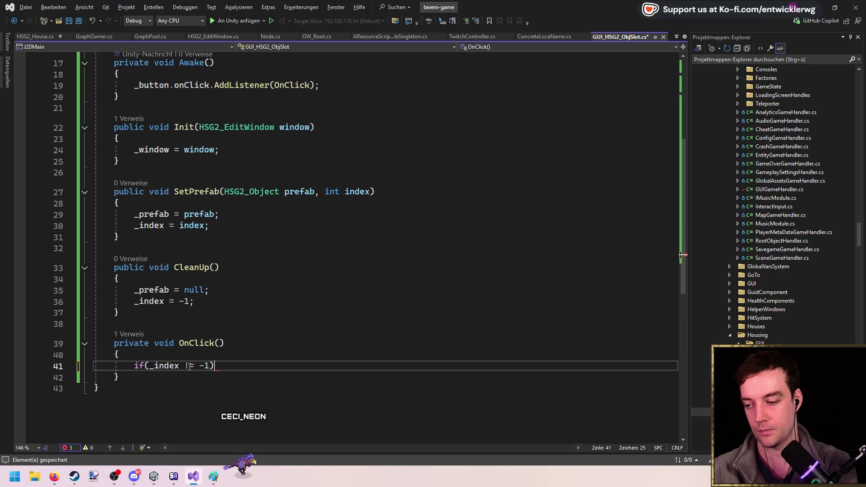
key(Return)
text({)
Call _window.SelectPrefab(_index) inside OnClick's if block and delete SetPrefab's prefab assignment
key(Return)
key(ctrl+s)
Delete the three unused using directives at the top and save
scroll(246, 170, up, 6)
click(272, 115)
key(ctrl+x)
key(Up)
key(Up)
key(Up)
key(ctrl+x)
key(Down)
key(ctrl+x)
key(ctrl+s)
click(253, 166)
scroll(261, 202, down, 8)
click(268, 231)
key(Return)
text(_window.SetP)
key(BackSpace)
key(BackSpace)
key(BackSpace)
text(SelectPrefab)
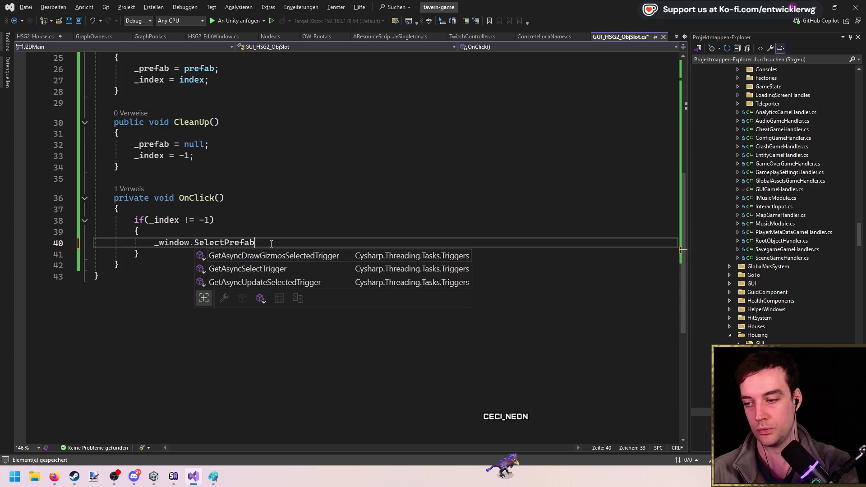
text((_index))
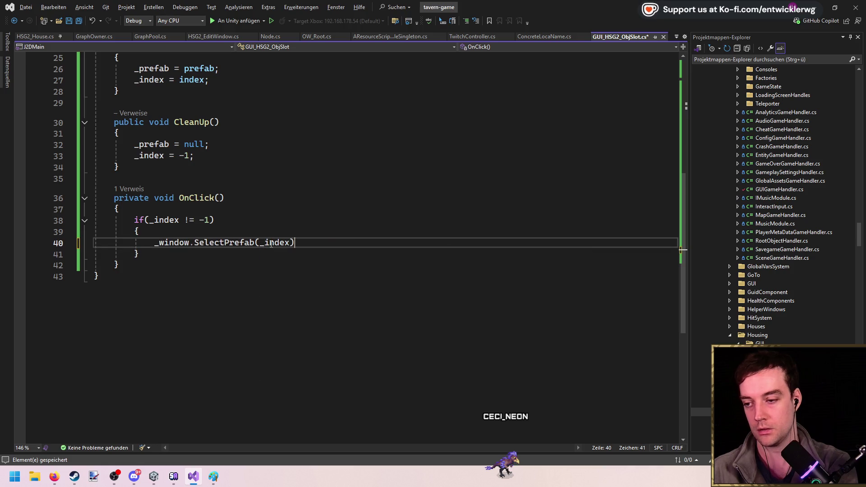
scroll(271, 248, up, 4)
click(376, 202)
key(ctrl+x)
Remove the prefab reset from CleanUp and the unused _prefab field
click(376, 267)
key(ctrl+x)
scroll(375, 247, up, 5)
click(323, 166)
key(Down)
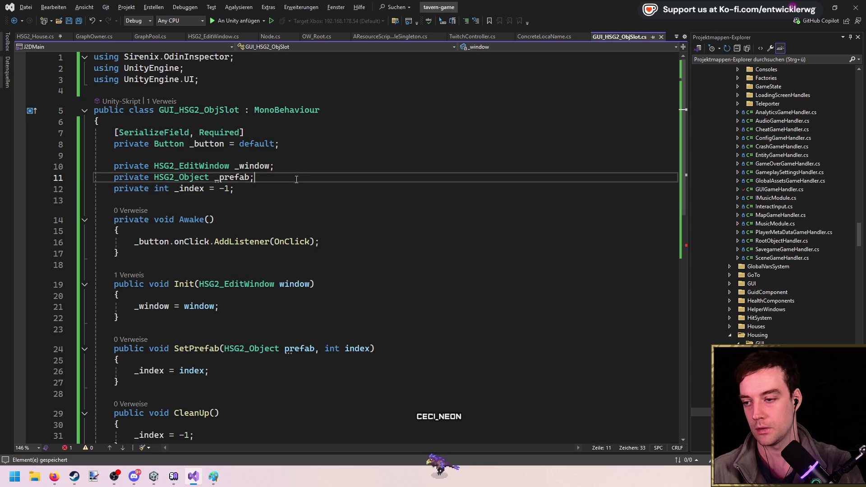
key(ctrl+x)
Add a [SerializeField, Required] private TMPro.TextMeshProUGUI _name = default; field
click(322, 151)
key(Return)
key(Return)
text(private T)
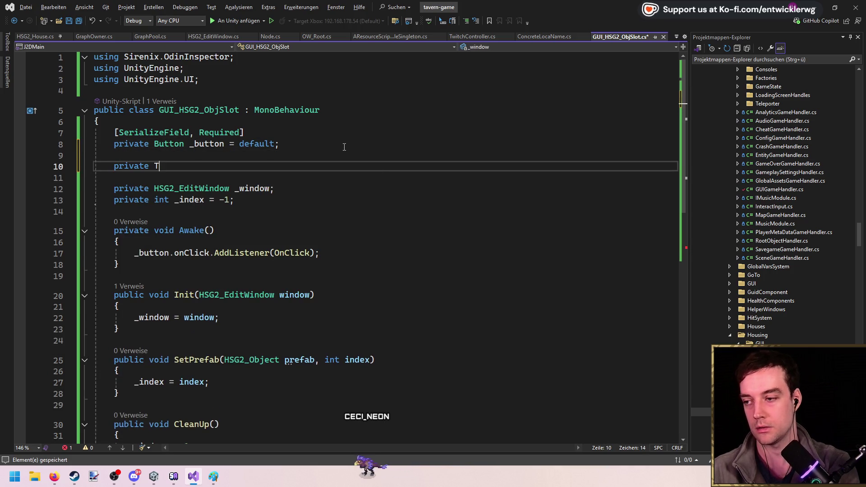
text(mPro.TextMeshProU)
key(Tab)
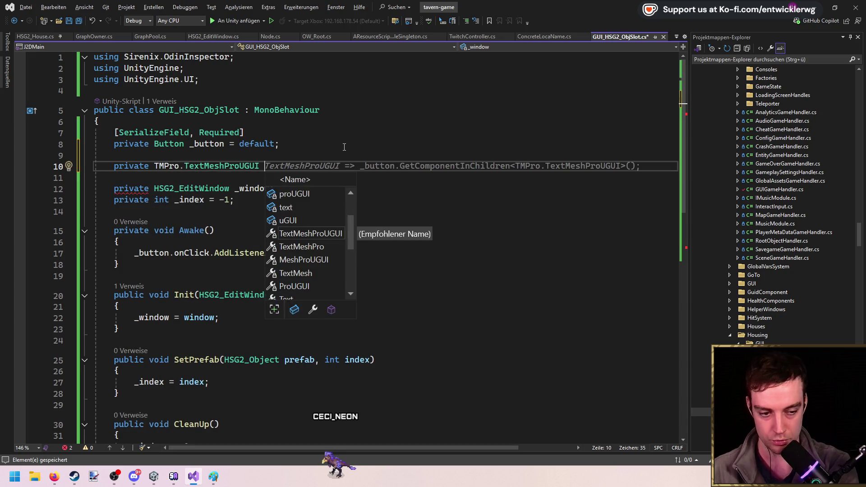
text(_)
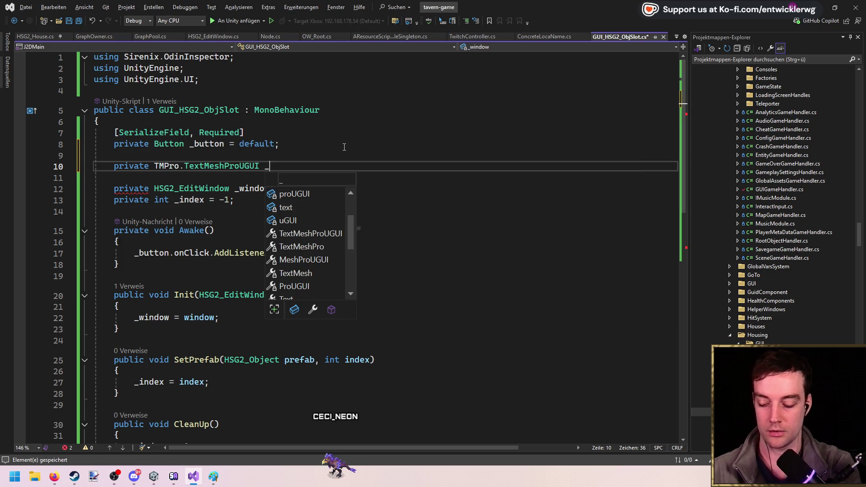
text(name = default;)
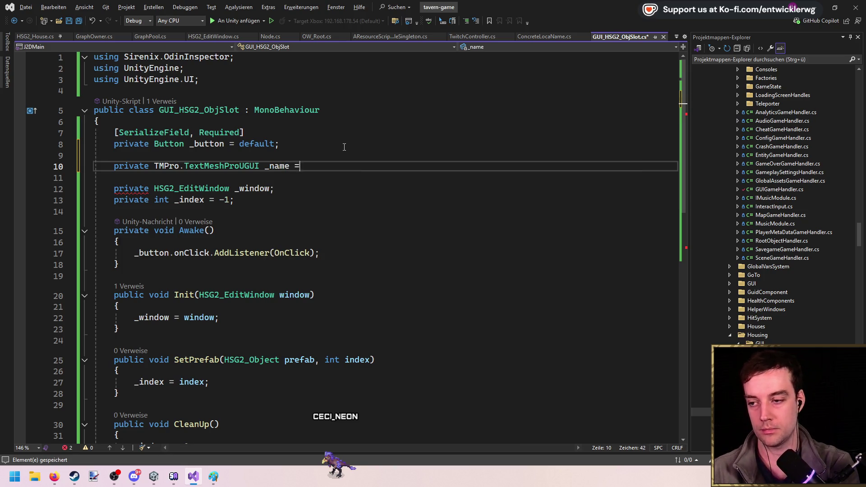
click(344, 147)
key(Up)
key(ctrl+c)
key(Down)
key(Down)
key(ctrl+v)
key(Delete)
double_click(280, 166)
Set _name.text to prefab.name in SetPrefab and to a blank value in CleanUp
scroll(280, 166, down, 3)
click(327, 284)
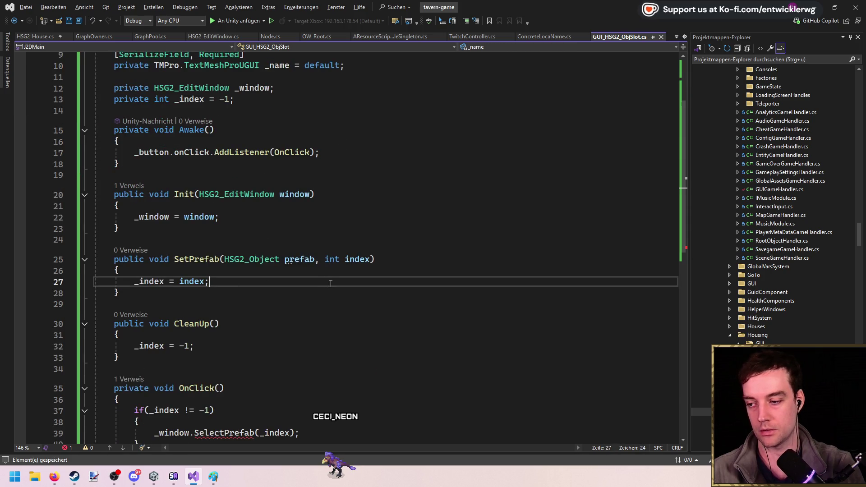
key(Return)
text(_name )
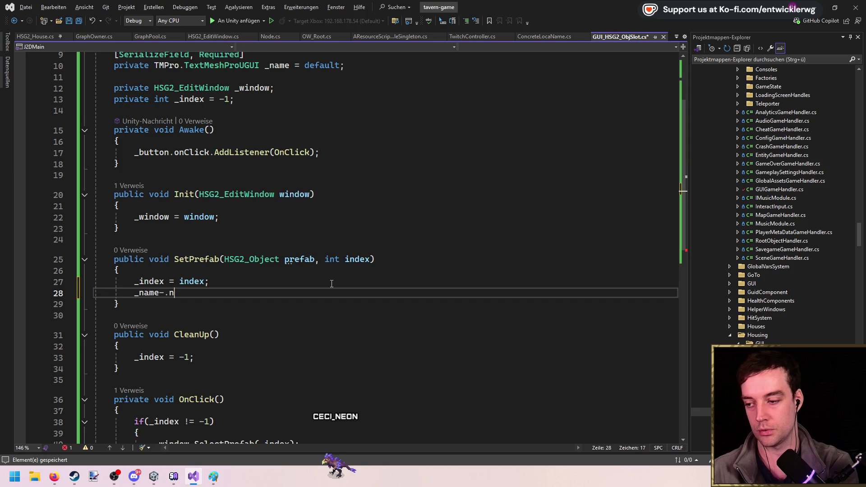
text(text = prefab)
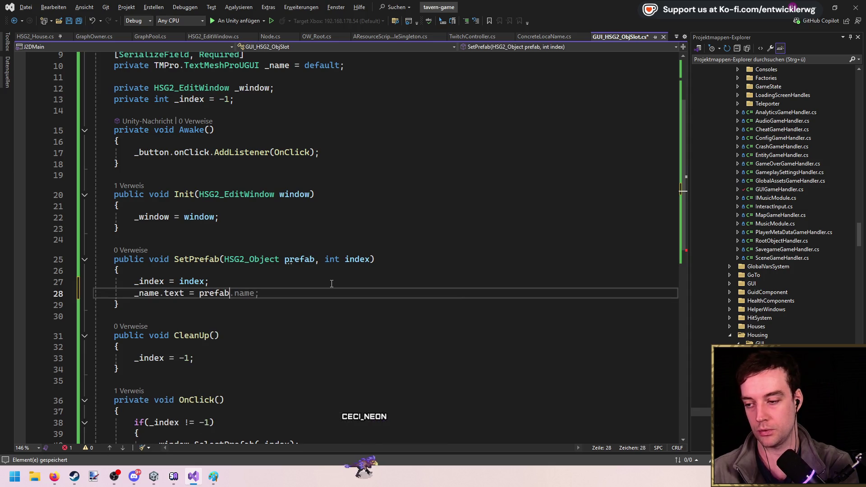
text(.name;)
scroll(331, 283, down, 4)
drag(259, 158, 134, 161)
key(ctrl+c)
click(244, 222)
key(Return)
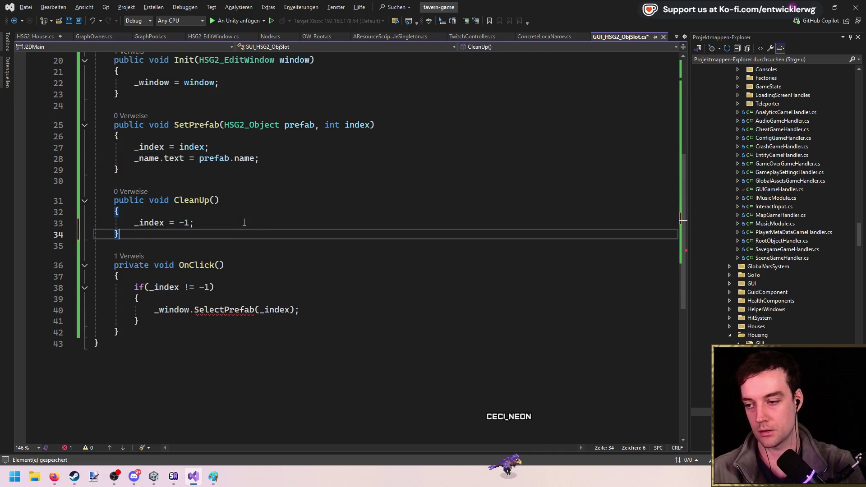
key(ctrl+v)
key(BackSpace)
key(BackSpace)
key(BackSpace)
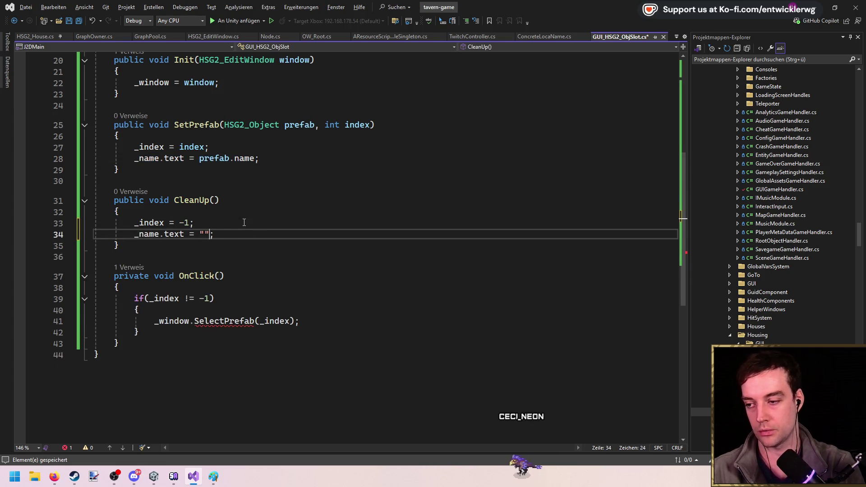
Generate an empty SelectPrefab method in the edit window, removing its placeholder exception
click(220, 321)
key(ctrl+period)
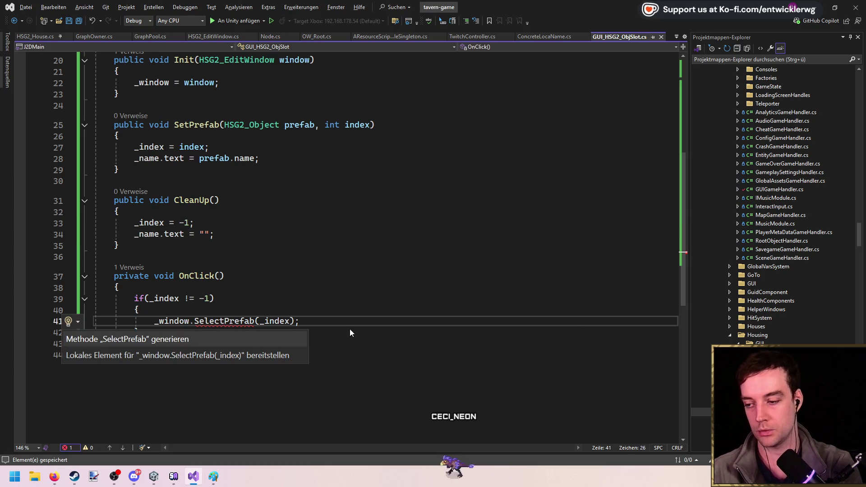
key(Return)
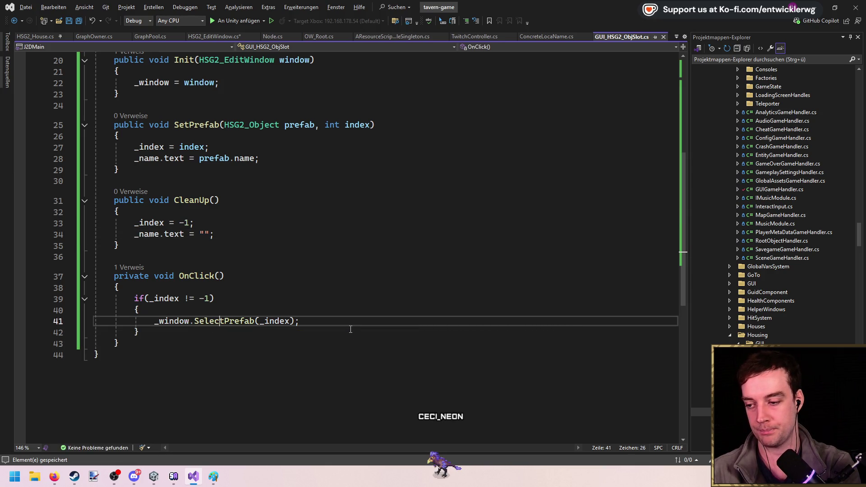
key(F12)
key(Down)
key(Down)
key(ctrl+x)
Change SelectPrefab's access modifier to public and save HSG2_EditWindow.cs
double_click(144, 248)
text(public)
key(ctrl+s)
key(Down)
key(Return)
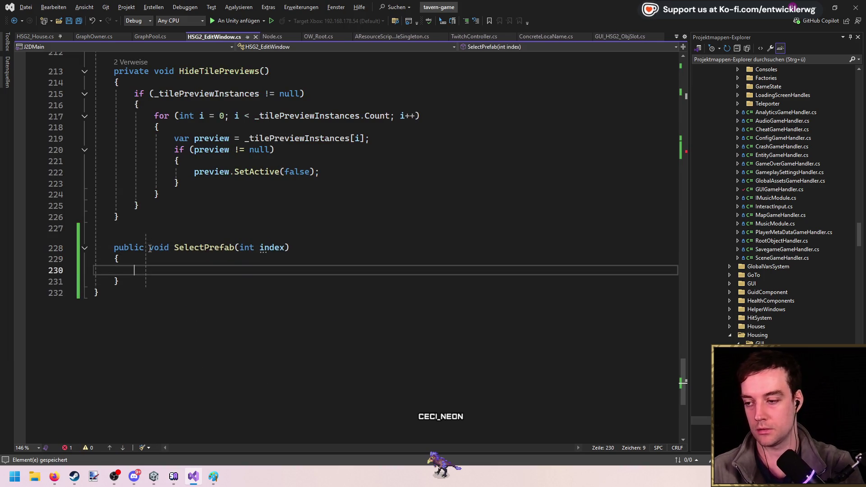
Remove the prefab argument from the slot's Init call in CreateSlots
scroll(150, 248, up, 20)
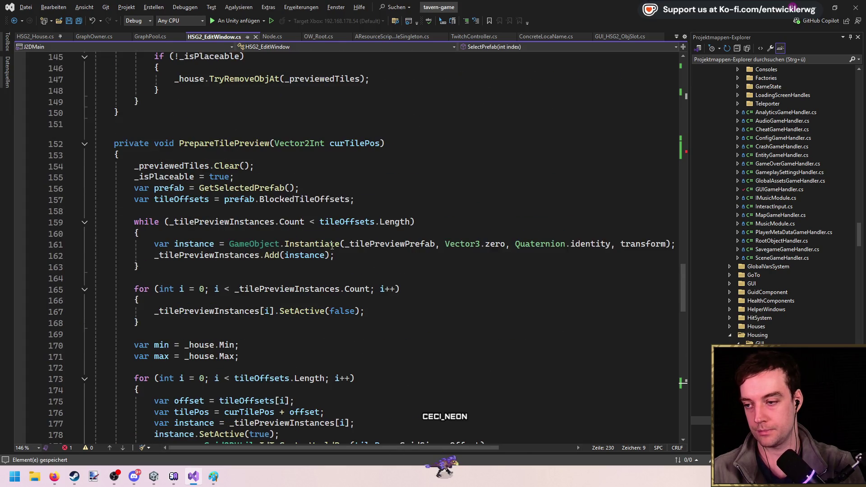
scroll(332, 246, up, 20)
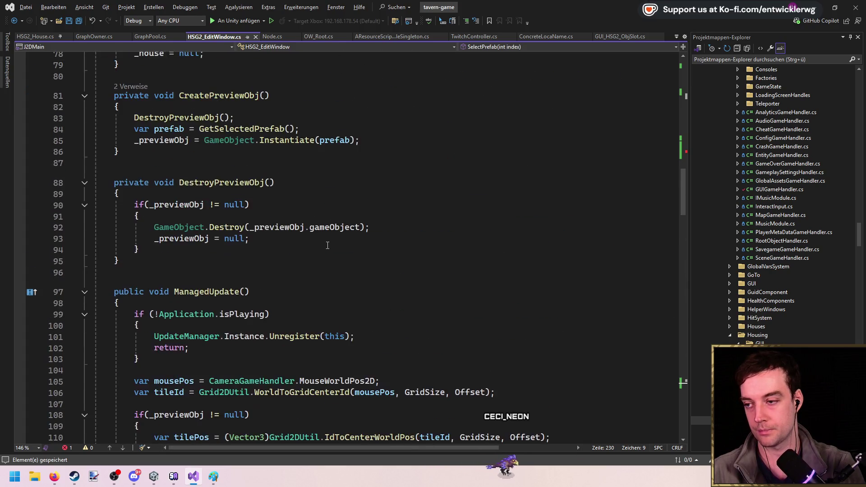
scroll(326, 246, up, 5)
click(291, 280)
key(BackSpace)
key(BackSpace)
key(BackSpace)
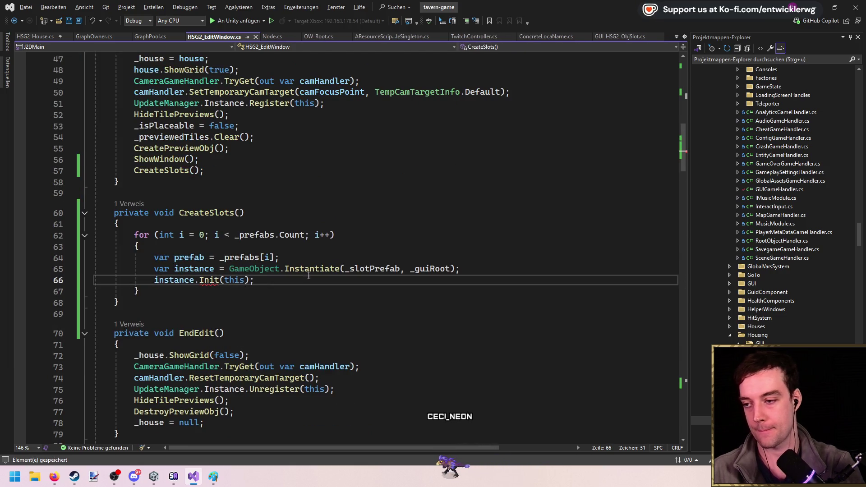
scroll(248, 258, down, 1)
scroll(266, 249, up, 3)
click(234, 280)
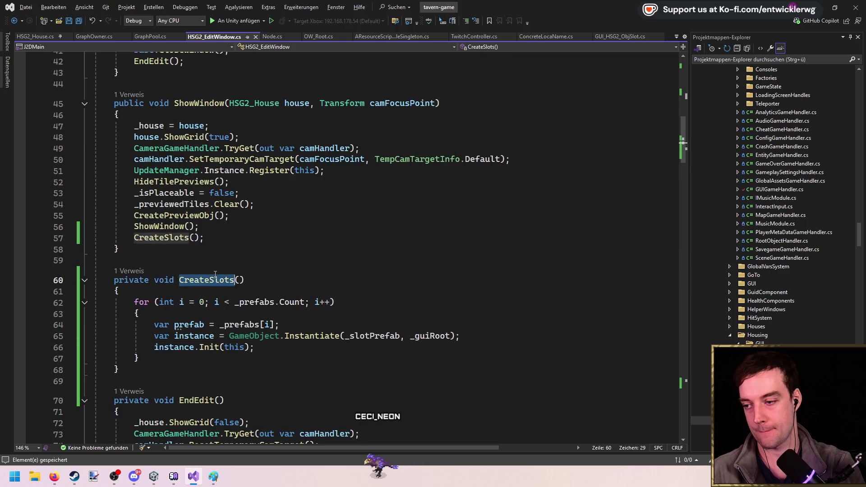
scroll(285, 280, down, 2)
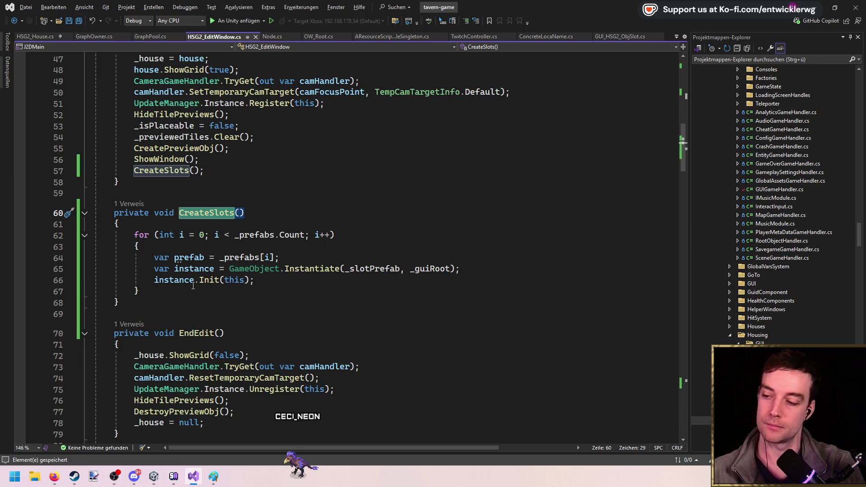
Add instance.SetPrefab(prefab, i); after the Init call and save
click(287, 281)
key(Return)
text(instance.Set)
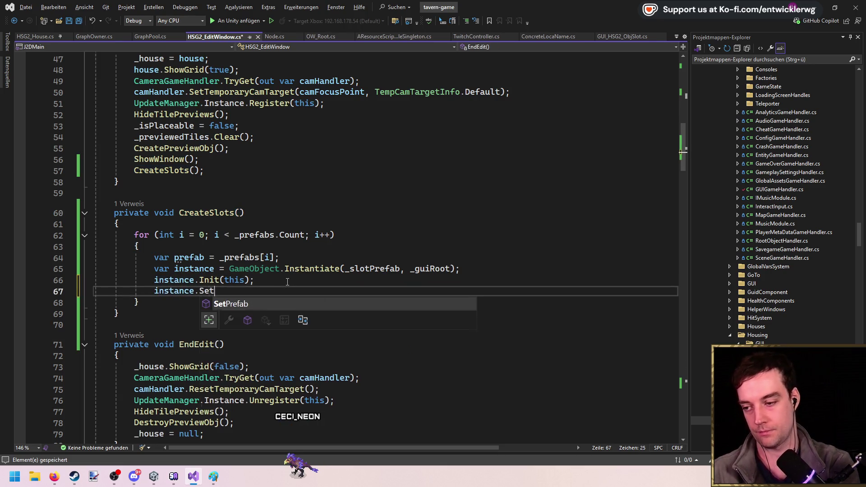
text(Prefab(prefab, i);)
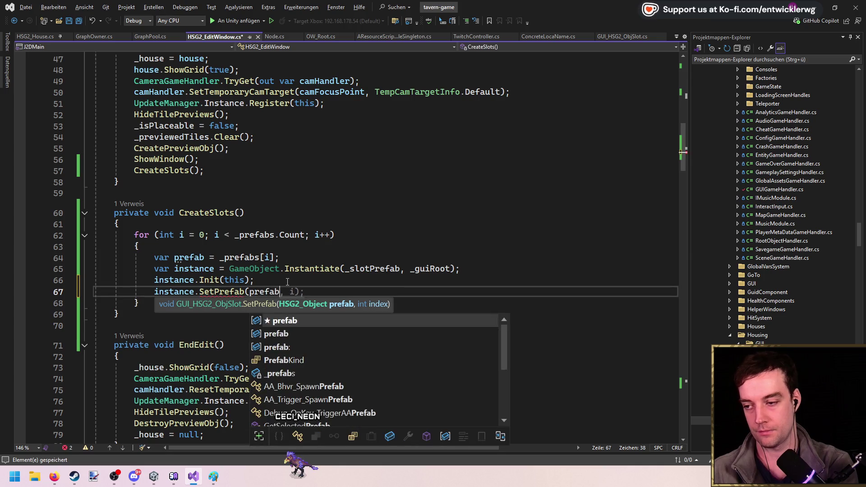
key(ctrl+s)
scroll(369, 228, down, 18)
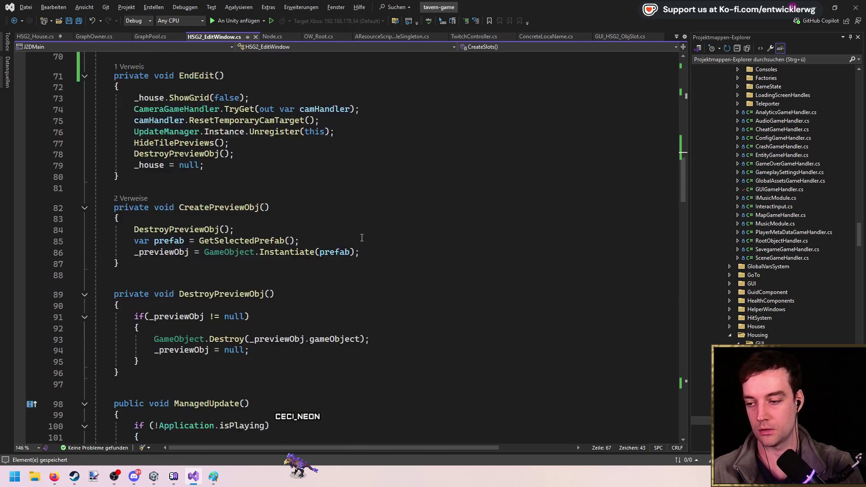
Add a SelectPrefab(_selectedPrefabId); call after the wrap-around checks
scroll(369, 229, down, 3)
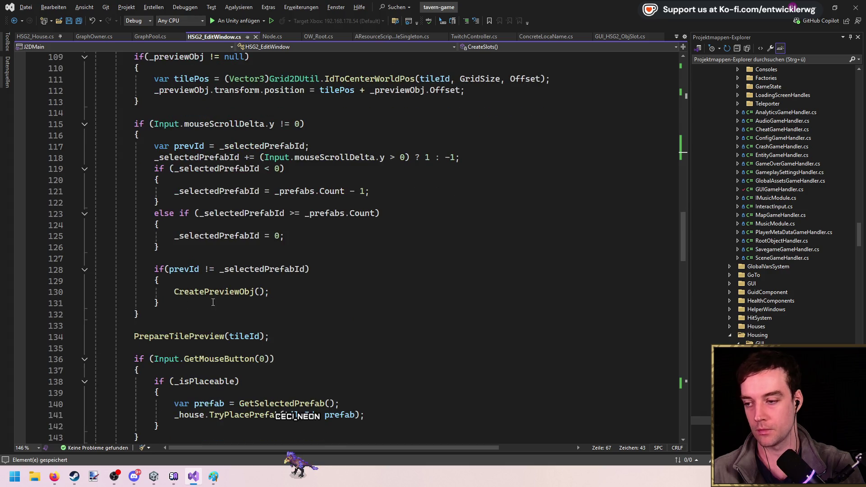
click(287, 257)
key(Return)
key(Return)
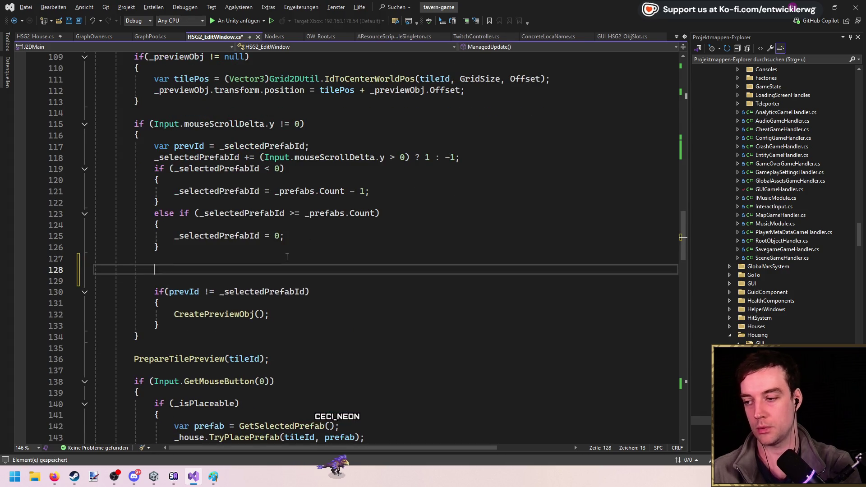
key(Up)
text(SelectPre)
key(Tab)
text(()
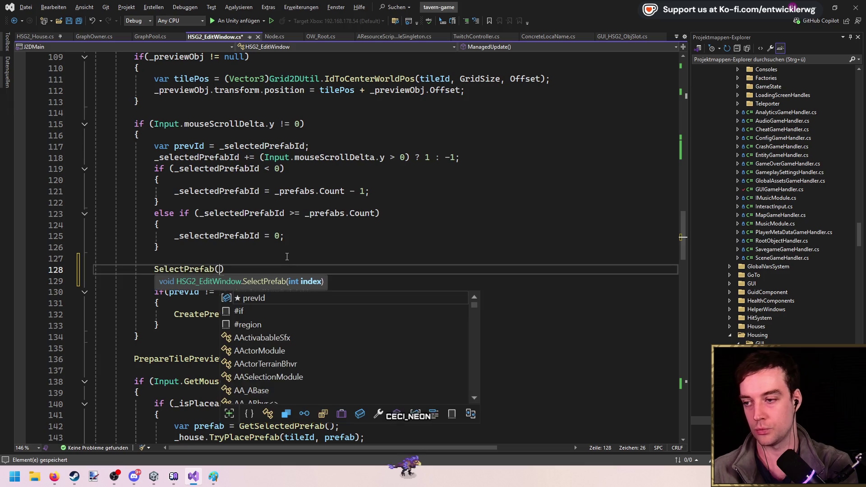
text(_sele)
key(Tab)
text(;)
Delete the old prevId comparison block and the prevId declaration line
shift+click(315, 329)
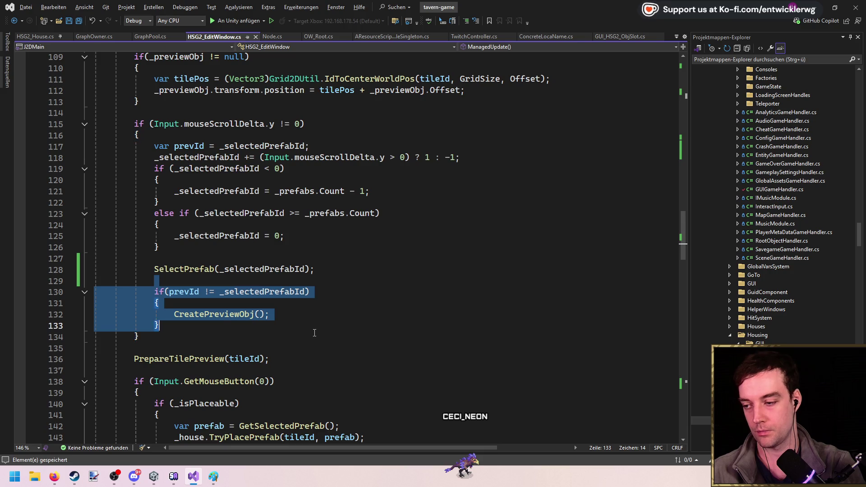
key(Delete)
scroll(252, 209, up, 1)
double_click(172, 191)
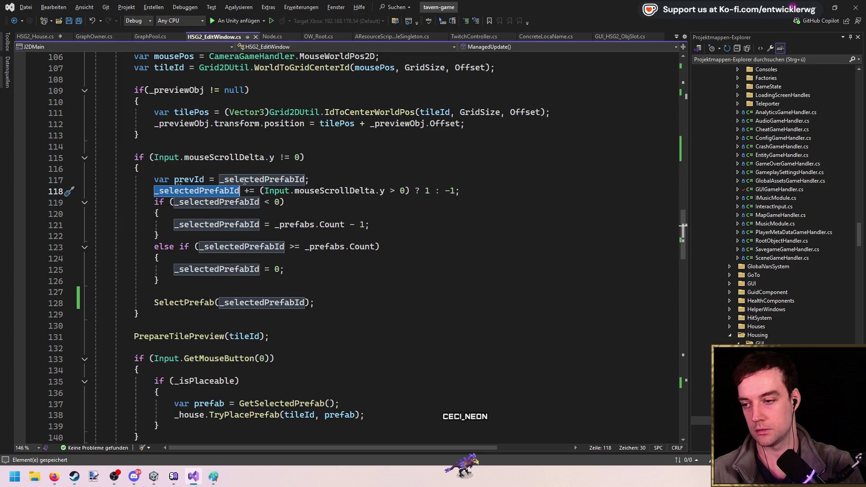
click(346, 178)
key(ctrl+x)
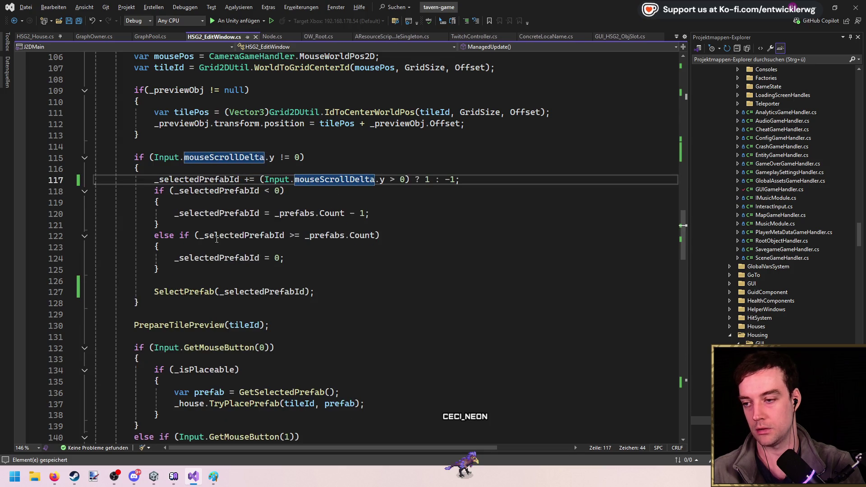
Replace the += increment with 'var newPrefabId =' plus the scroll step, and save
click(163, 181)
key(BackSpace)
text(var)
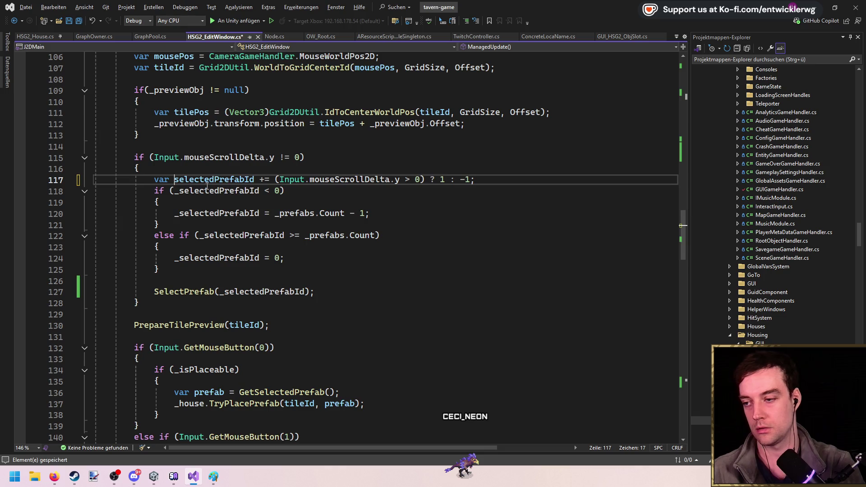
key(ctrl+z)
key(ctrl+z)
key(ctrl+z)
key(ctrl+y)
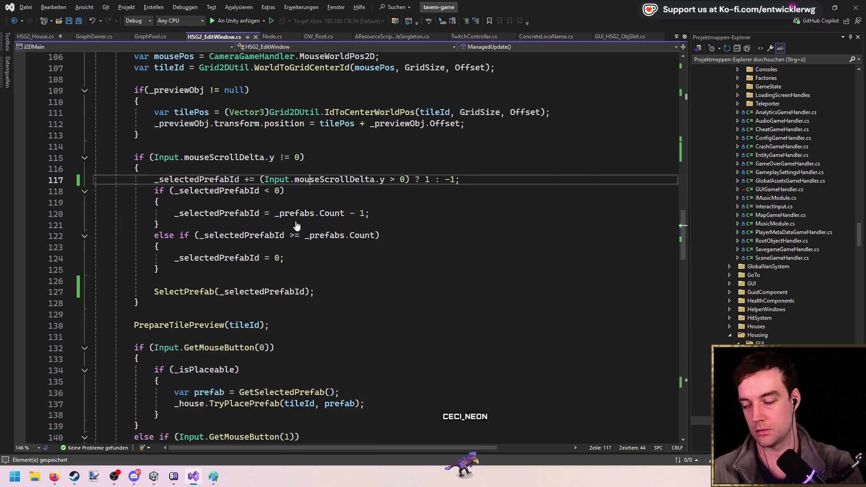
click(155, 181)
text(var newPrefabId =)
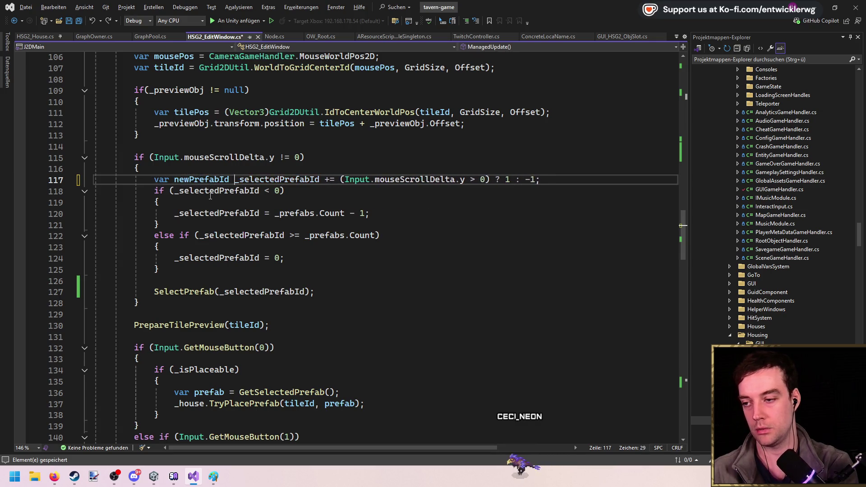
key(ctrl+s)
key(BackSpace)
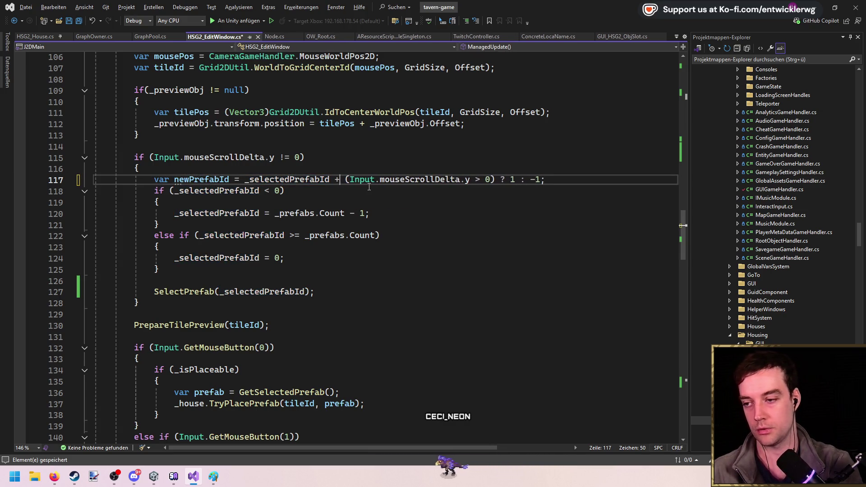
Replace _selectedPrefabId with newPrefabId in the four wrap-around checks and save
click(199, 191)
double_click(200, 191)
key(ctrl+v)
double_click(217, 213)
key(ctrl+v)
double_click(239, 236)
key(ctrl+v)
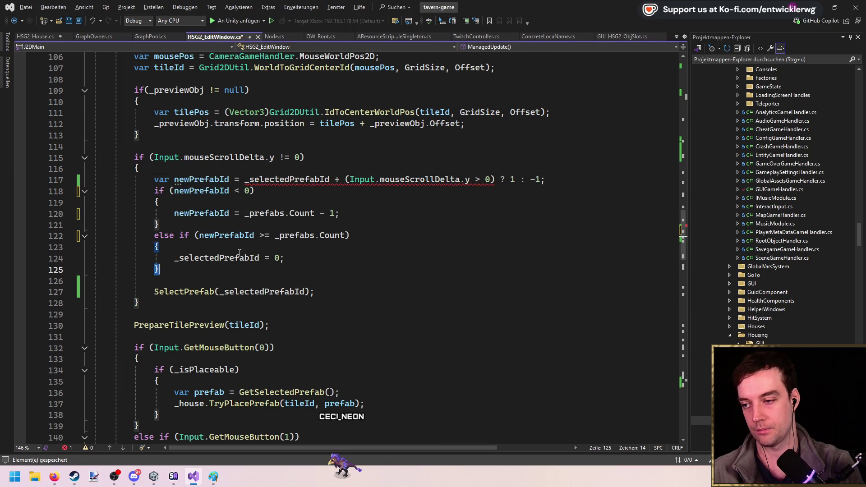
double_click(217, 258)
key(ctrl+v)
key(ctrl+s)
Parenthesize the Input.mouseScrollDelta ternary on line 117 and pass newPrefabId to SelectPrefab
click(500, 203)
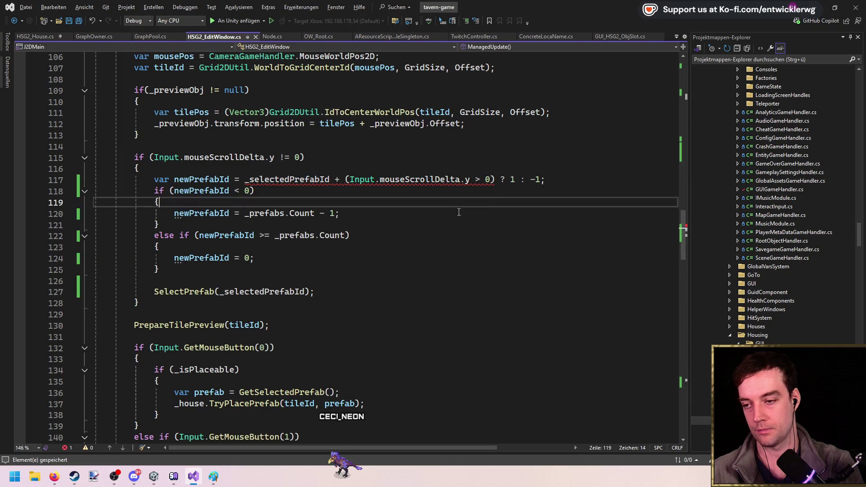
mouse_move(300, 181)
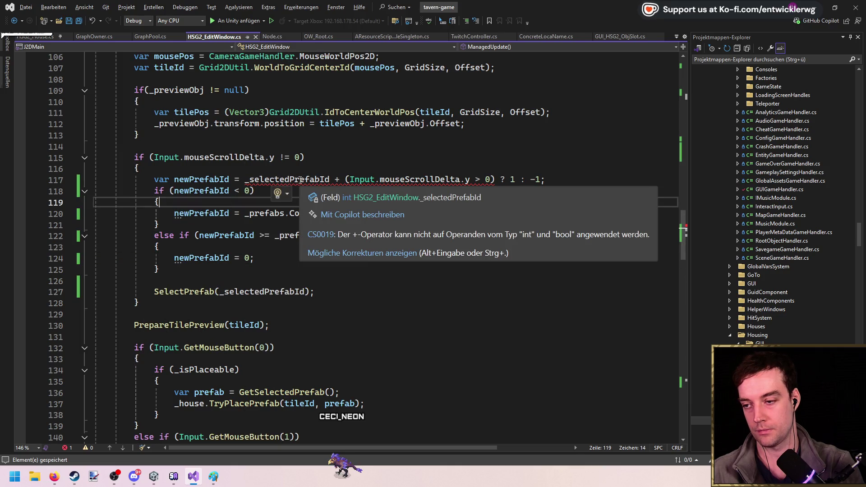
click(316, 191)
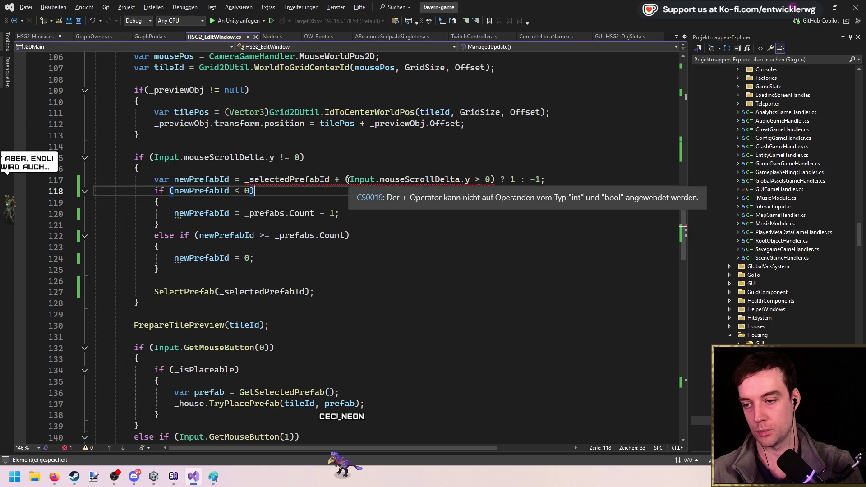
mouse_move(452, 181)
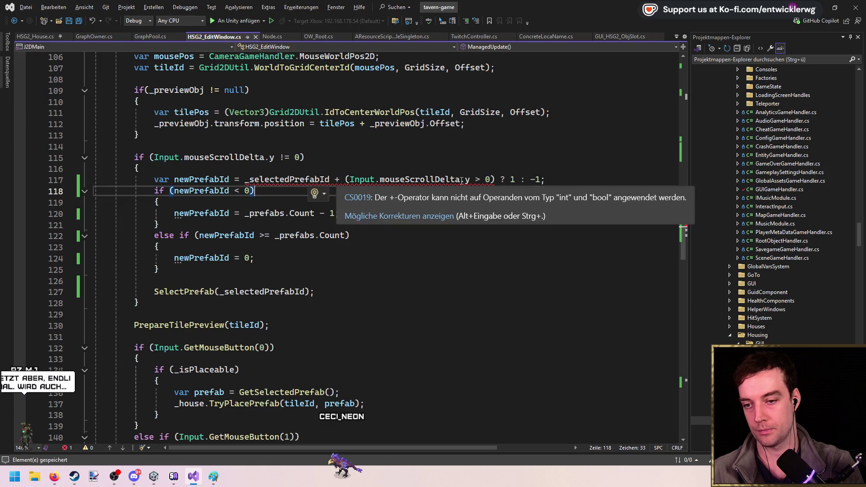
key(Down)
mouse_move(311, 180)
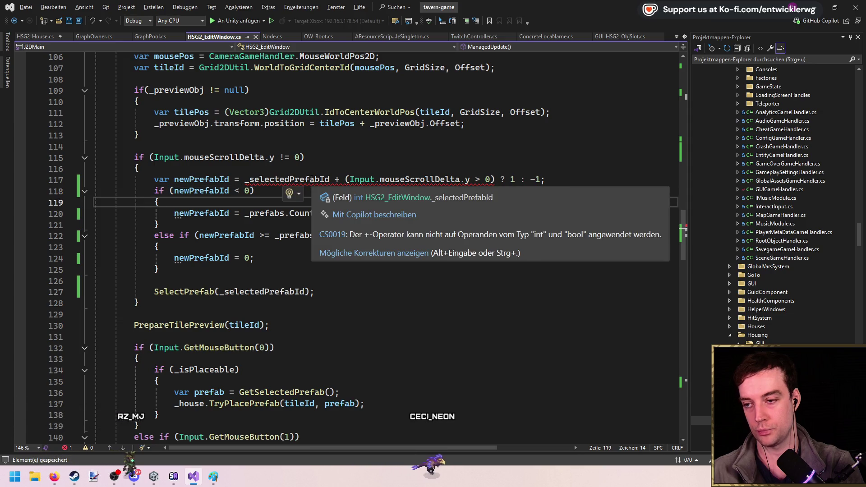
key(Up)
key(Up)
key(Up)
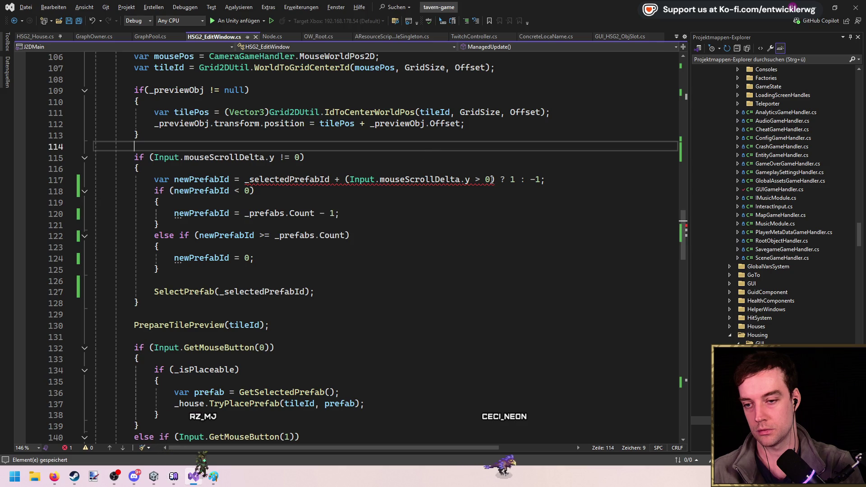
click(350, 179)
text(()
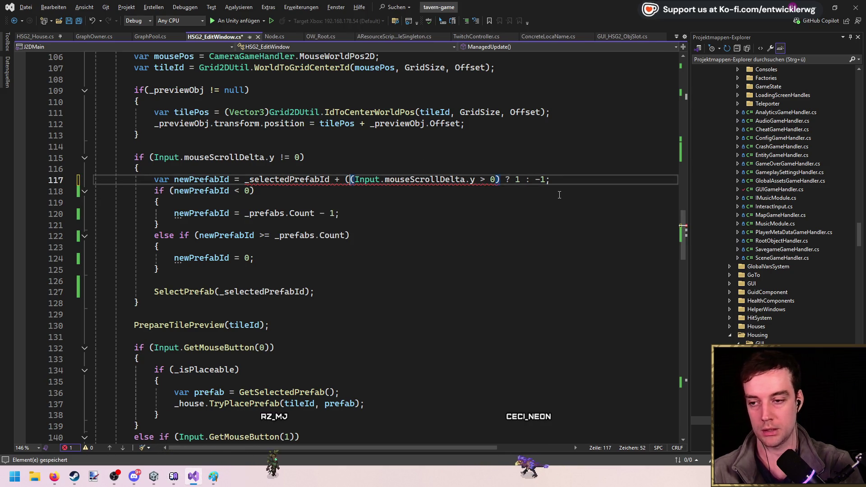
click(577, 179)
key(Left)
text())
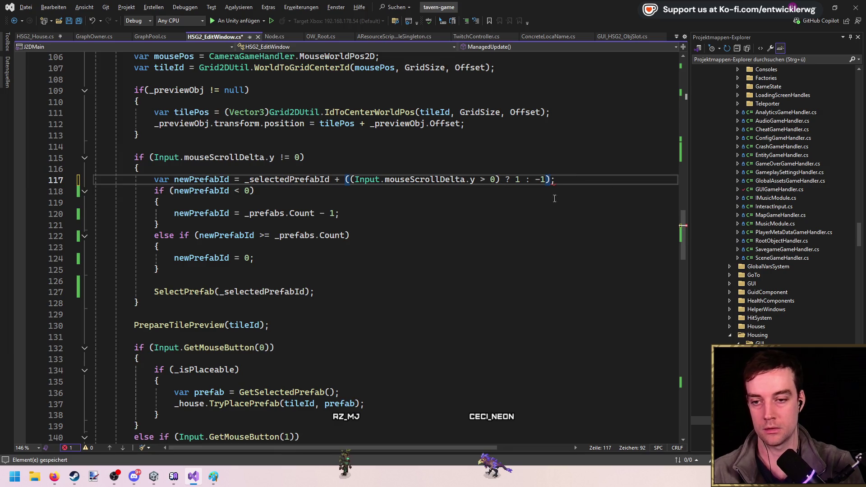
double_click(275, 292)
key(Tab)
key(Delete)
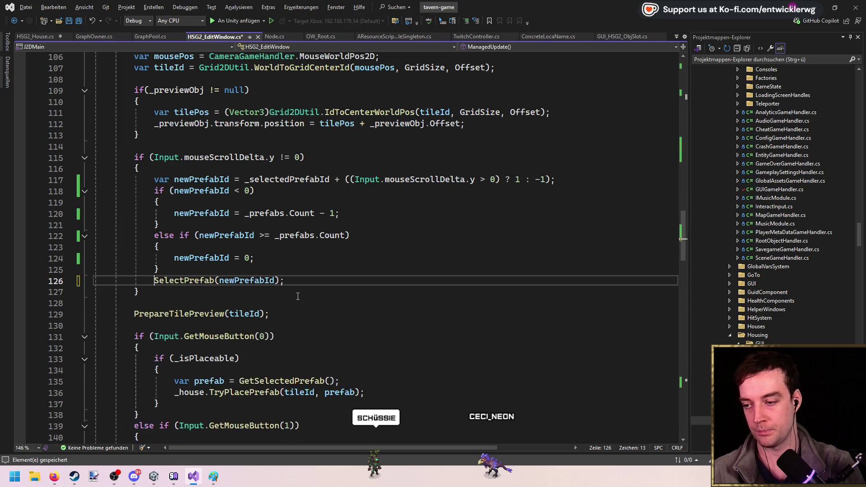
Make SelectPrefab set _selectedPrefabId to index if changed and call CreatePreviewObj(), then save
key(ctrl+minus)
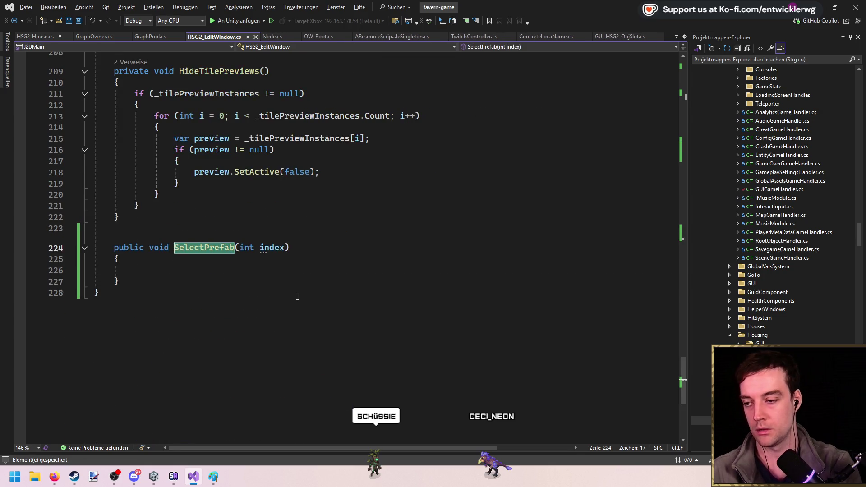
text(if(_selectedPrefabId !)
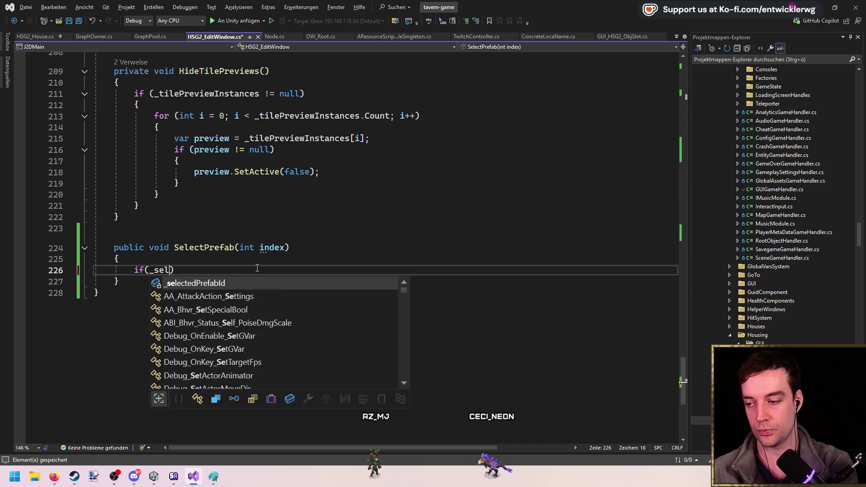
text(= index))
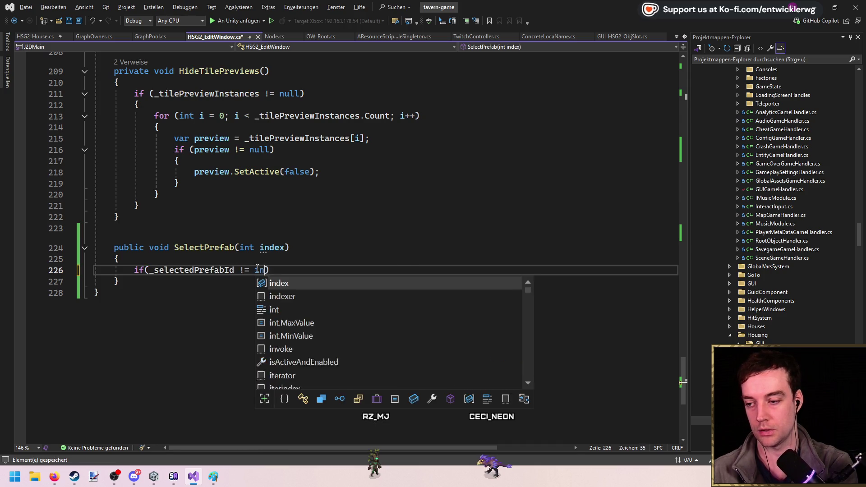
key(Return)
text({)
key(Return)
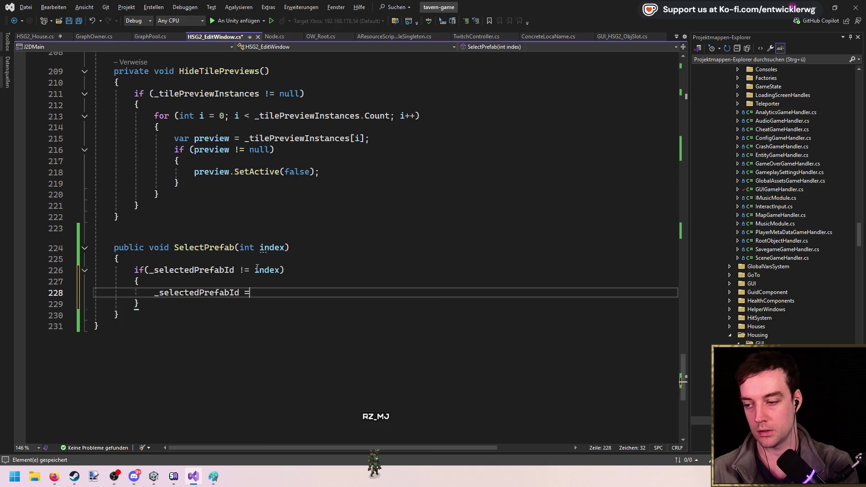
text( index;)
key(Return)
text(Create)
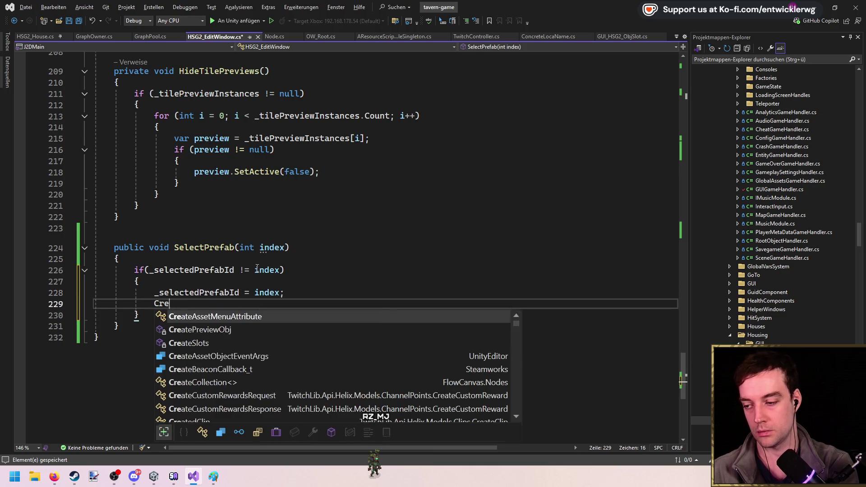
key(Tab)
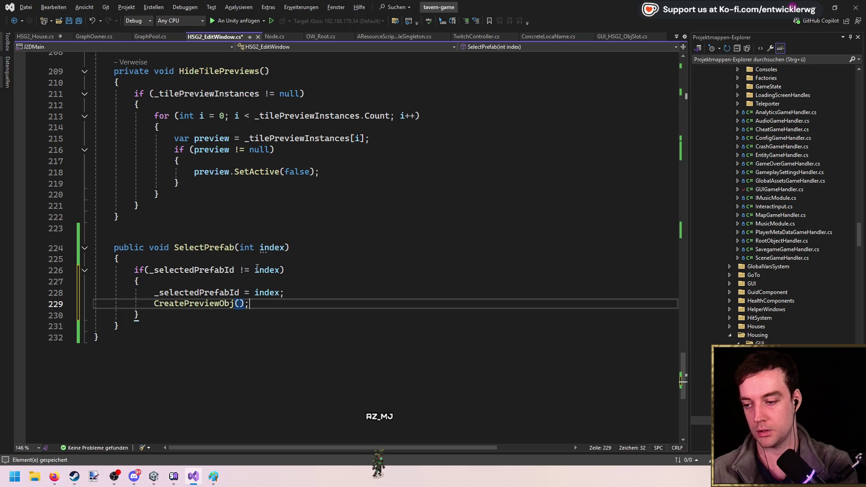
key(ctrl+s)
click(308, 294)
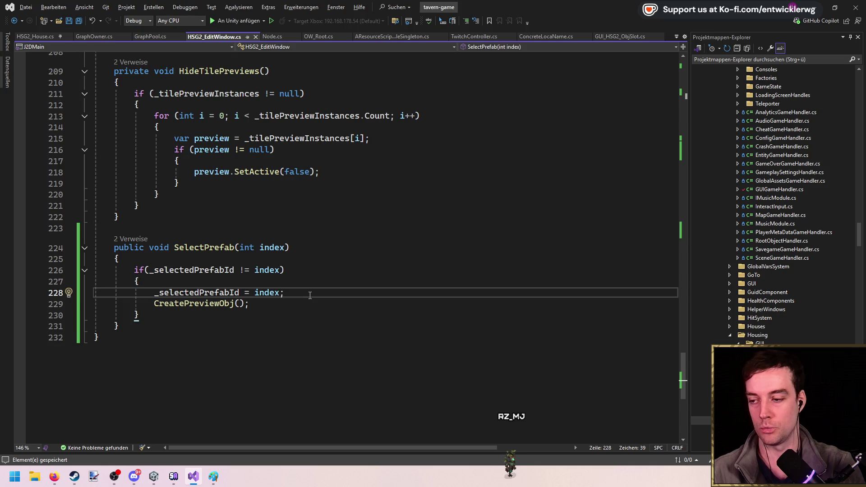
key(alt+Tab)
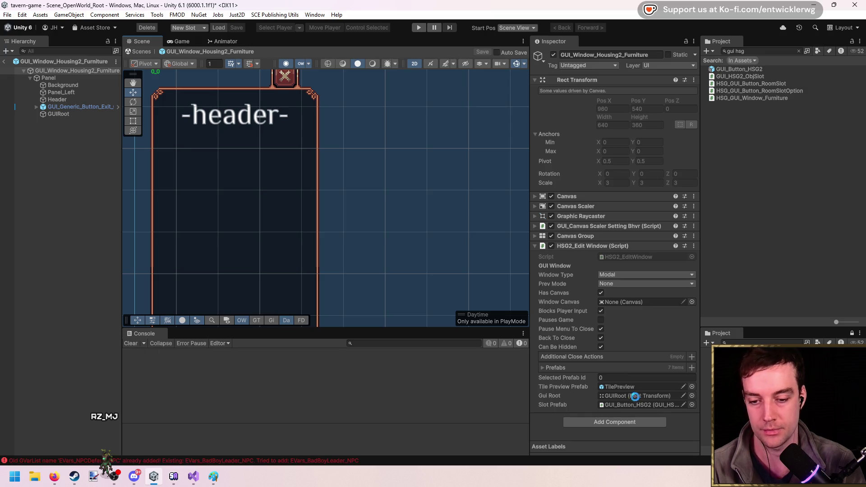
Clear the console and open the GUI_Button_HSG2 slot prefab in Prefab Mode
click(136, 342)
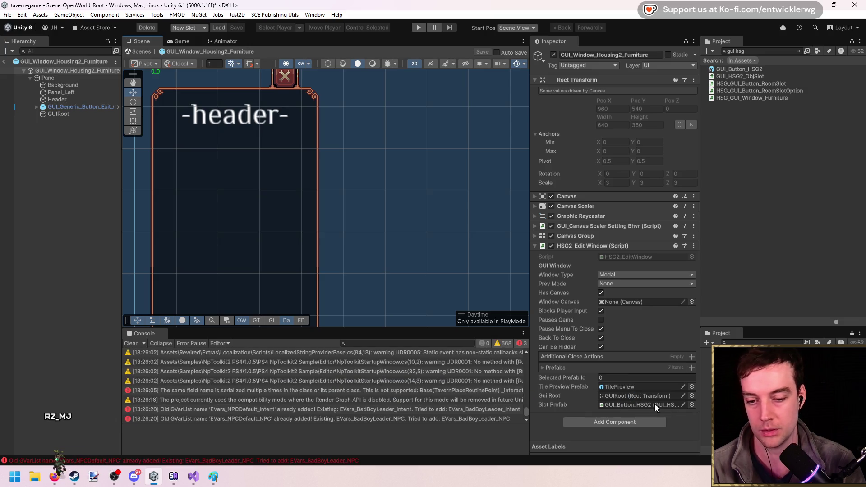
click(651, 404)
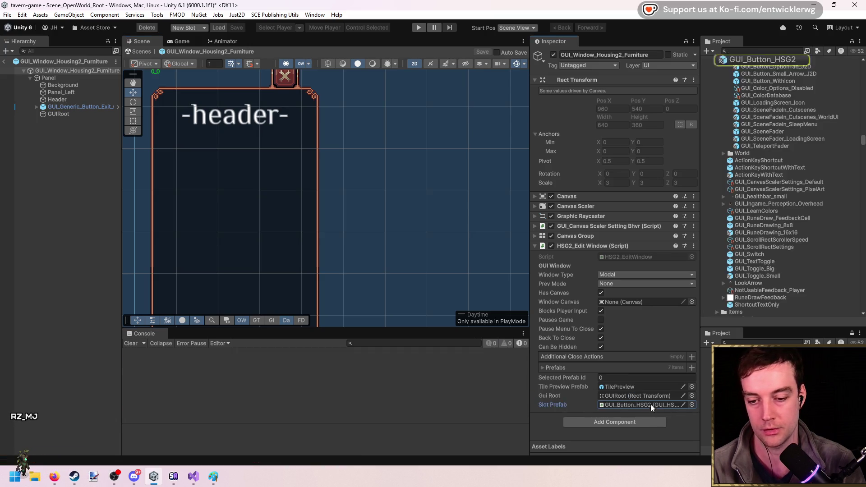
double_click(763, 59)
Assign GUI_Button_HSG2 as the Obj Slot's Button and Text (TMP) as its Name
scroll(643, 280, down, 5)
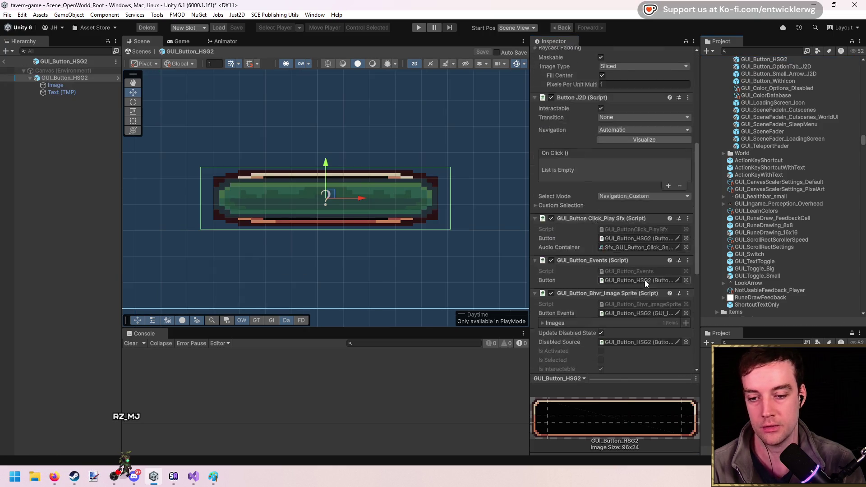
scroll(643, 280, down, 5)
click(685, 290)
double_click(691, 286)
click(686, 313)
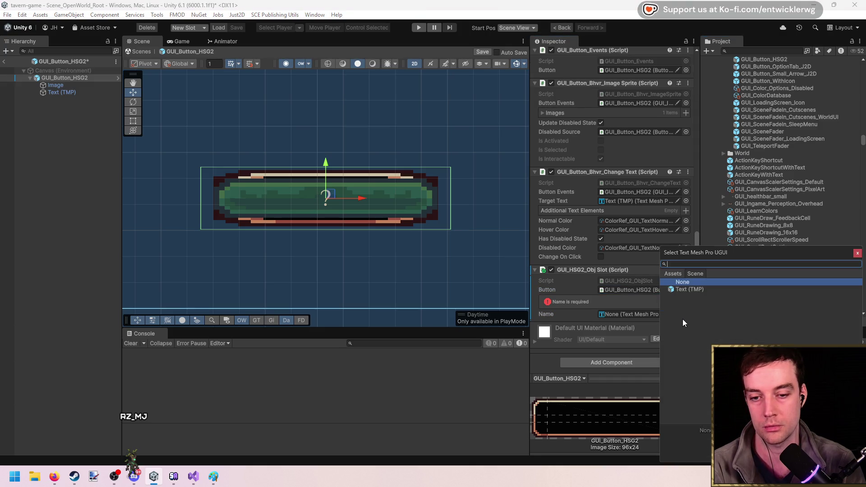
double_click(672, 289)
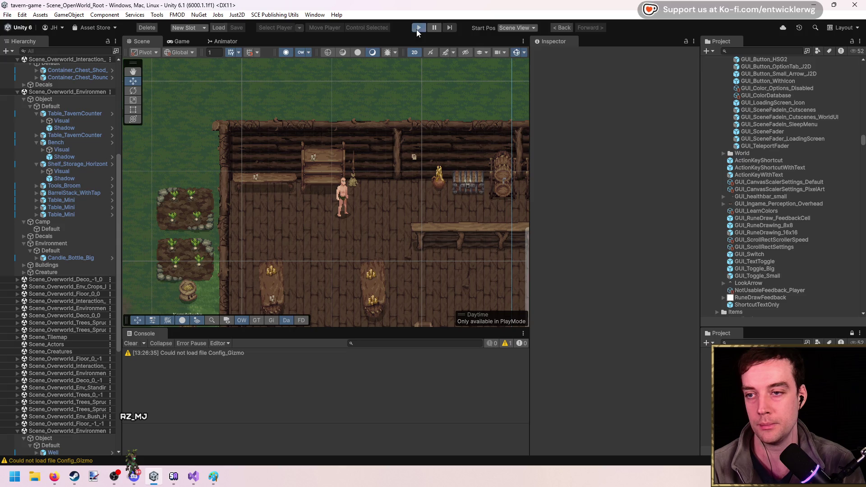
In play mode, open the edit window with B, try Stool_02, then Bench rotated, then Stool_02 again, and close it
click(418, 28)
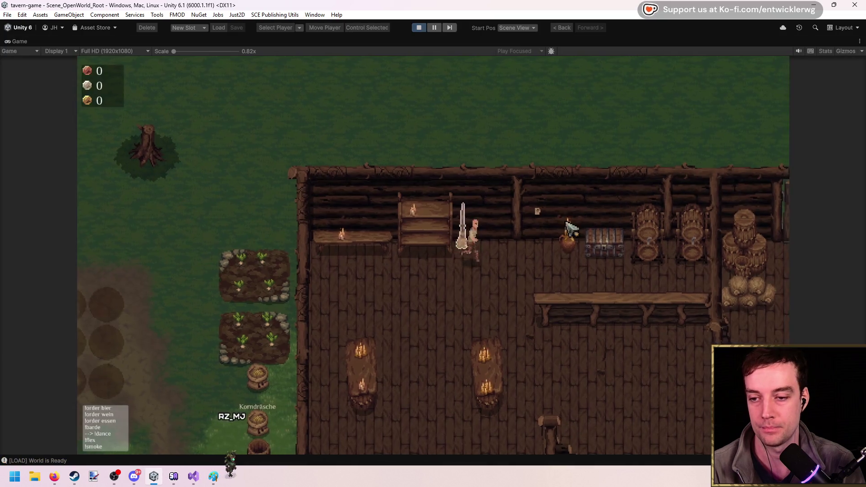
key(b)
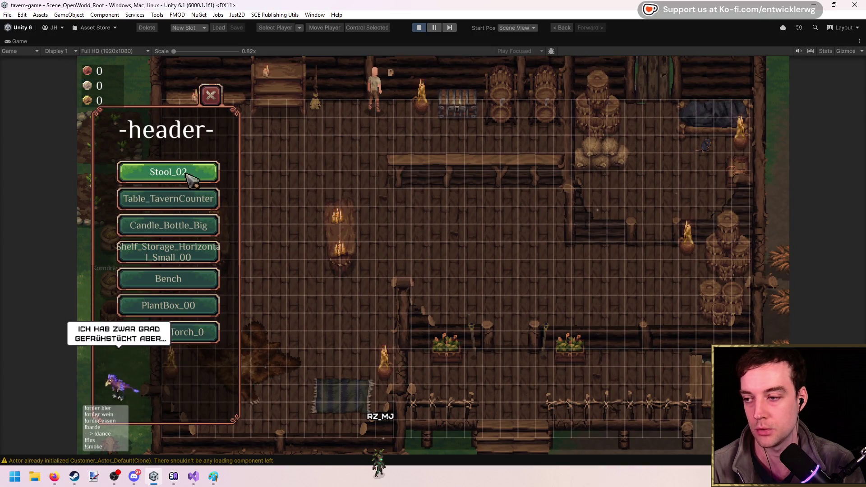
click(211, 172)
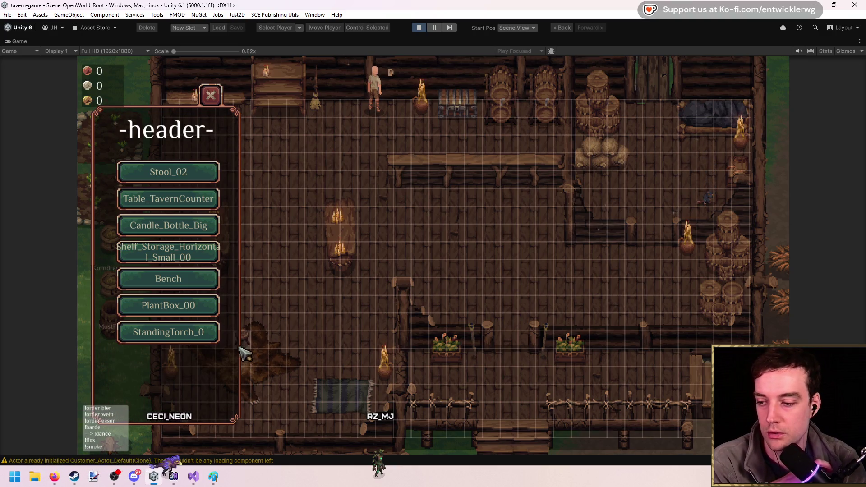
click(174, 280)
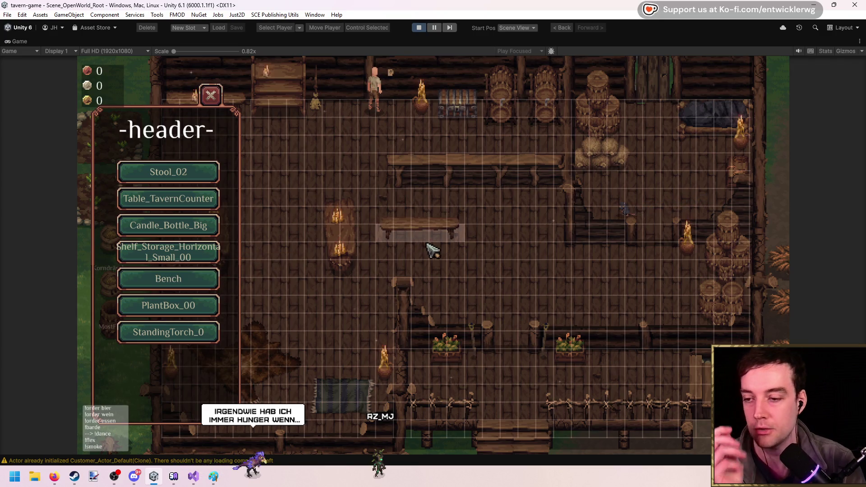
key(r)
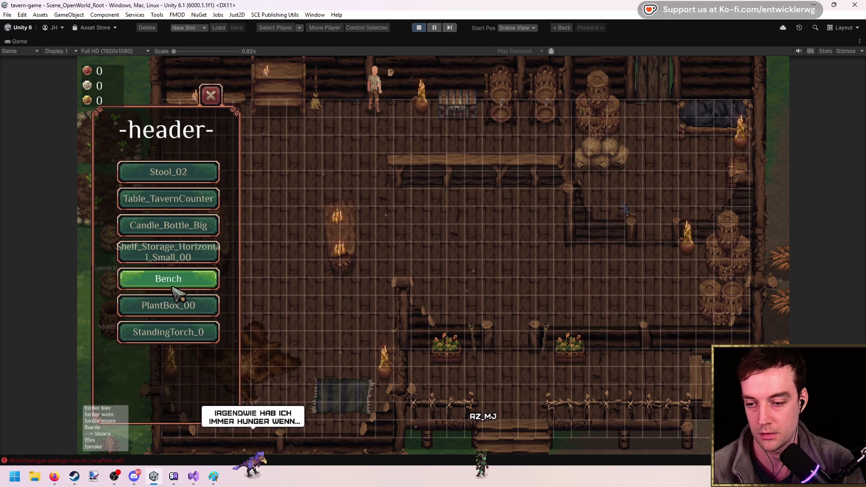
click(167, 178)
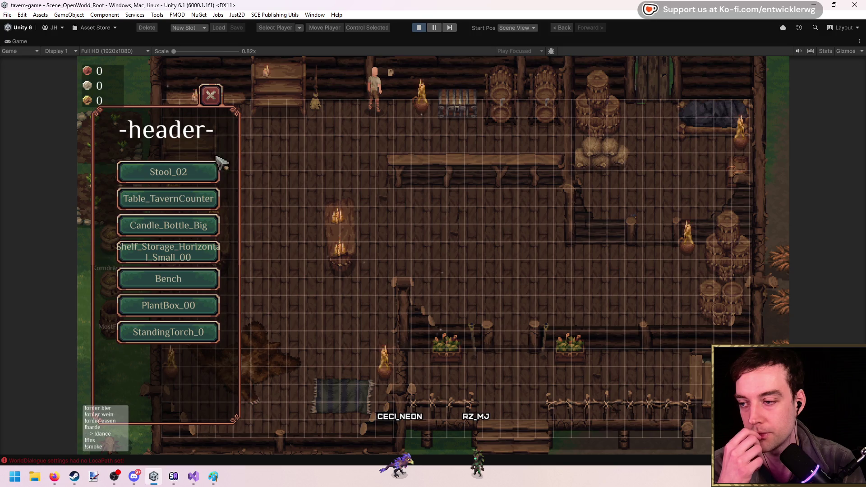
click(211, 95)
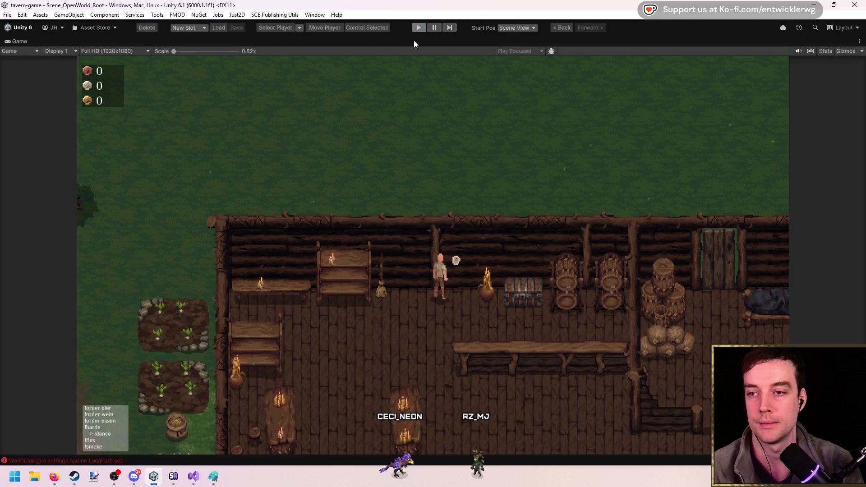
Return to Visual Studio and save HSG2_EditWindow.cs
click(194, 476)
click(422, 231)
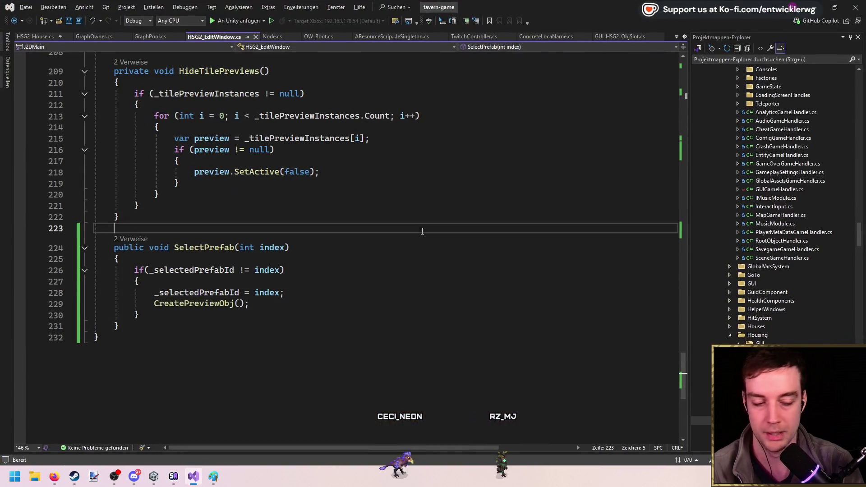
click(342, 216)
click(209, 368)
key(ctrl+s)
Remove the unused J2DFramework.Utilities, J2DMain.ActorActions and System using directives
scroll(469, 344, up, 3)
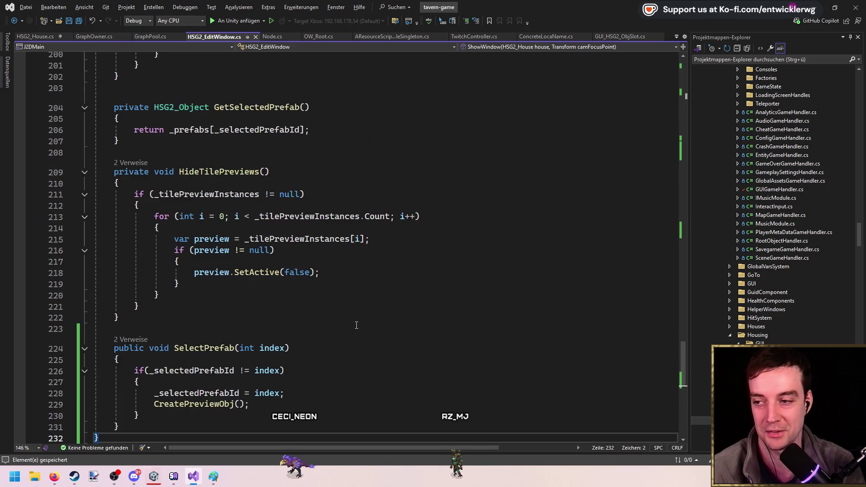
scroll(490, 335, up, 20)
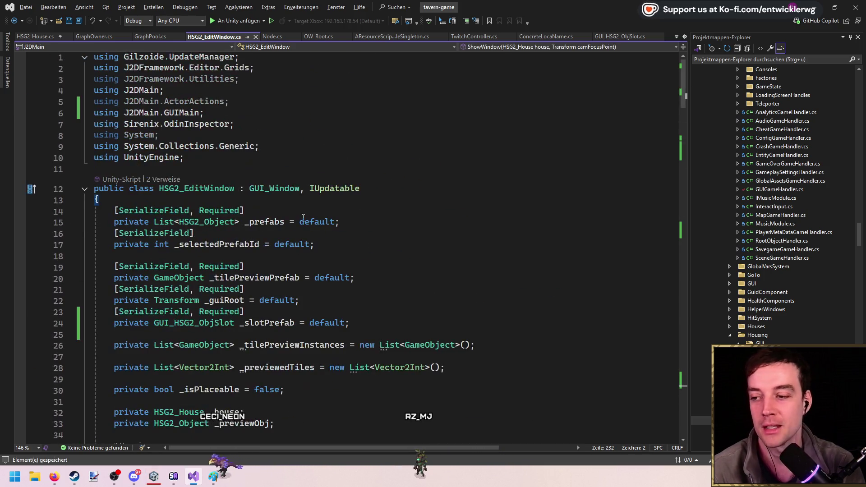
click(198, 79)
key(ctrl+l)
click(198, 90)
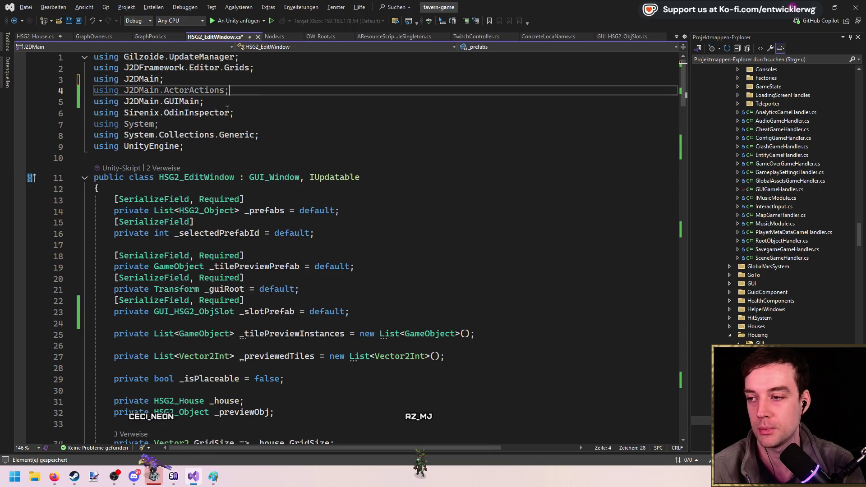
key(ctrl+l)
click(188, 113)
key(ctrl+l)
Insert a blank line after the class's opening brace for a TODO note
click(400, 206)
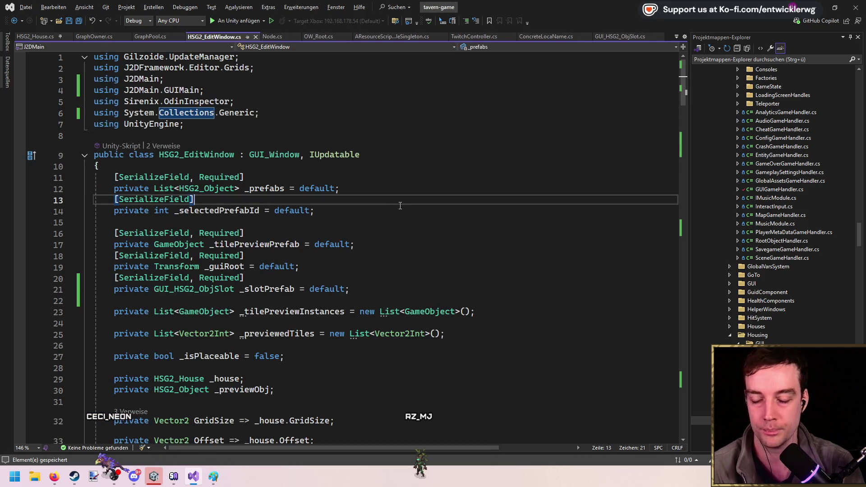
scroll(392, 205, down, 3)
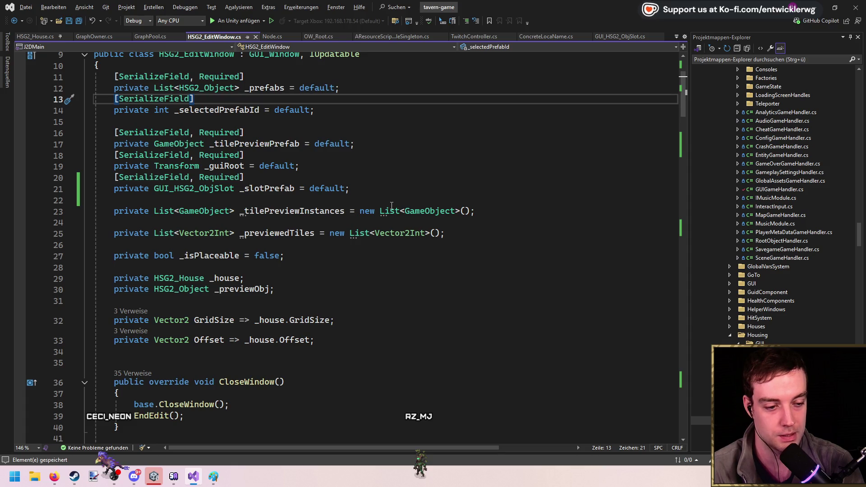
click(446, 233)
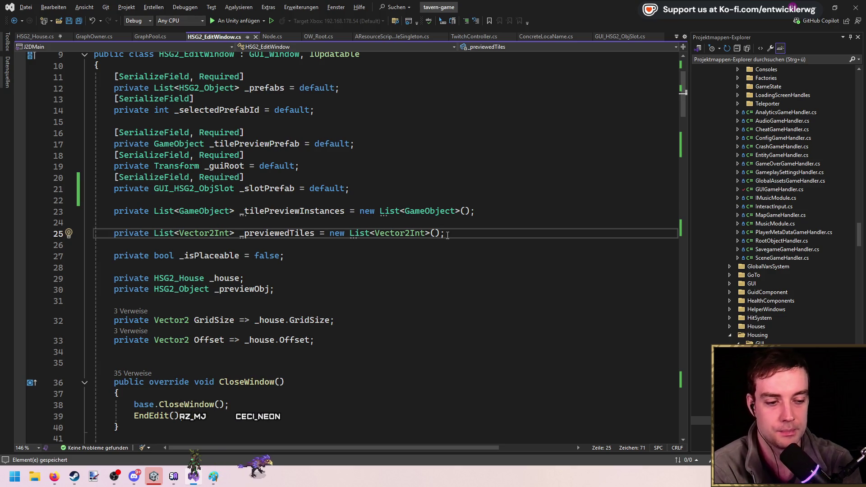
scroll(416, 265, down, 4)
click(325, 223)
scroll(366, 230, up, 7)
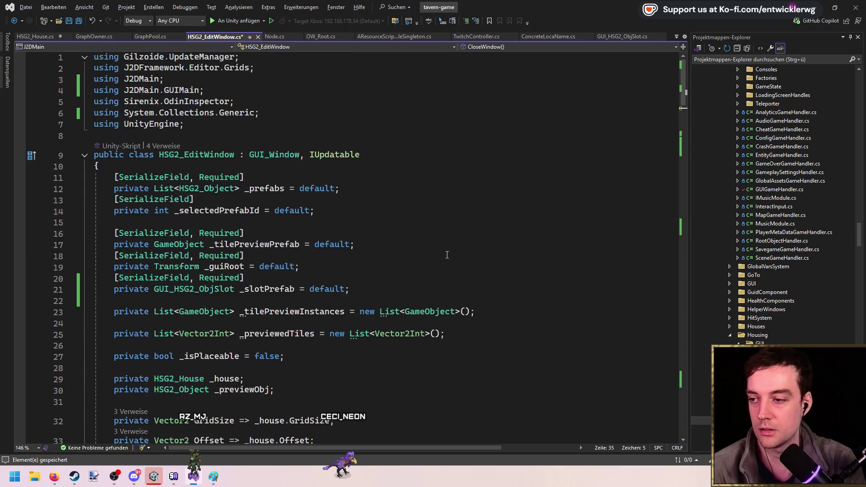
click(361, 171)
key(Return)
key(Return)
key(Up)
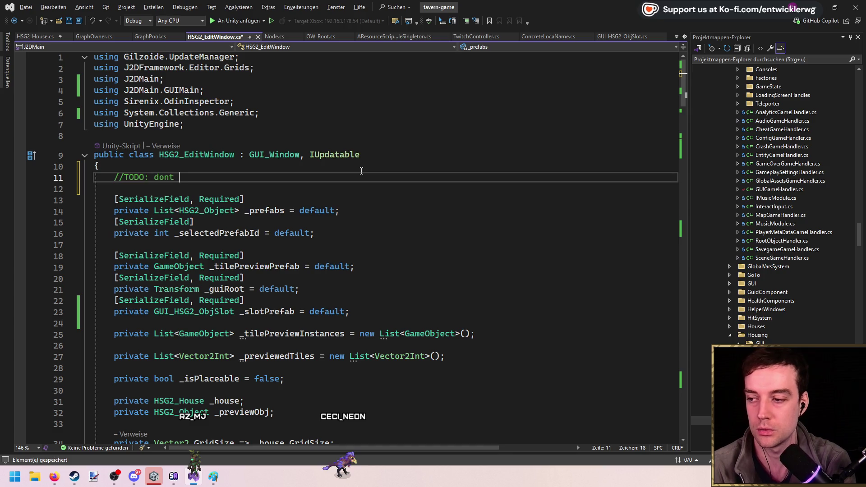
Write the first TODO about not placing objects (in the world) while clicking the window
text(place oibject)
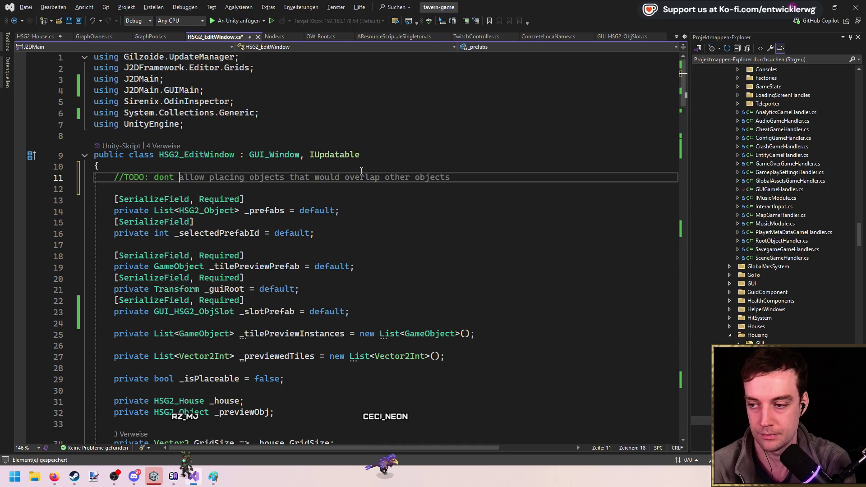
key(ctrl+BackSpace)
key(ctrl+o)
key(Escape)
text(objects wihle)
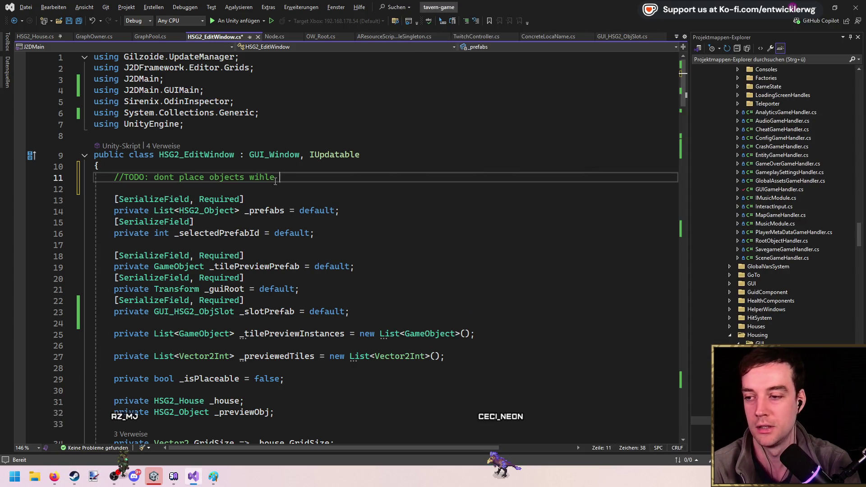
double_click(272, 177)
text(whi)
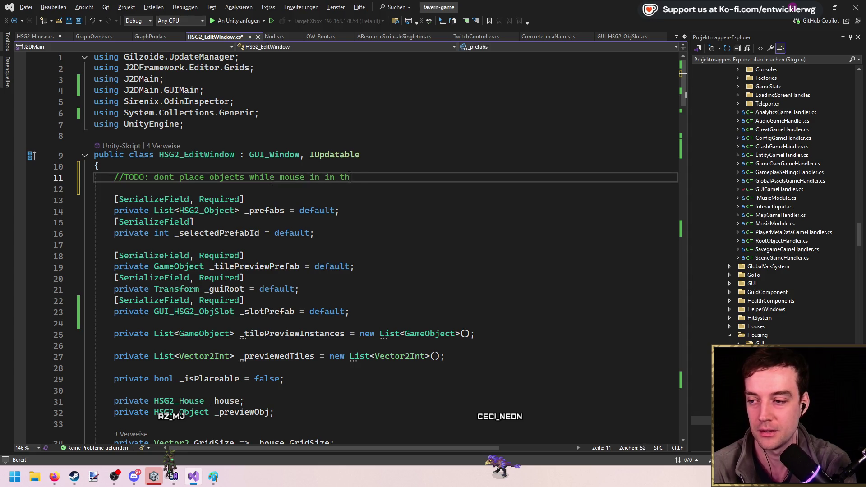
text((in the world))
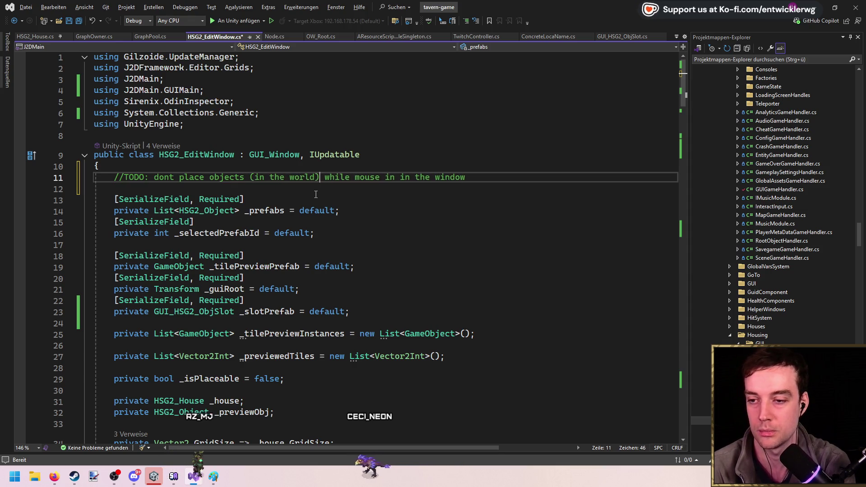
key(ctrl+s)
Add TODOs for display names and 'select feedback --> which slot is currently active?'
click(500, 179)
key(Return)
text(//TODO: jnic)
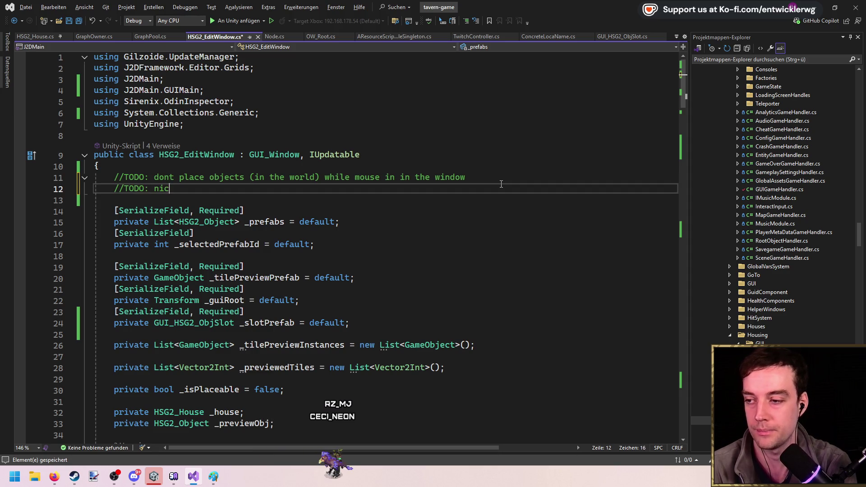
text(splay names)
key(Return)
text(//TODO: rotate objects)
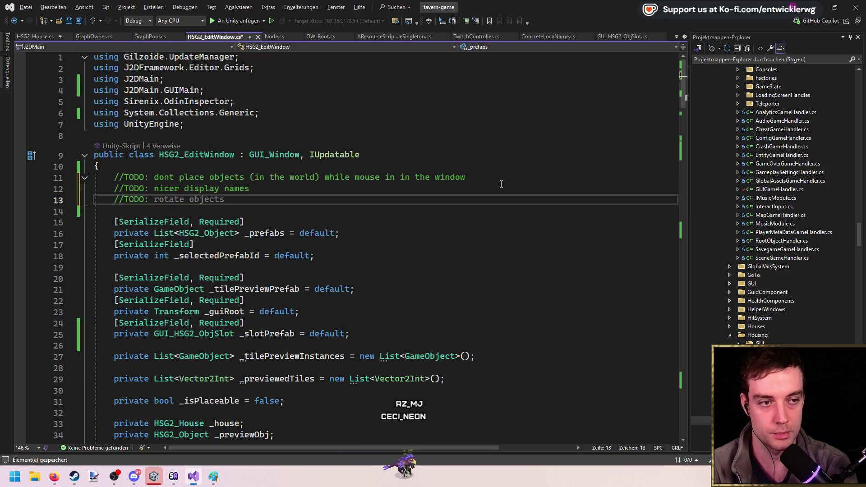
key(ctrl+Delete)
key(ctrl+Delete)
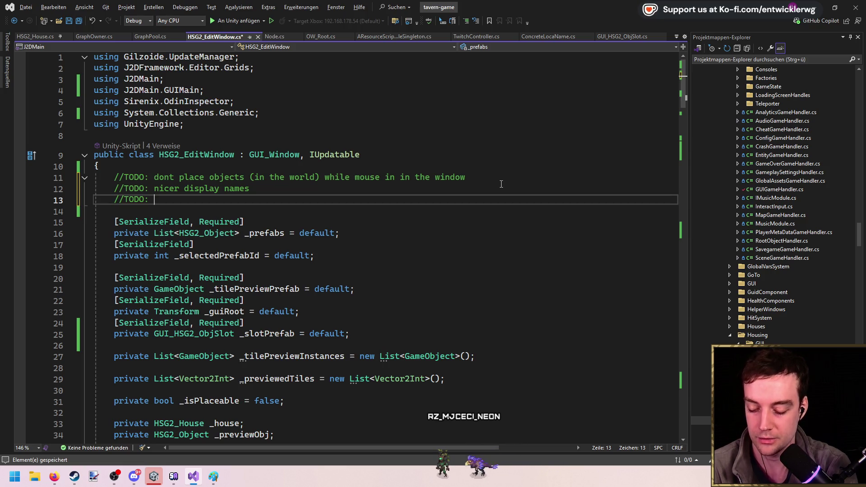
text(select feedback --> which slot is currently acti)
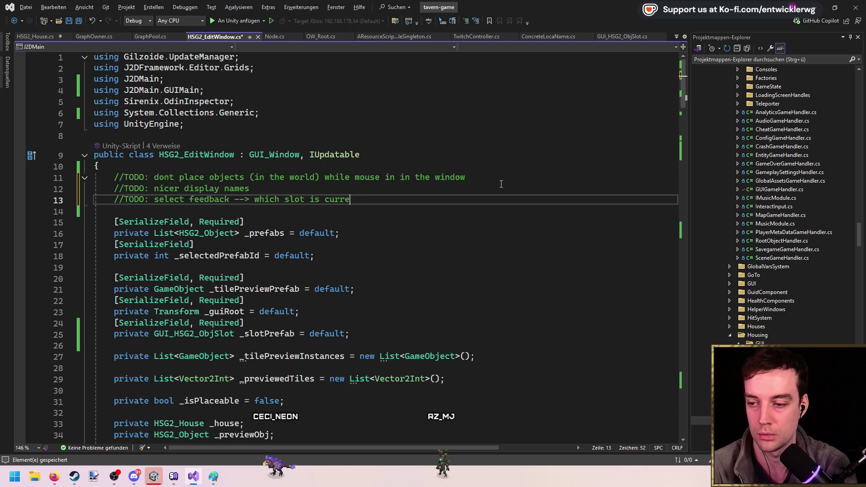
text(ve?)
key(Up)
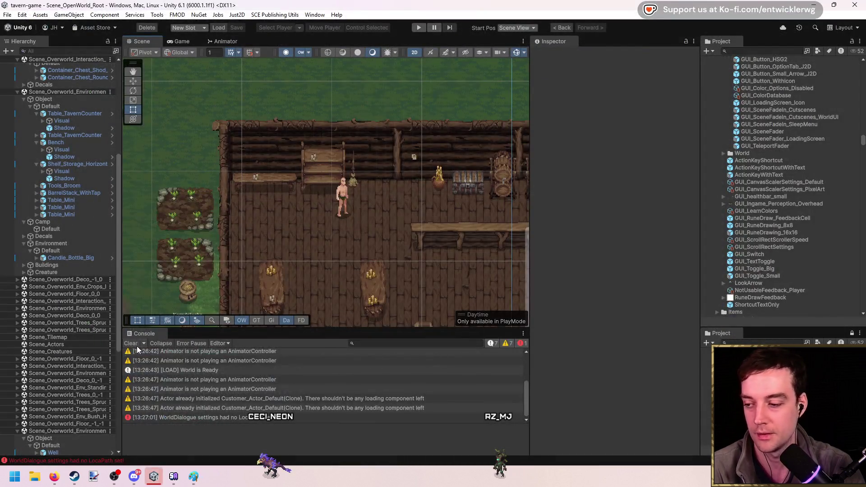
click(137, 346)
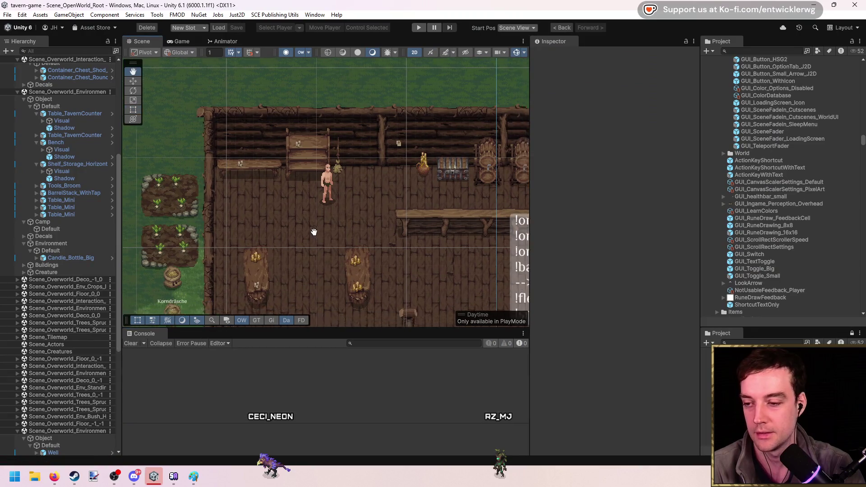